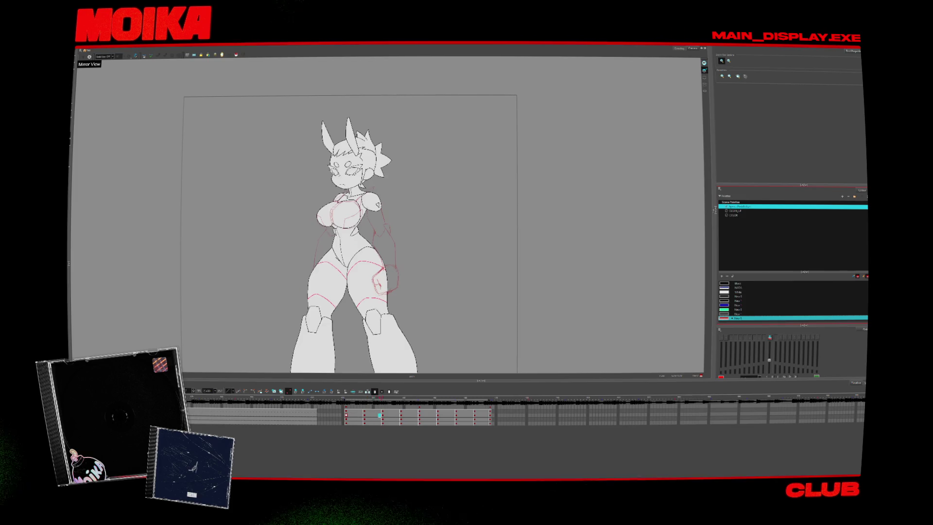
- Step three frames forward from the front three-quarter pose to the back view
key("period")
key("period")
key("period")
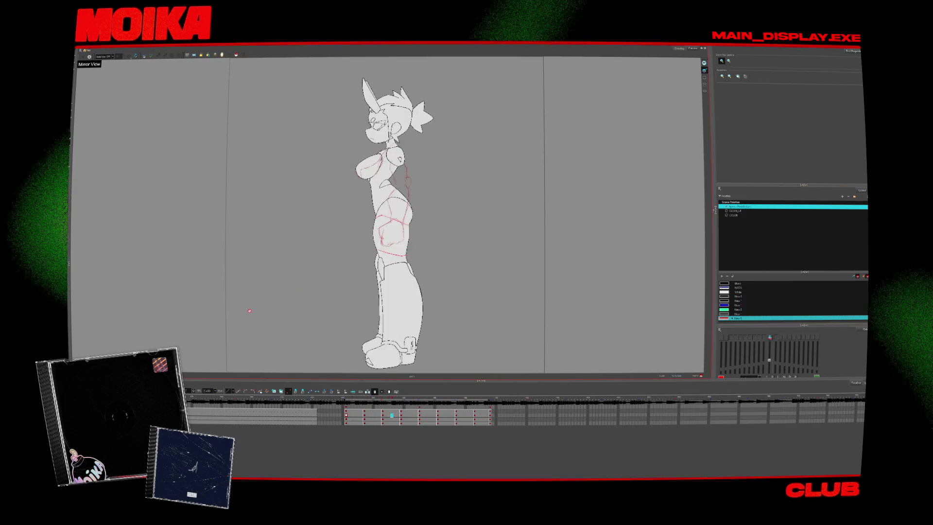
key("period")
key("period")
key("period")
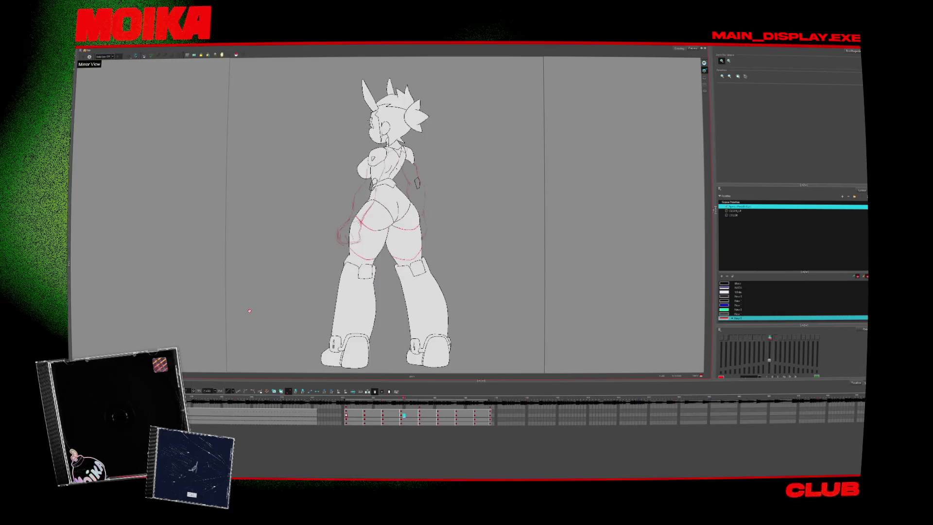
key("period")
key("period")
key("period")
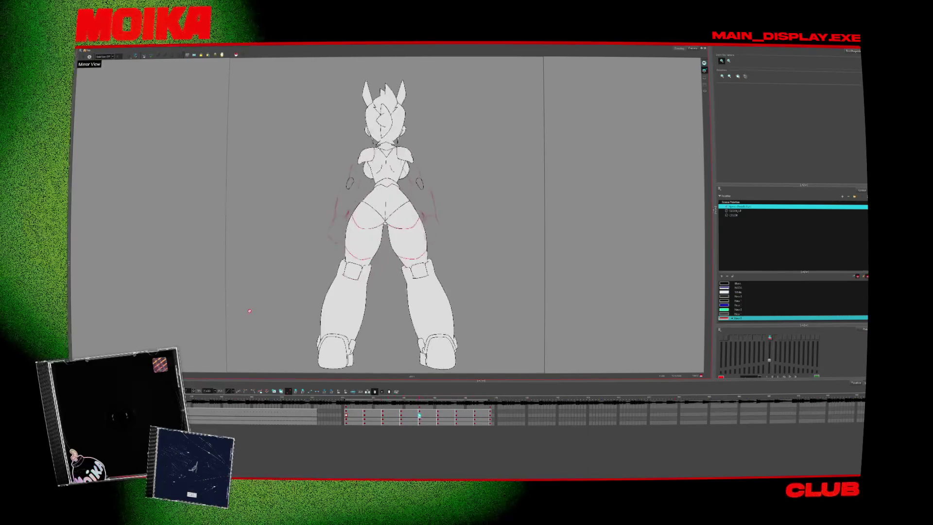
- Advance one drawing to the girl's rear three-quarter pose
key("period")
key("period")
key("period")
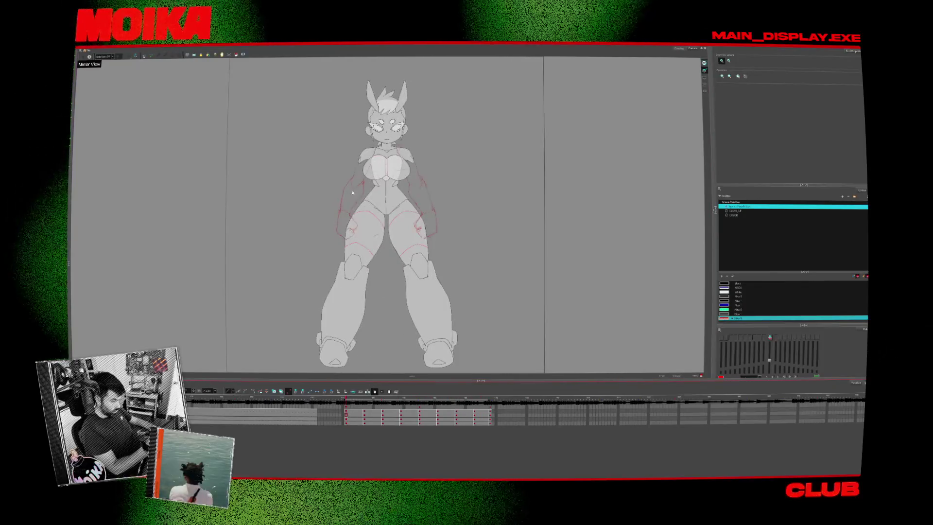
- Zoom in on the front-view figure's body and switch to the Brush tool
key("2")
key("alt+b")
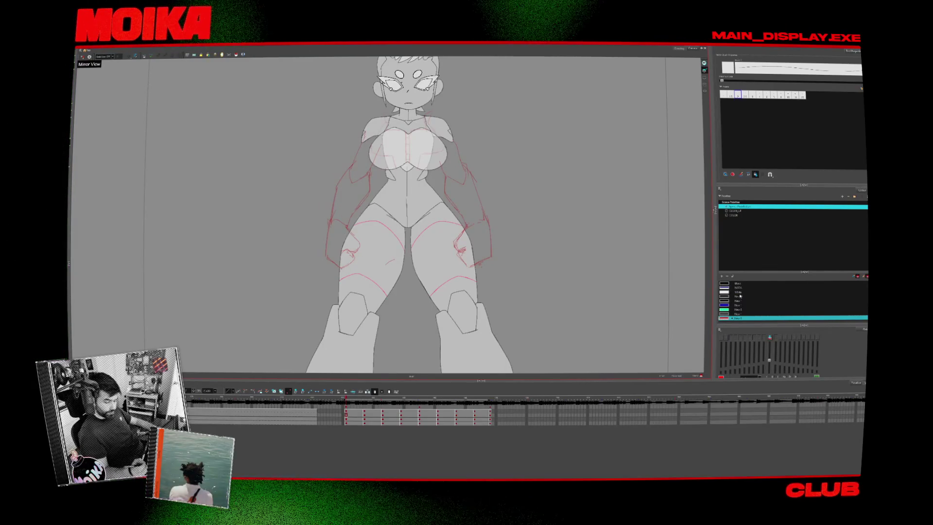
- Ink the right forearm cuff edge in the front view, redrawing one bad stroke, then advance
key("comma")
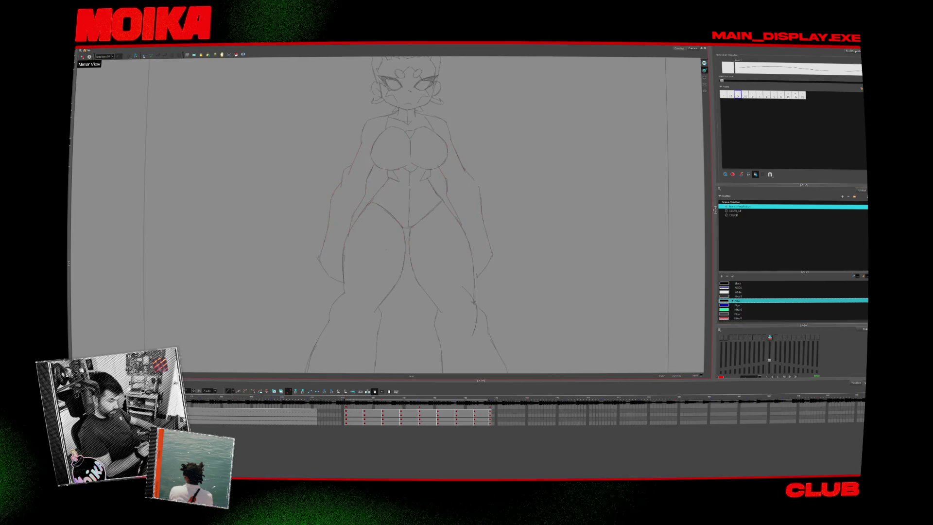
left_click(350, 400)
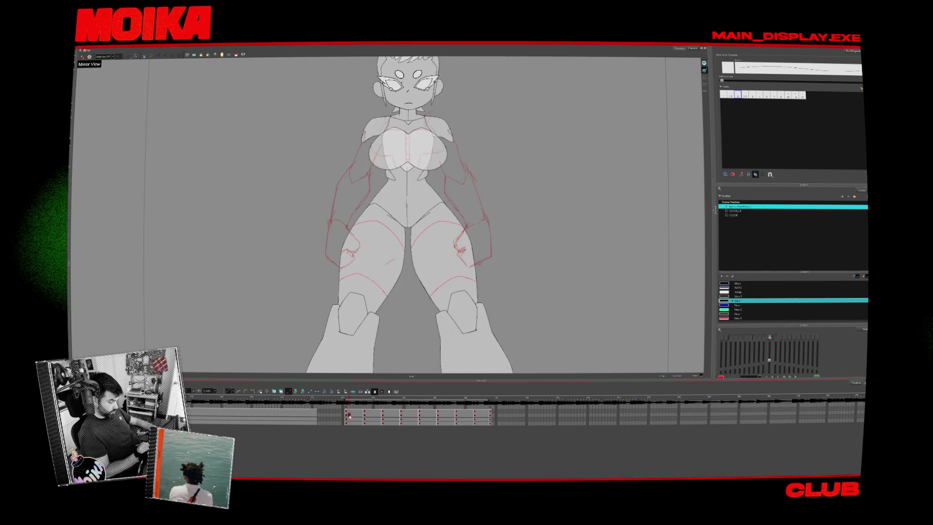
key("period")
key("comma")
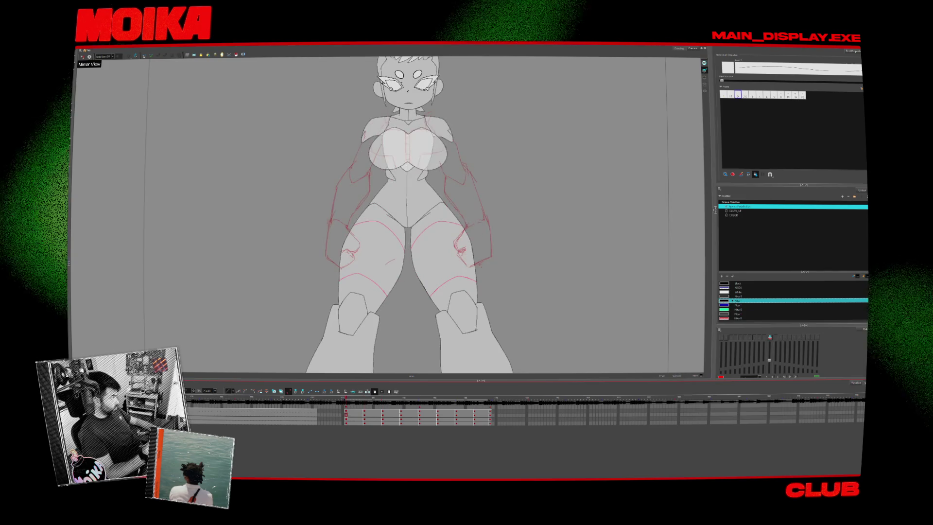
left_click_drag(468, 227, 488, 224)
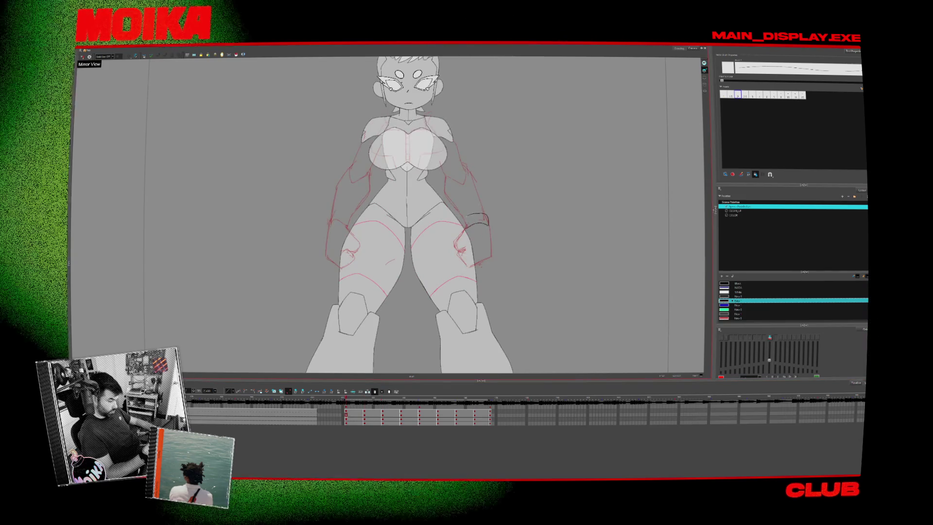
key("ctrl+z")
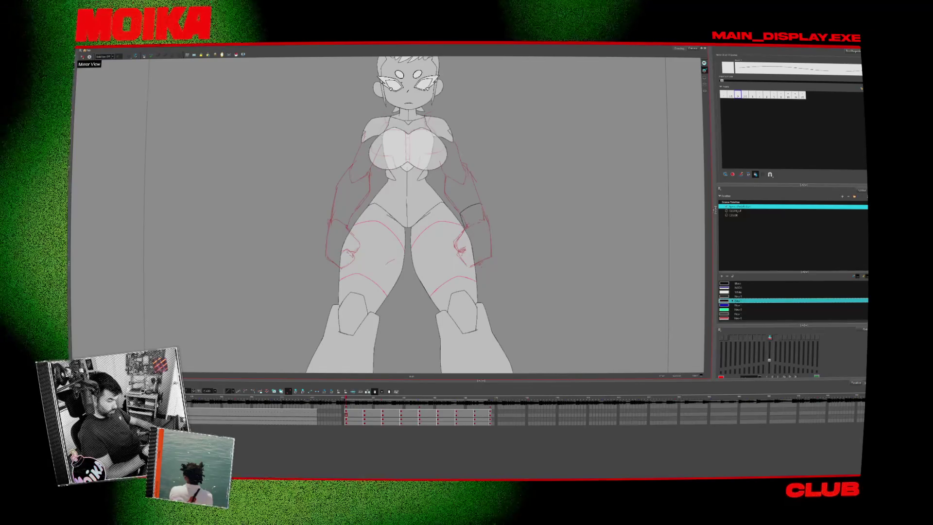
left_click_drag(482, 205, 469, 227)
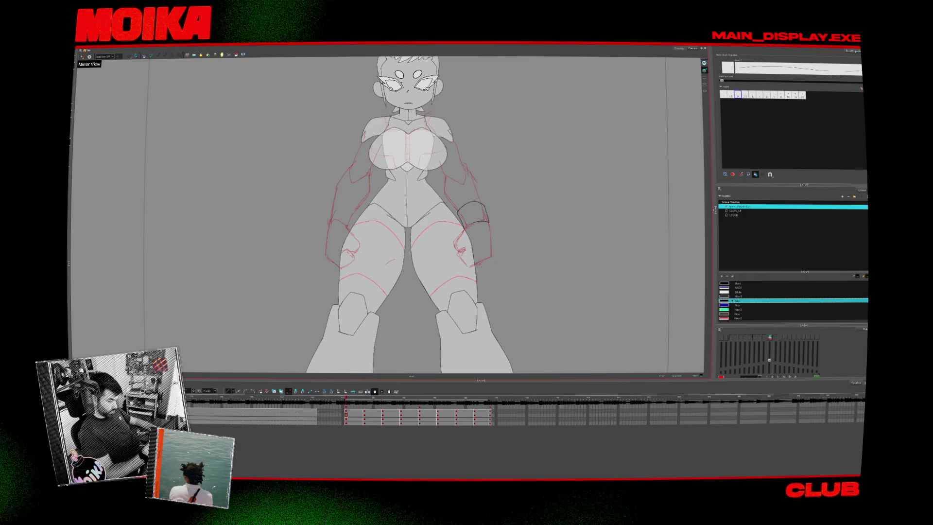
key("period")
key("period")
key("period")
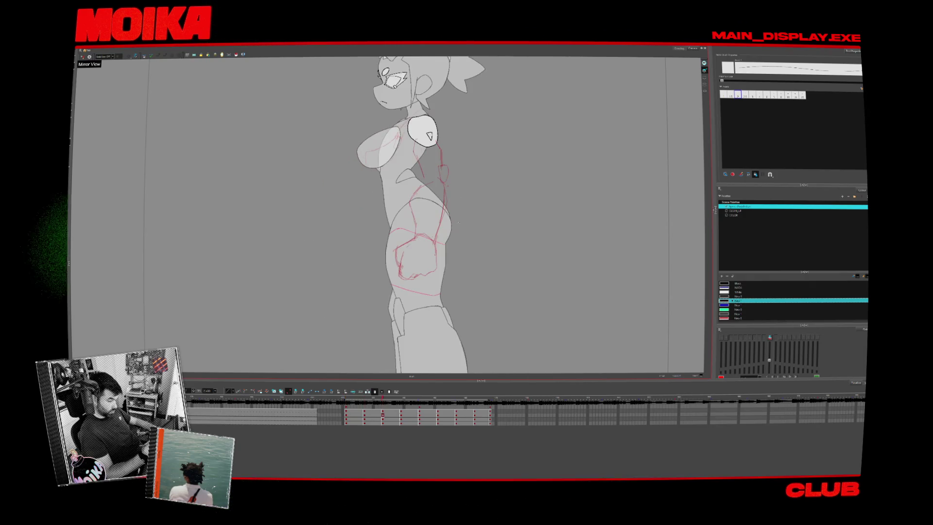
- Brush the dark bracer cuff outline down the forearm
left_click_drag(469, 207, 464, 228)
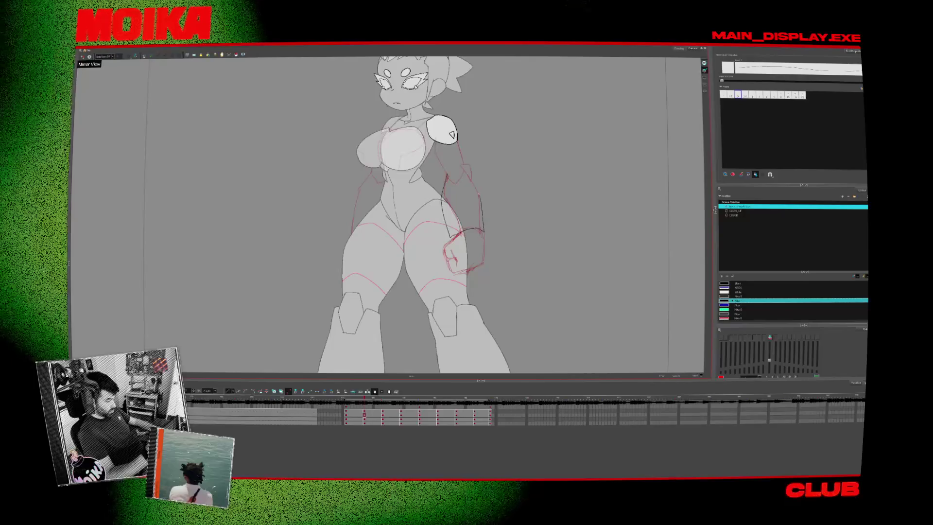
- Reframe the view on the torso and ink a curved black stroke over the hip
key("alt+z")
left_click(526, 222, "alt")
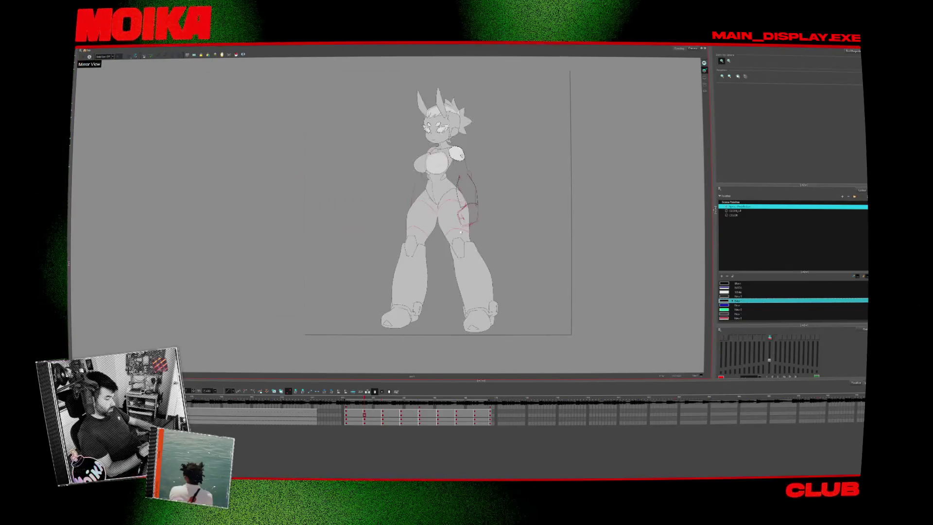
left_click(476, 200)
left_click(476, 200)
key("alt+b")
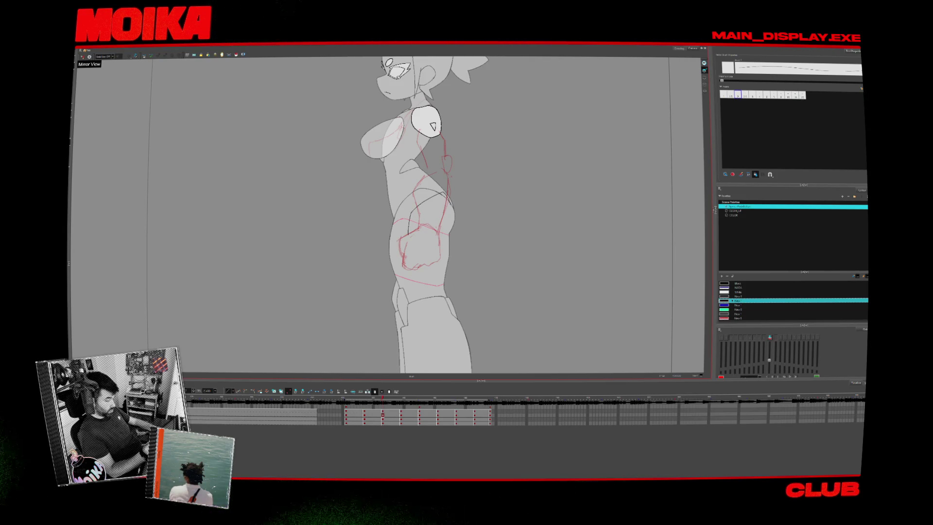
scroll(421, 214, "up", 2)
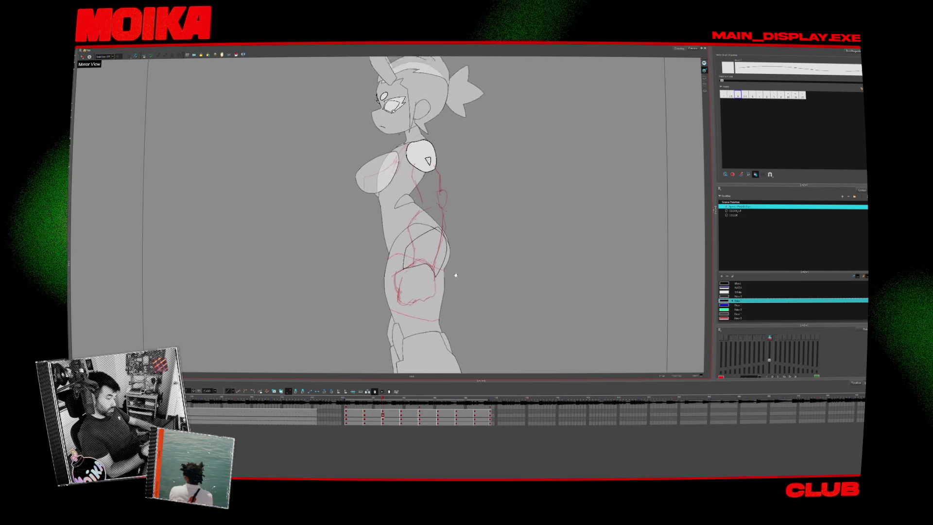
left_click_drag(405, 248, 442, 234)
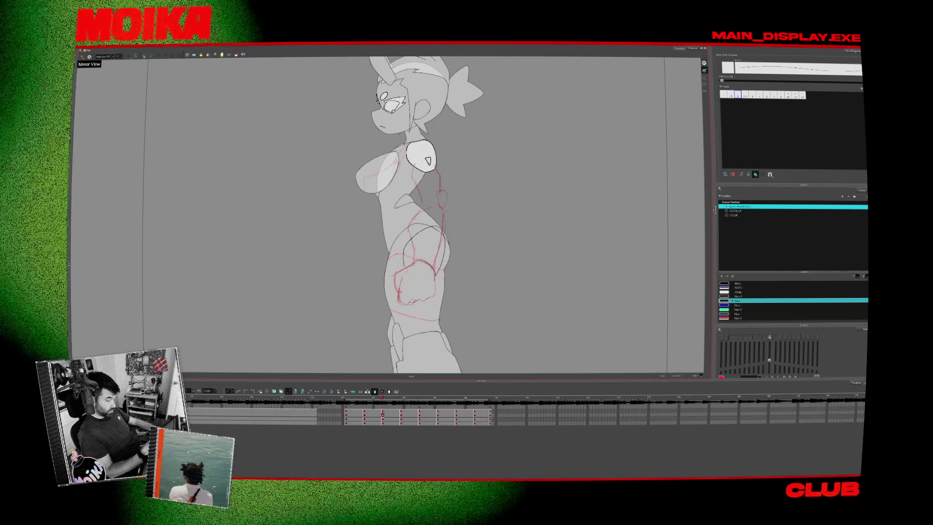
- Flip between neighbouring drawings back to the earlier three-quarter pose for comparison
key("f")
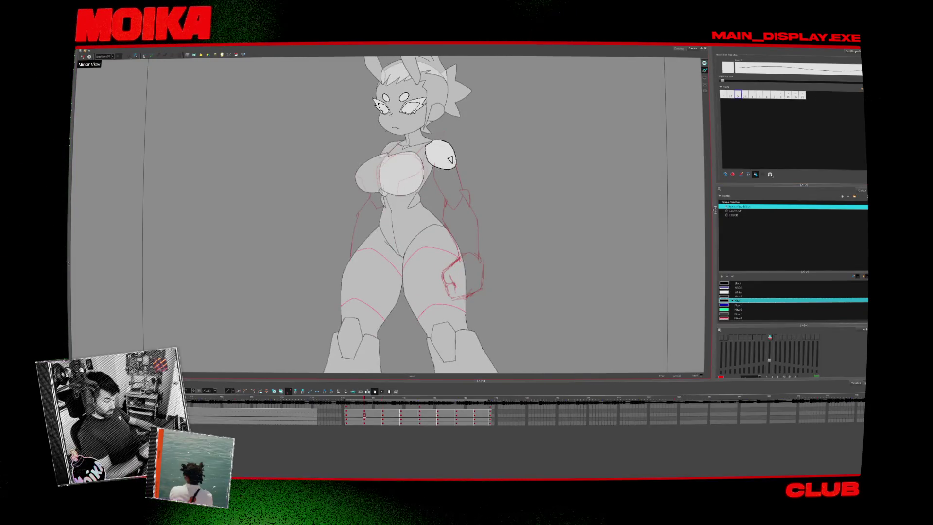
key("period")
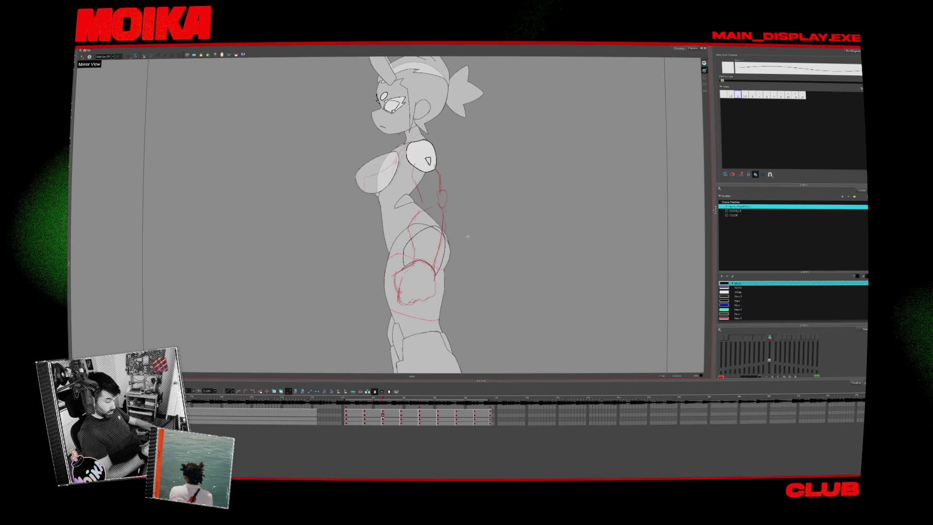
key("comma")
key("comma")
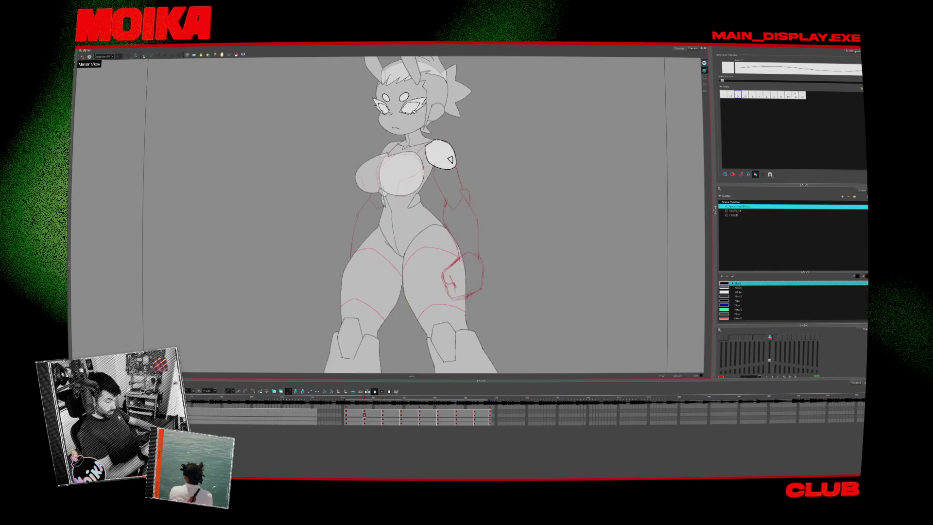
- Redraw the long arc along the right hip, undoing the earlier hip strokes
mouse_move(456, 230)
left_mouse_down()
mouse_move(490, 244)
mouse_move(464, 253)
left_mouse_up()
key("ctrl+z")
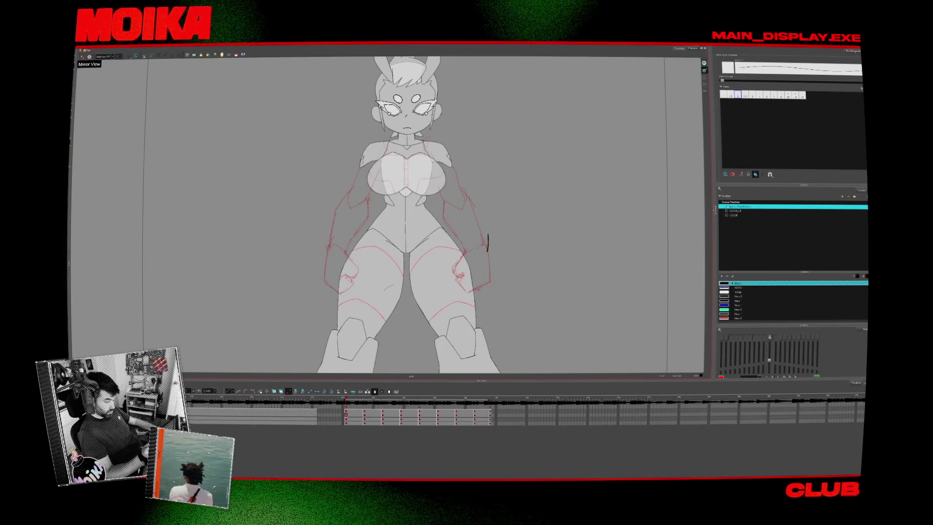
key("ctrl+z")
left_click_drag(487, 206, 489, 250)
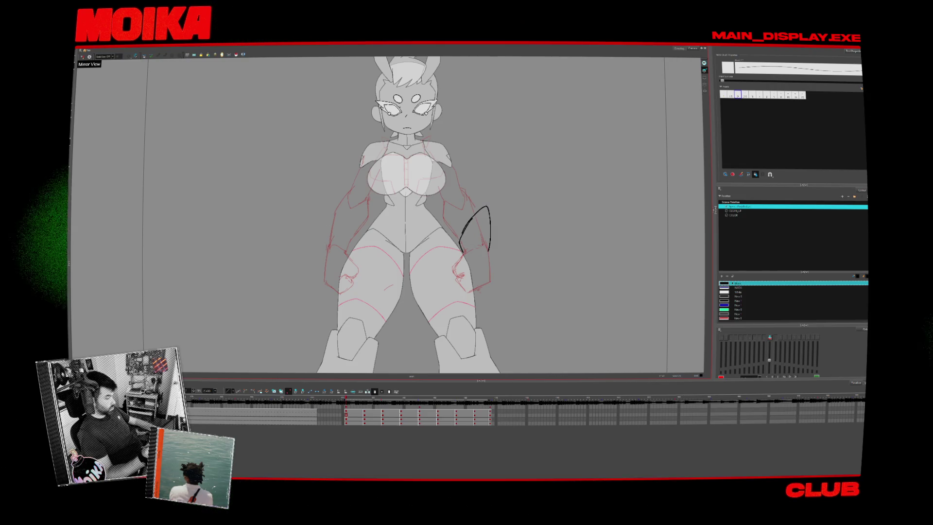
key("g")
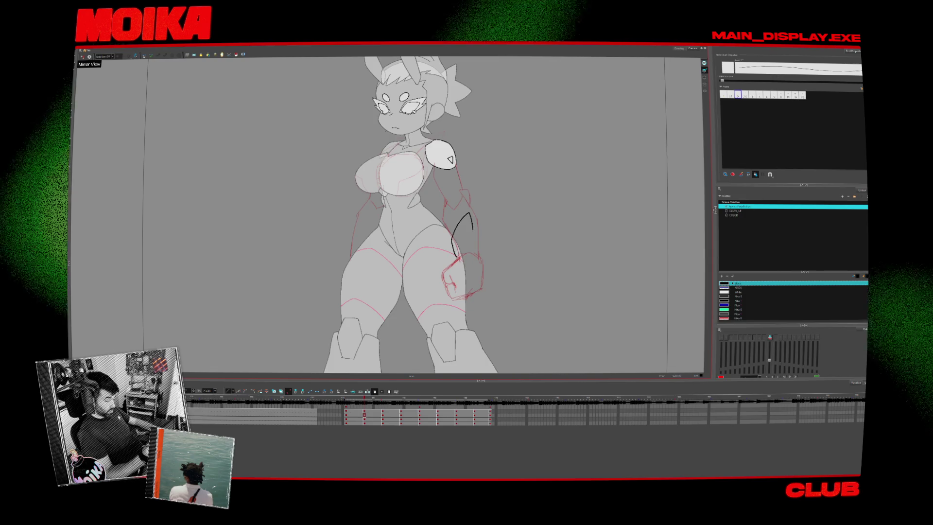
mouse_move(472, 229)
left_mouse_down()
mouse_move(486, 214)
mouse_move(484, 249)
left_mouse_up()
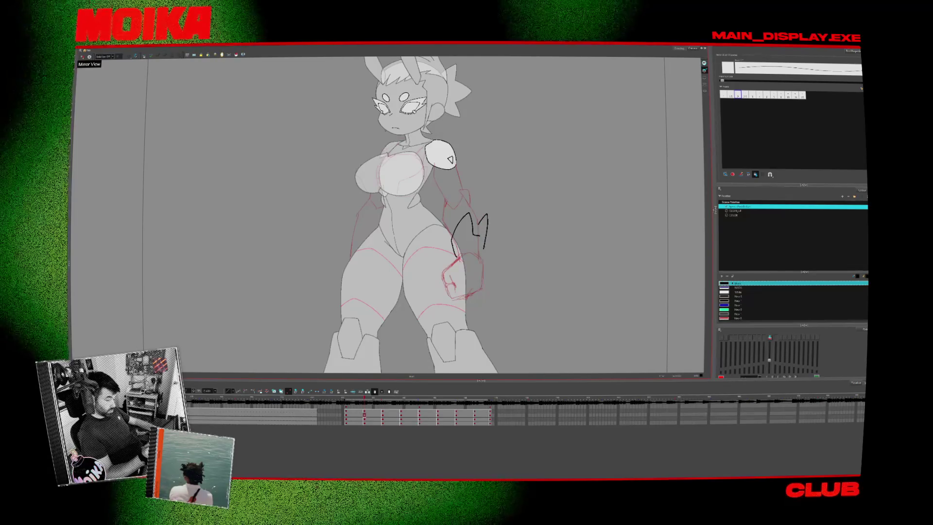
left_click_drag(483, 216, 484, 260)
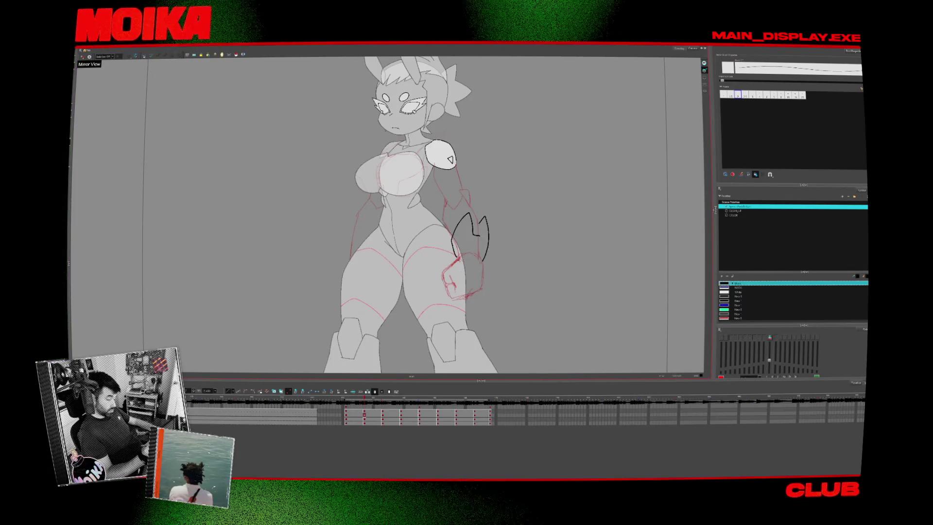
- On the side-view drawing, extend the hip line and ink the V-shaped bracer edge
key("period")
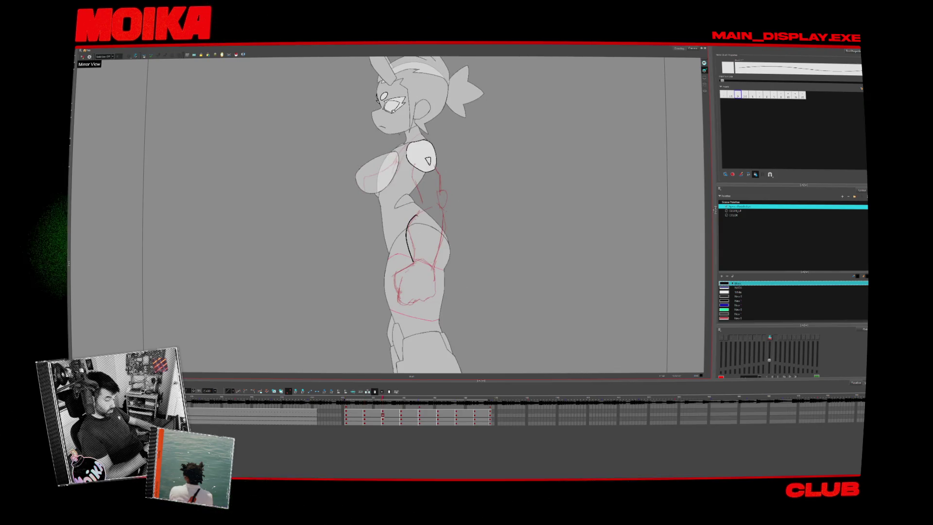
key("comma")
key("period")
left_click_drag(407, 225, 413, 263)
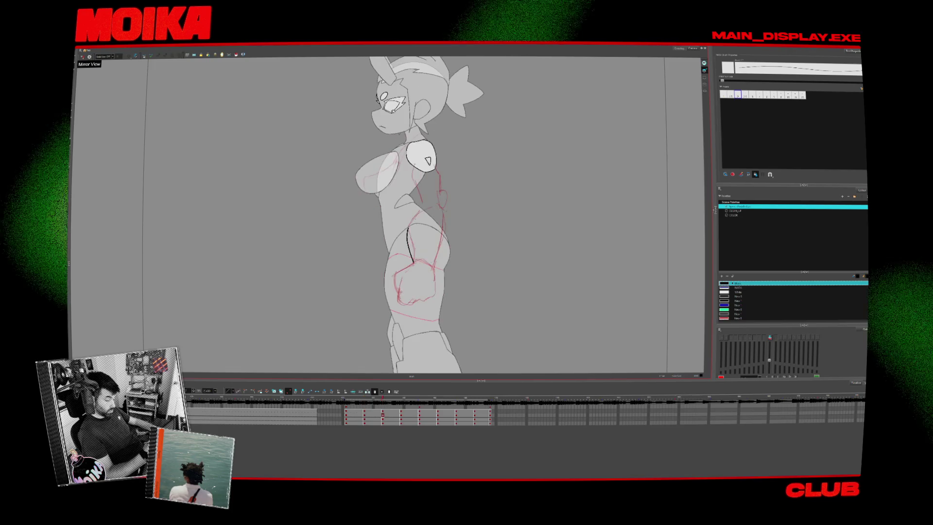
mouse_move(412, 223)
left_mouse_down()
mouse_move(441, 230)
mouse_move(438, 269)
left_mouse_up()
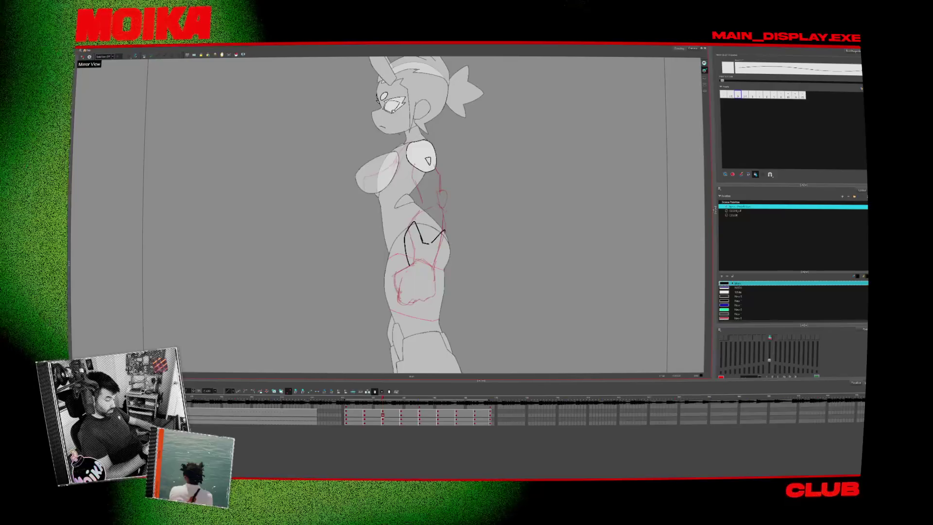
- Go to the back-view drawing and sketch short bracer strokes beside the hip
key("period")
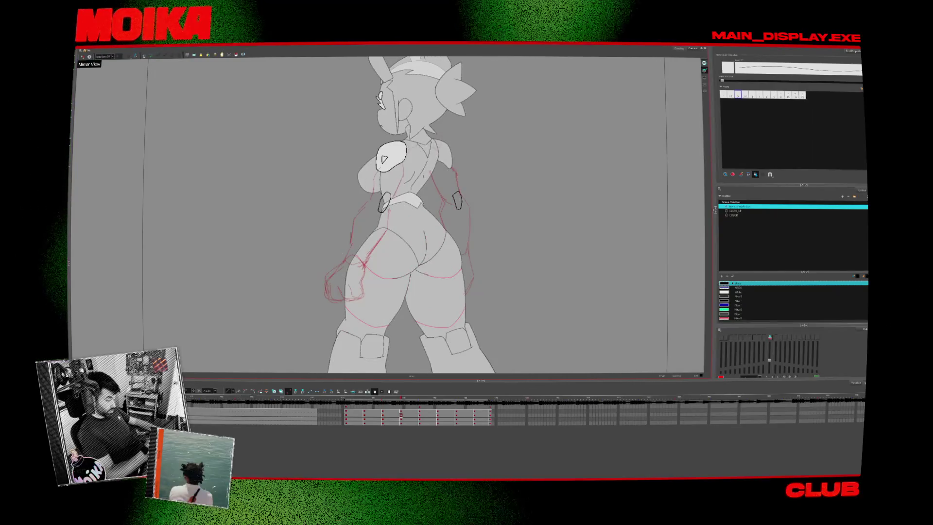
key("comma")
key("comma")
key("period")
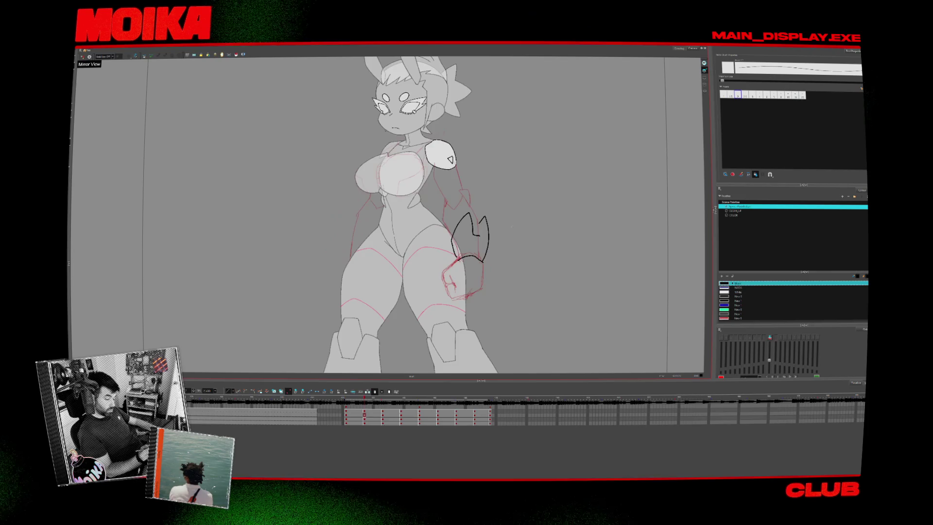
key("comma")
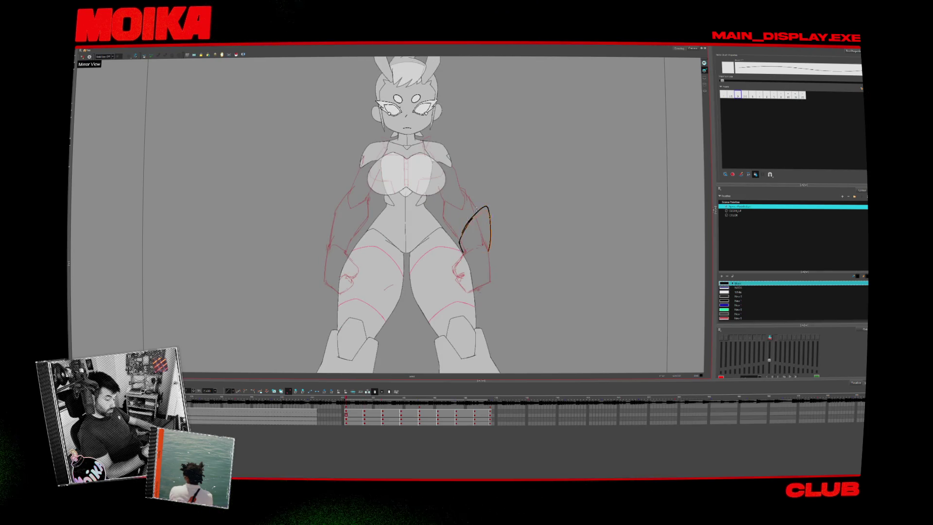
key("period")
key("period")
key("period")
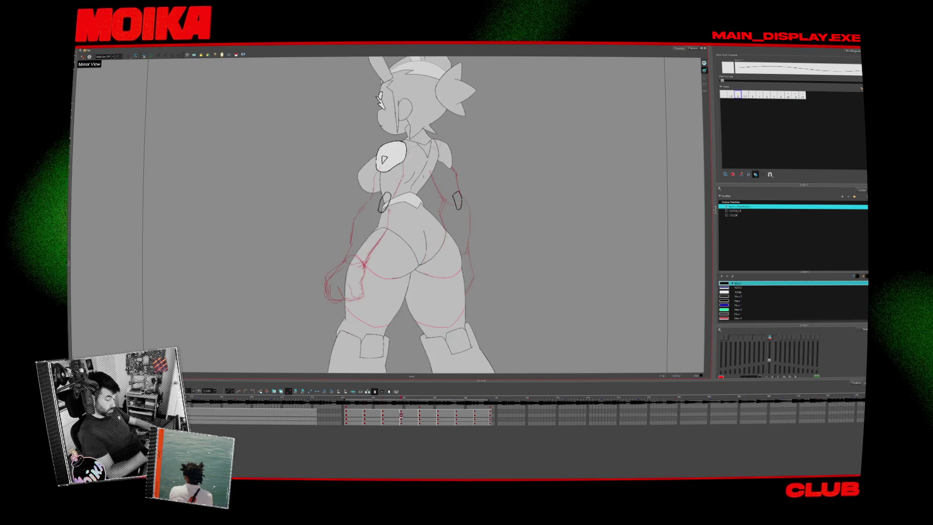
key("comma")
key("period")
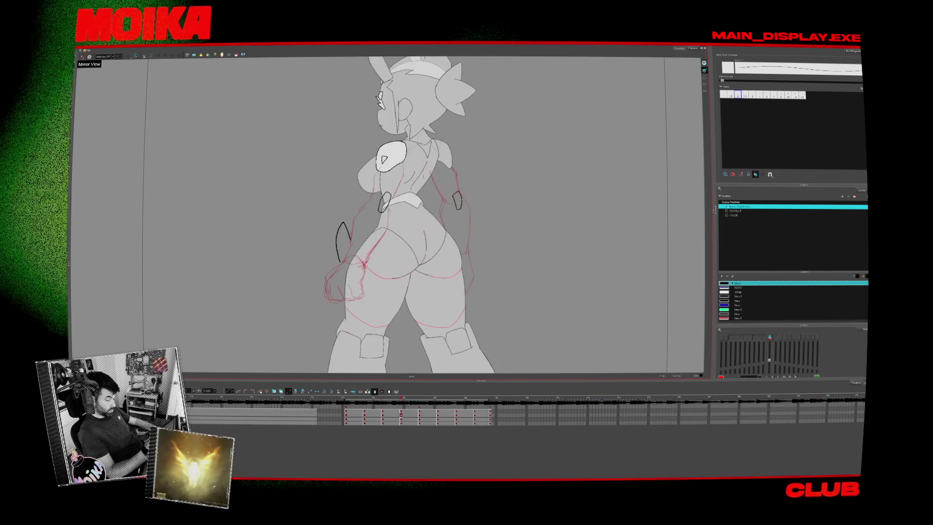
left_click_drag(340, 221, 354, 239)
key("ctrl+z")
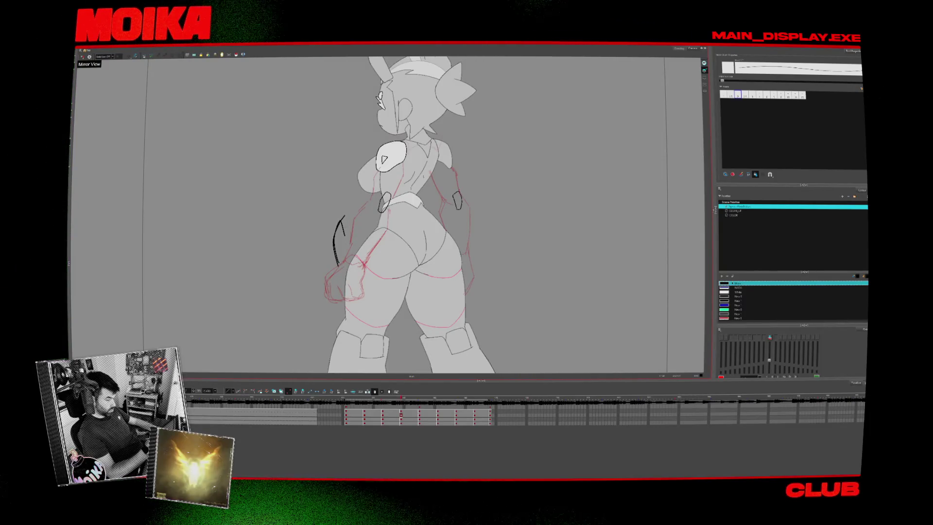
- Extend the curved bracer line up and right, then trim it with the Eraser
key("comma")
key("period")
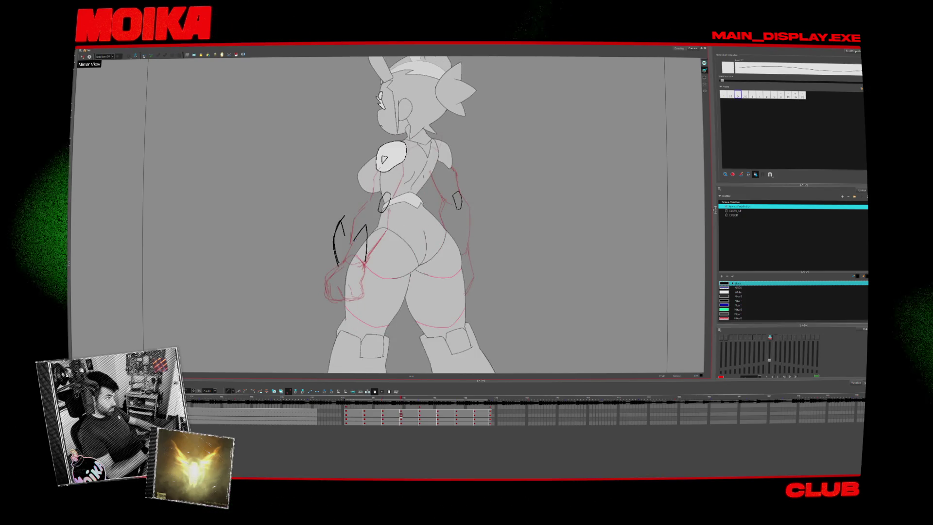
key("period")
key("period")
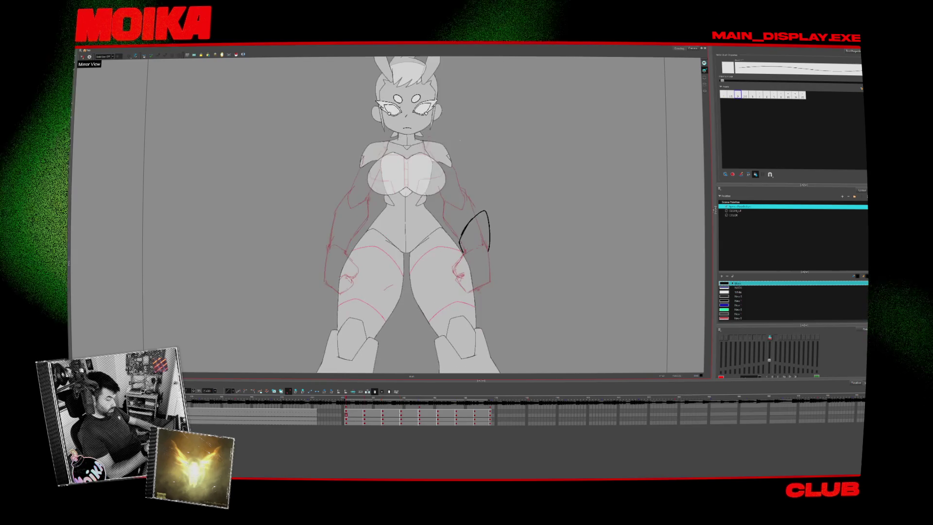
key("comma")
key("comma")
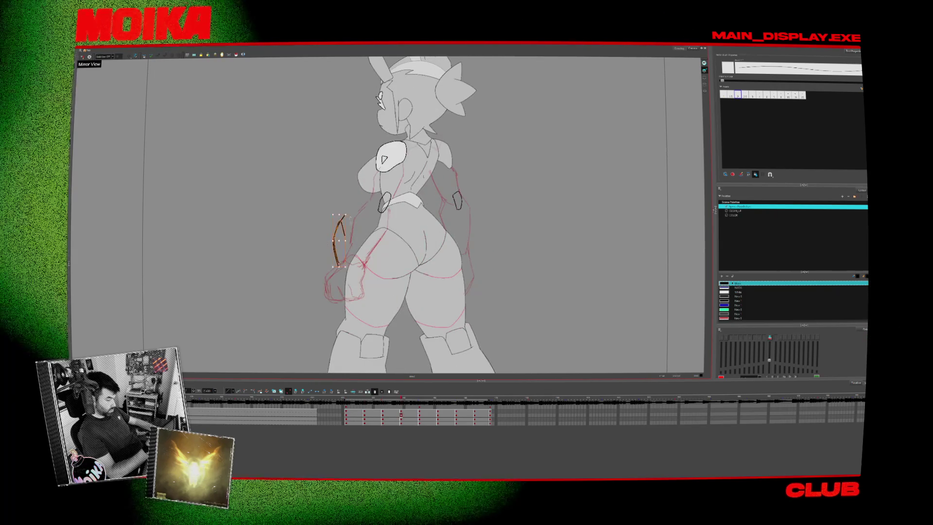
key("ctrl+z")
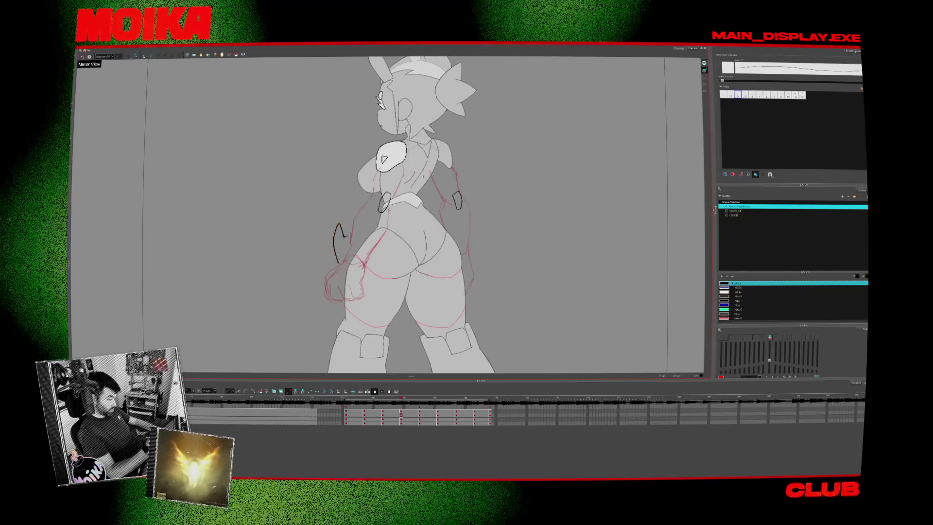
left_click_drag(344, 237, 357, 226)
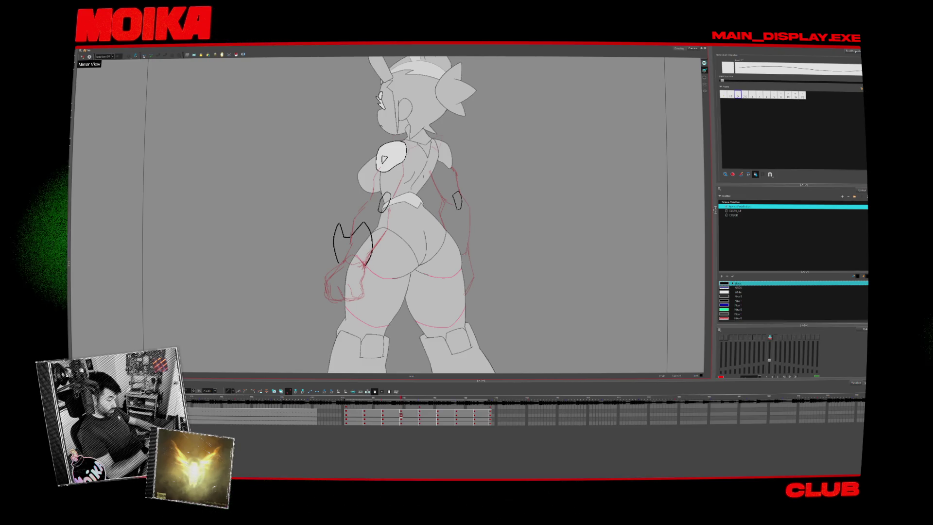
key("Return")
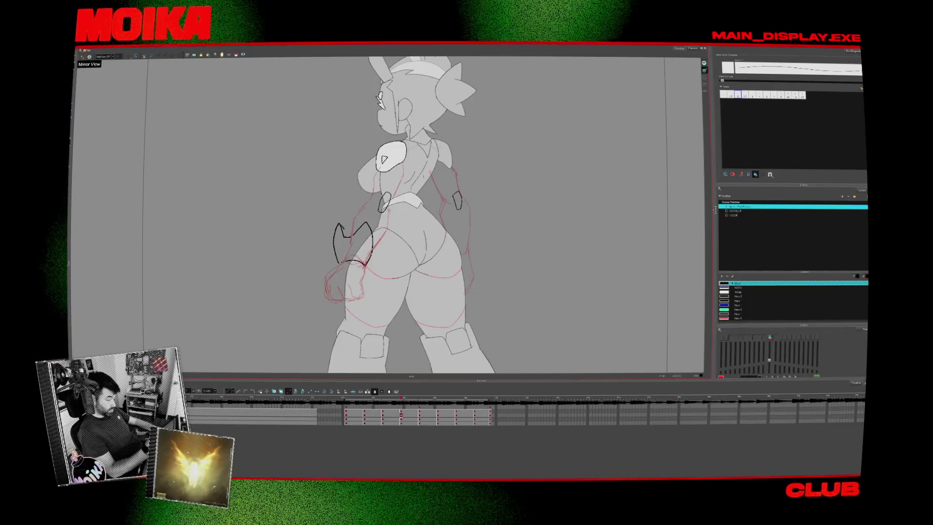
key("alt+e")
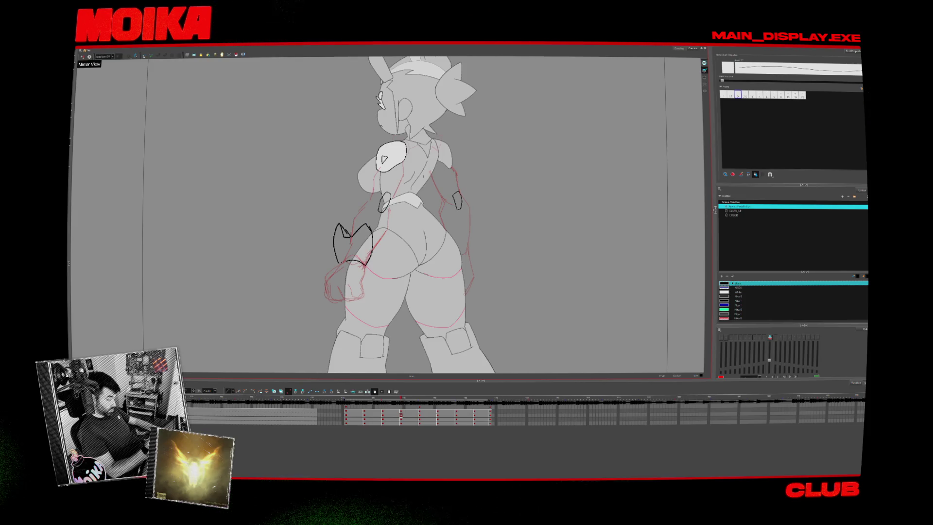
- Return to the three-quarter back drawing and draw a peaked bracer stroke beside the hip
key("g")
key("f")
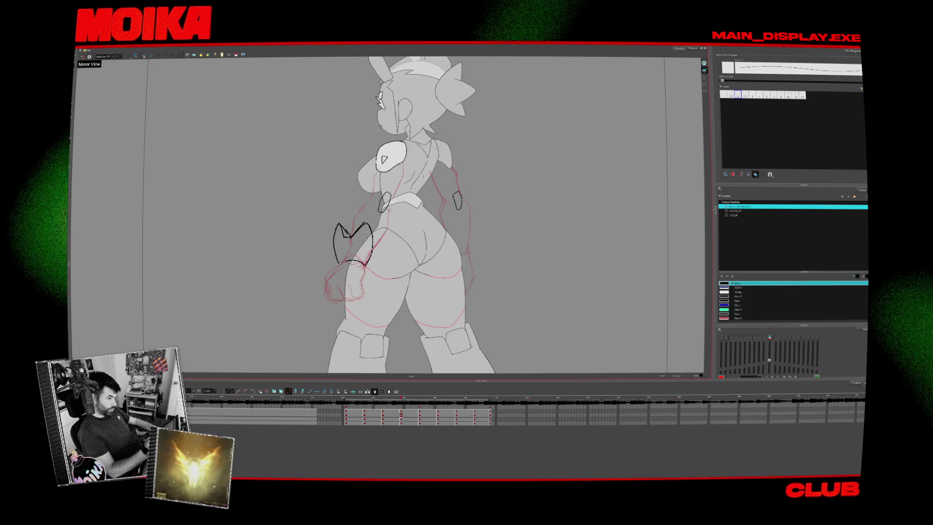
key("g")
key("f")
key("f")
key("f")
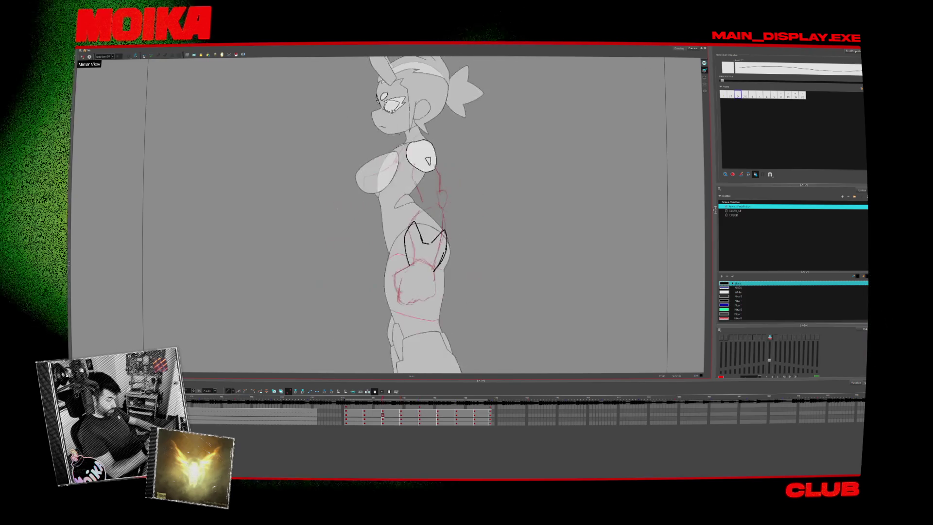
key("g")
key("g")
key("g")
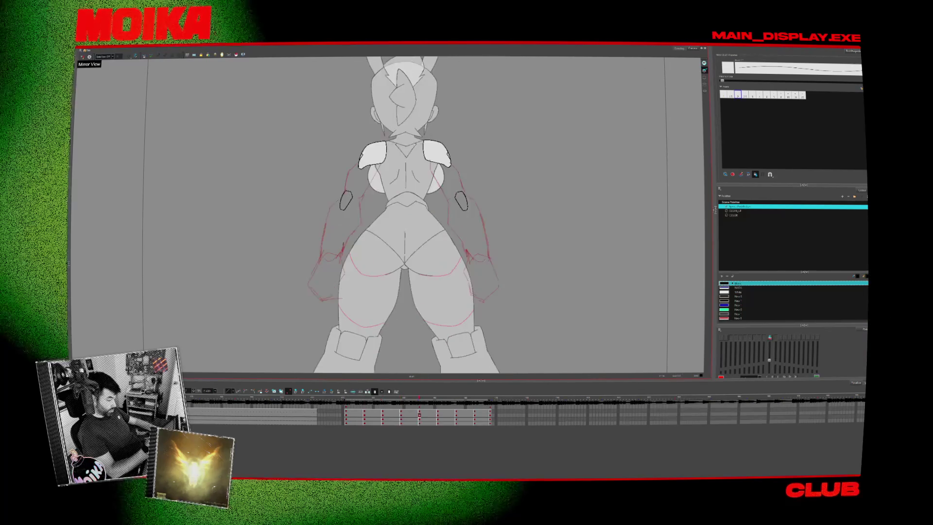
key("f")
key("f")
key("f")
key("g")
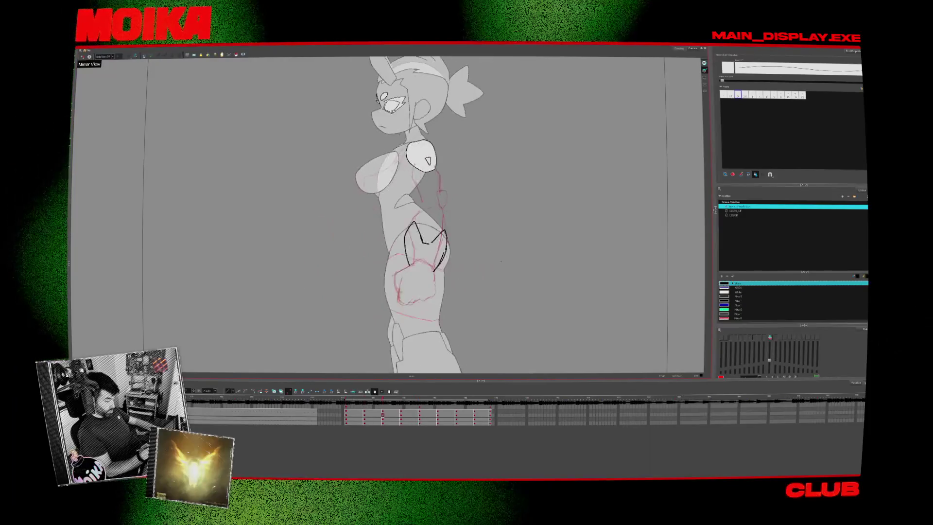
key("g")
key("g")
key("g")
key("f")
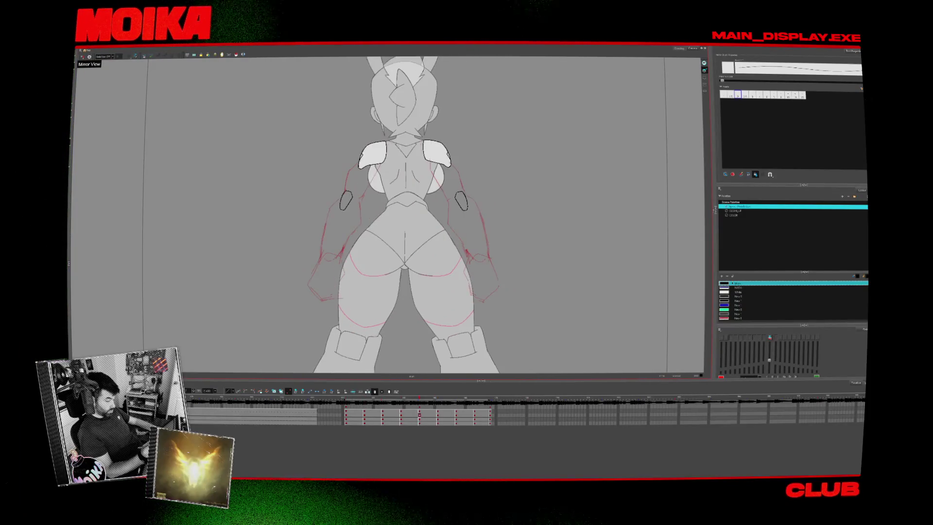
key("f")
key("f")
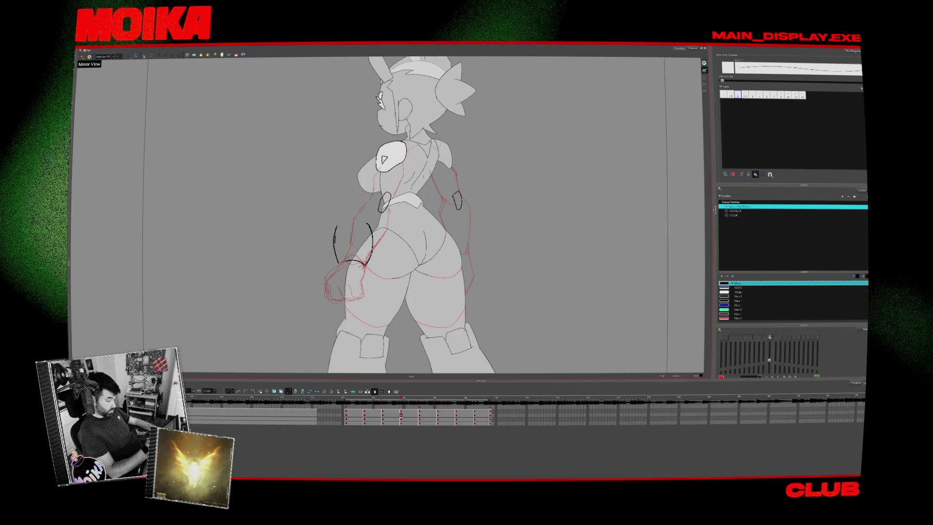
key("comma")
key("period")
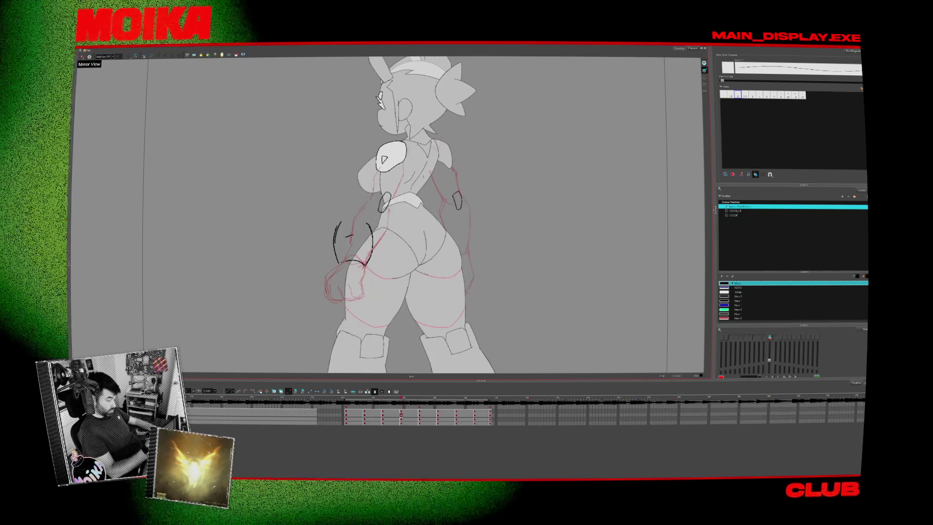
mouse_move(346, 237)
left_mouse_down()
mouse_move(372, 233)
mouse_move(348, 237)
left_mouse_up()
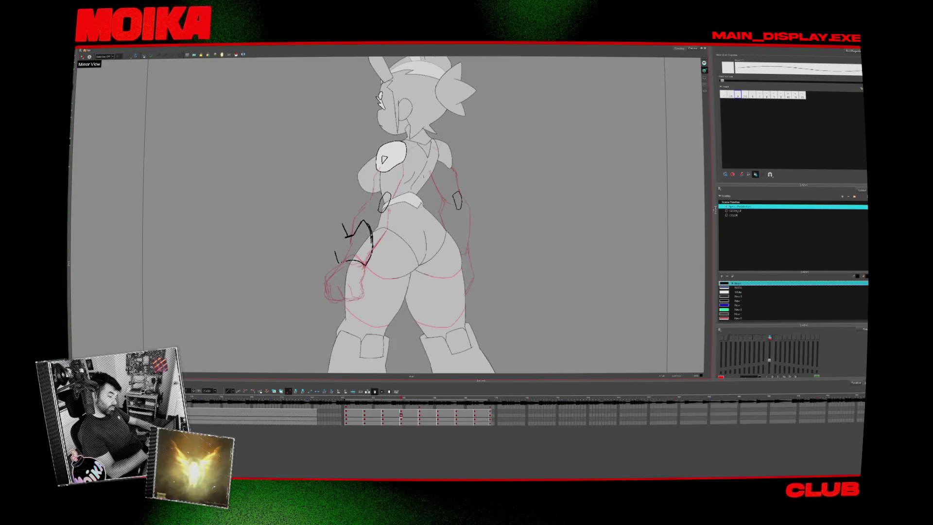
- Close the bracer outline on the left forearm of the back view
key("g")
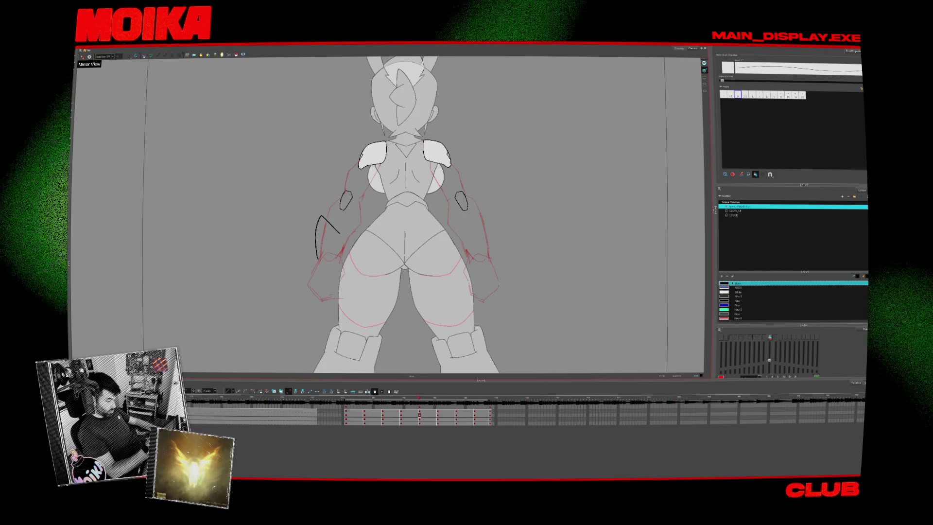
key("Return")
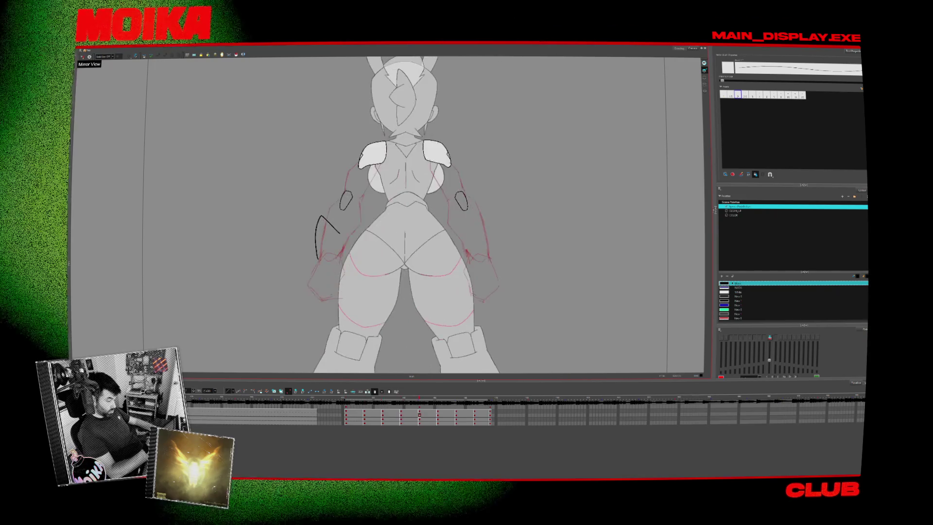
left_click_drag(339, 233, 342, 256)
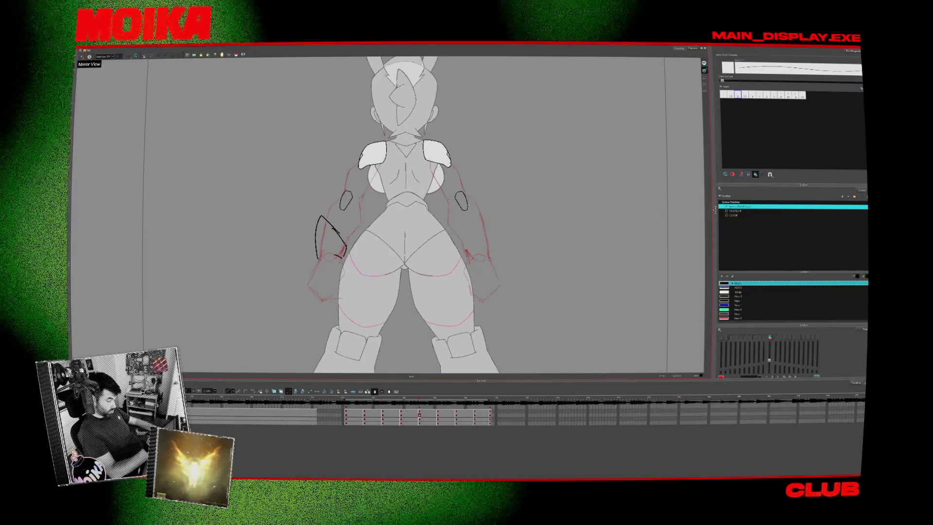
key("period")
key("comma")
- Replace the old bracer loop on the three-quarter back drawing with a new left-arm stroke
key("period")
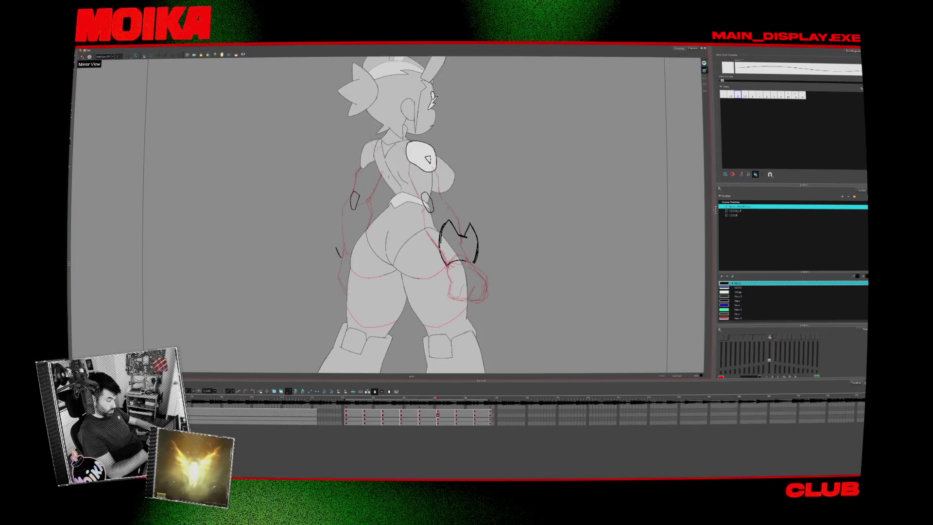
key("ctrl+z")
left_click_drag(330, 221, 342, 224)
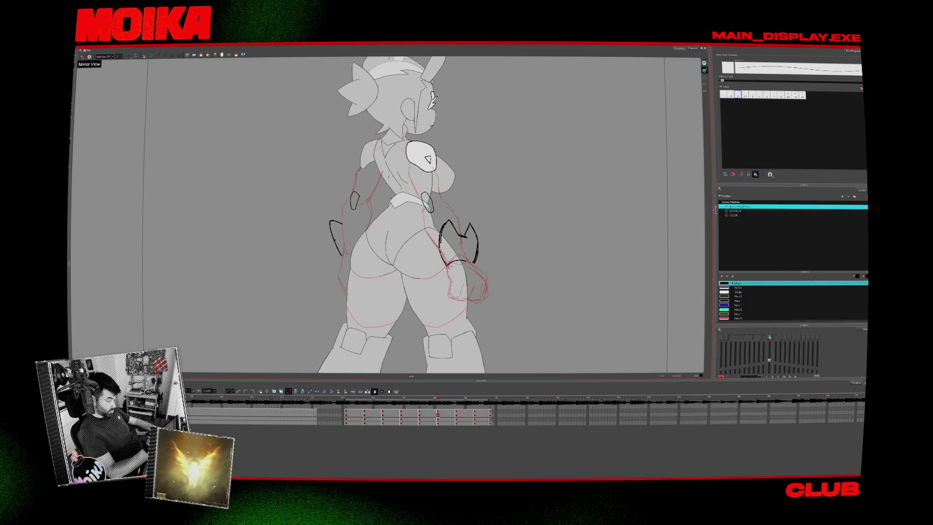
key("comma")
key("period")
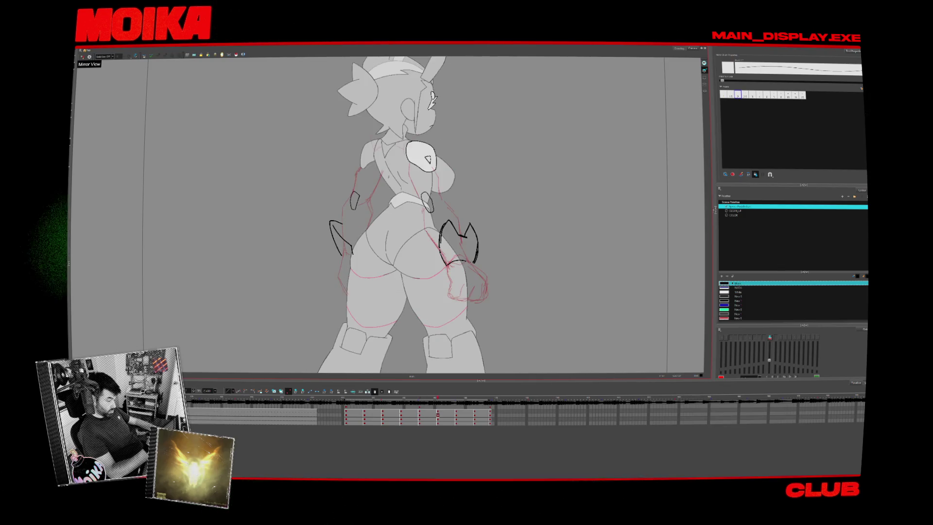
- On the three-quarter front drawing, ink a bracer stroke on the far arm
key("period")
key("period")
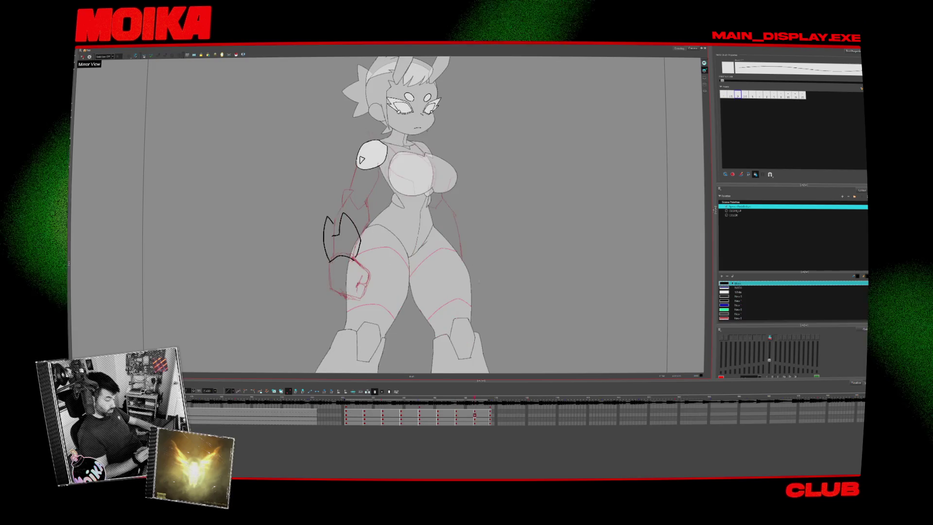
key("period")
key("comma")
key("comma")
key("period")
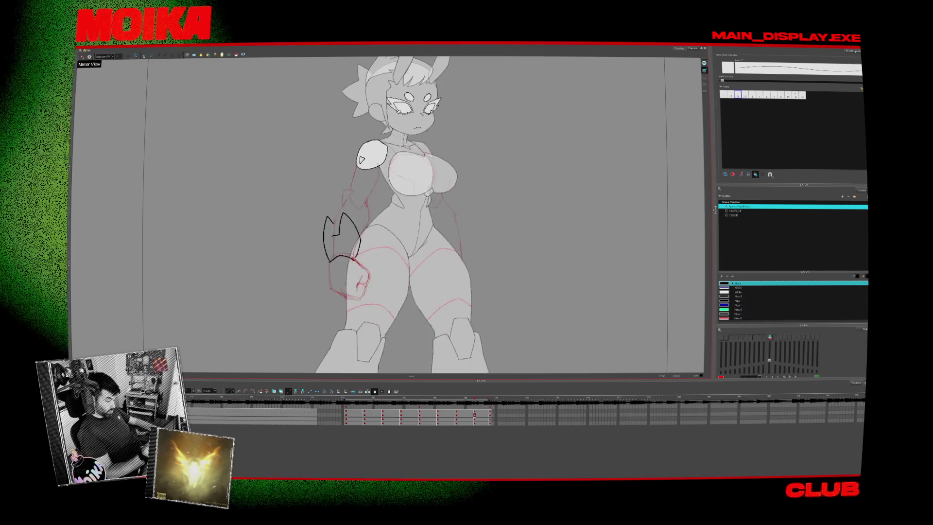
key("period")
key("comma")
left_click_drag(458, 228, 467, 235)
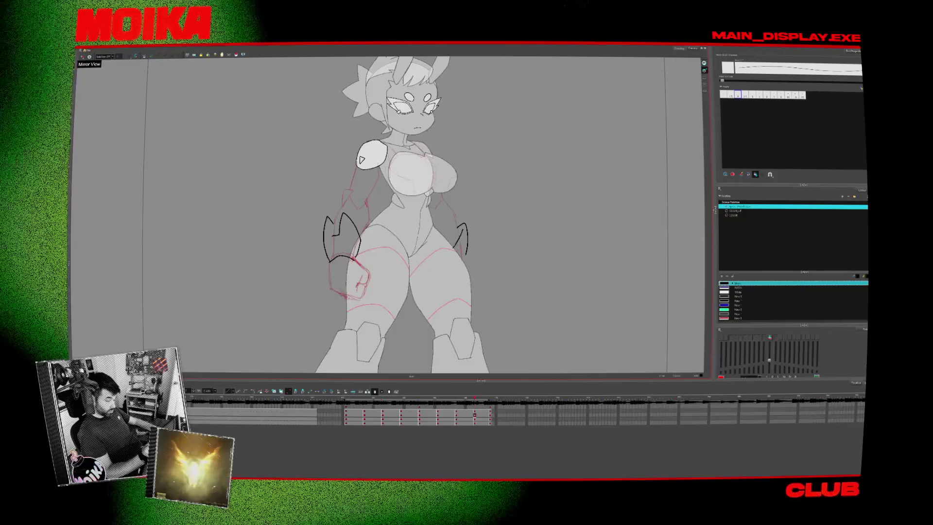
- Step through the turnaround drawings to the front view
key("comma")
key("period")
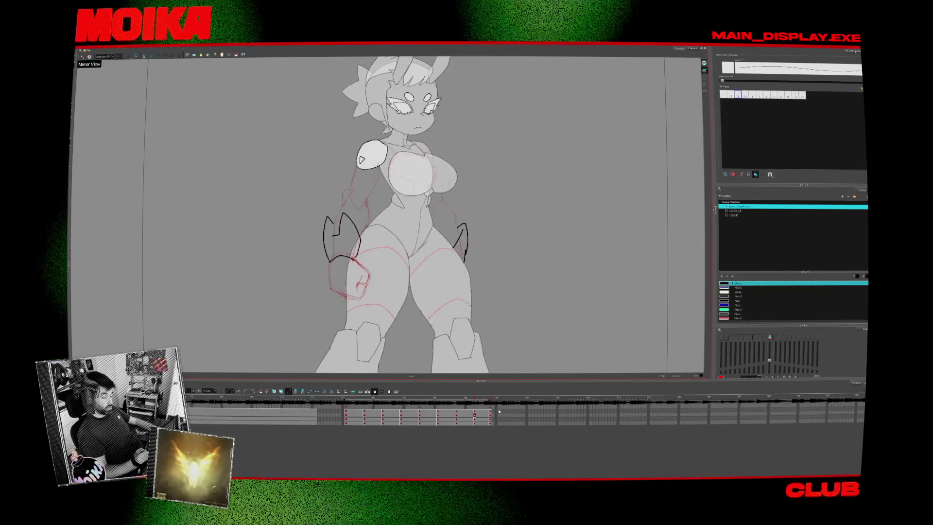
key("period")
key("comma")
key("period")
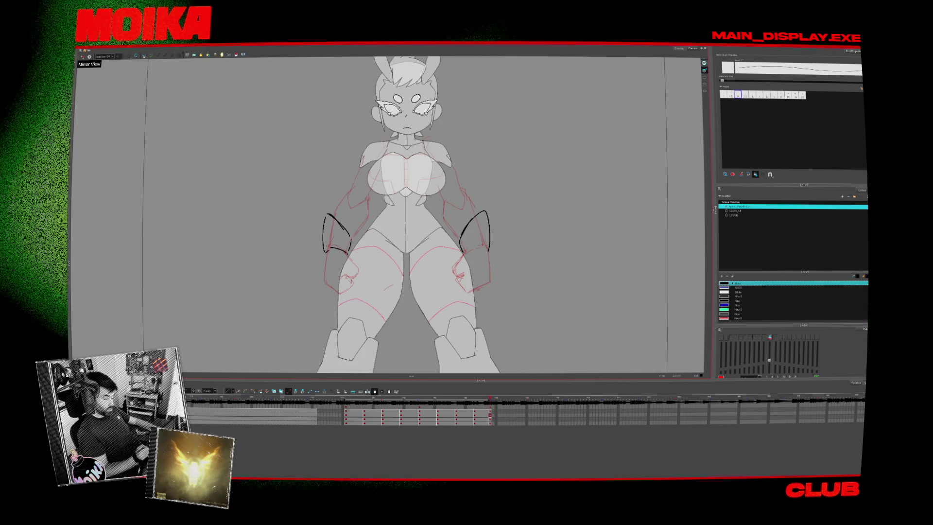
- Preview the turnaround, then add another knuckle circle on the side-view fist
left_click(352, 414)
key("Return")
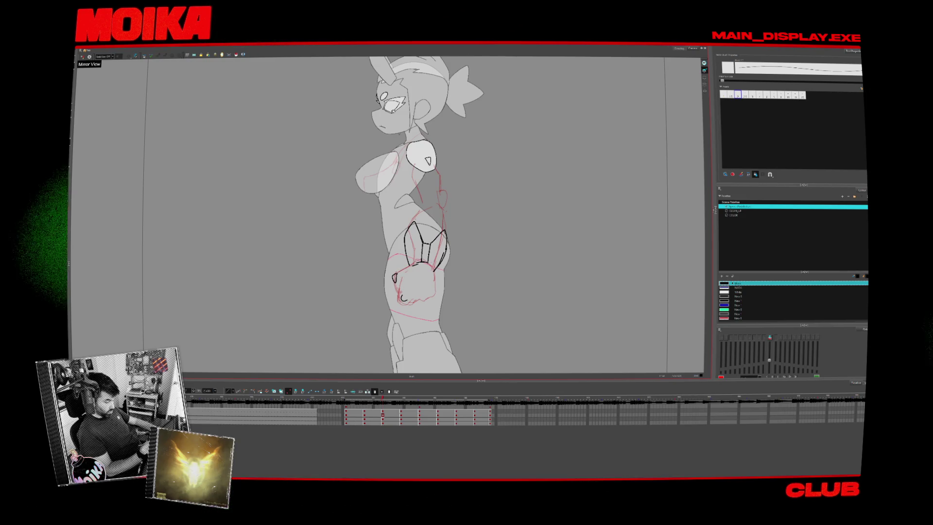
left_click_drag(414, 295, 432, 294)
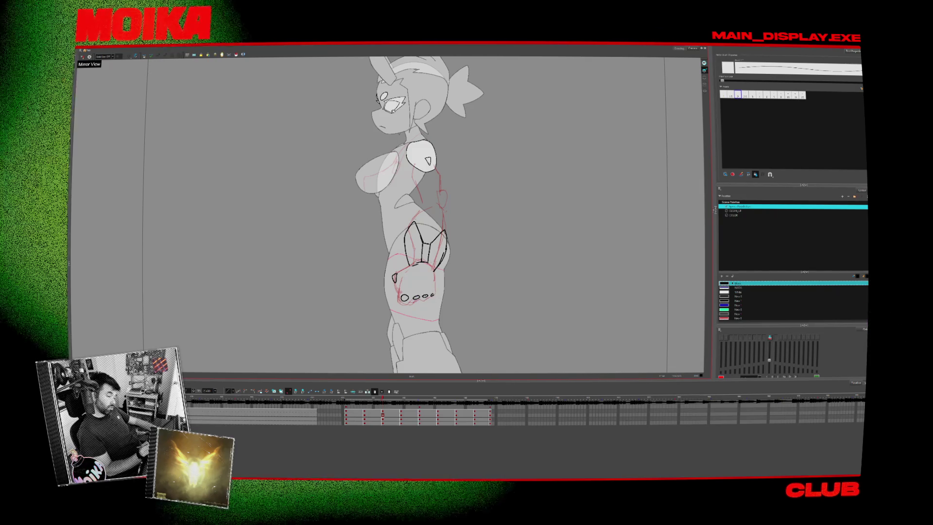
key("period")
key("period")
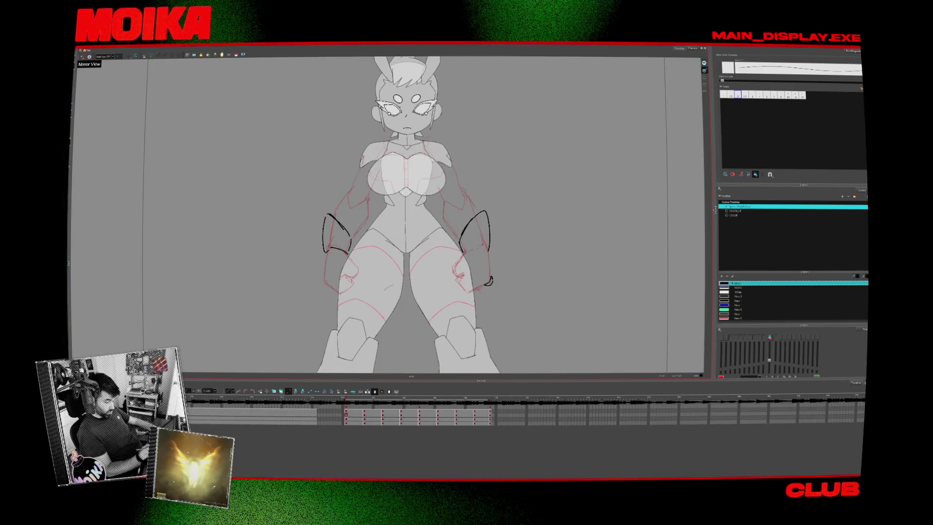
- Undo the stray stroke beside the right arm on the front-view drawing
key("period")
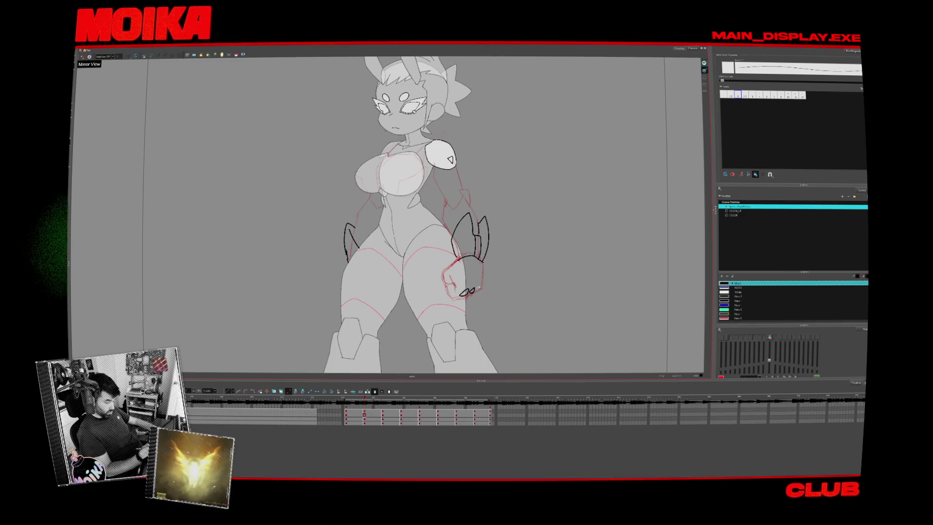
key("comma")
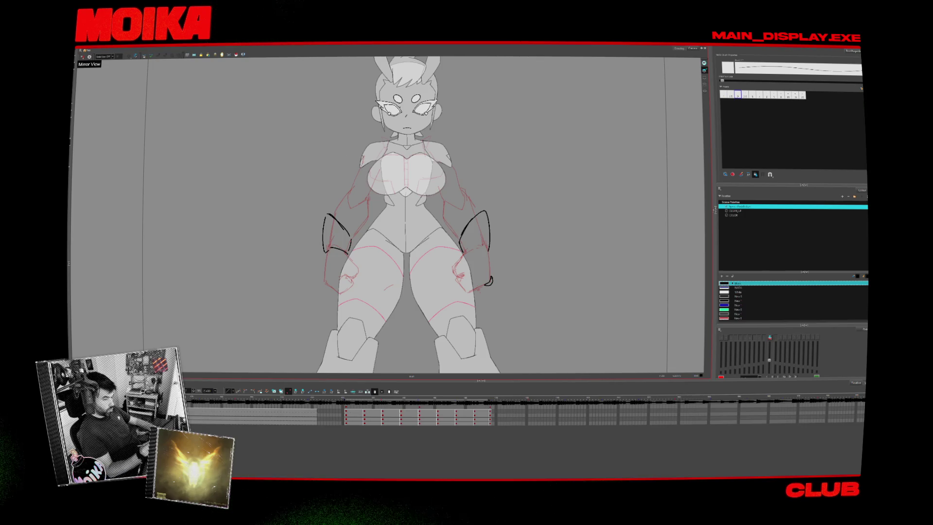
key("ctrl+z")
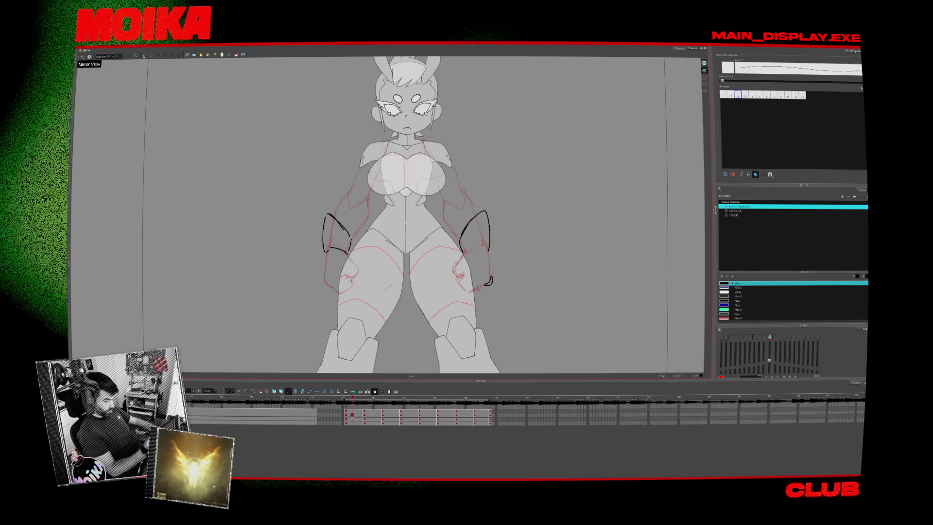
- Erase the spiky claw bracer on the three-quarter front drawing and brush a curved forearm band
key("g")
mouse_move(459, 219)
left_mouse_down()
mouse_move(466, 255)
mouse_move(486, 227)
mouse_move(479, 257)
left_mouse_up()
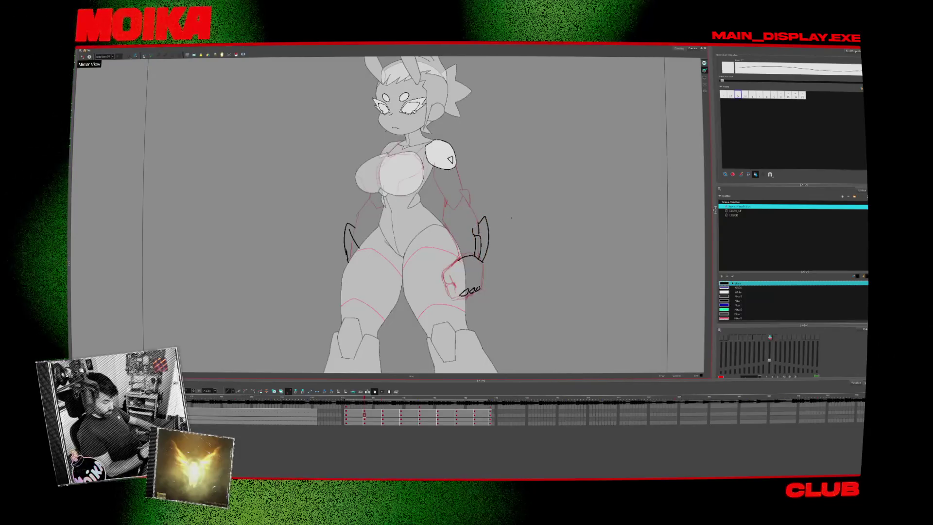
left_click_drag(482, 218, 478, 255)
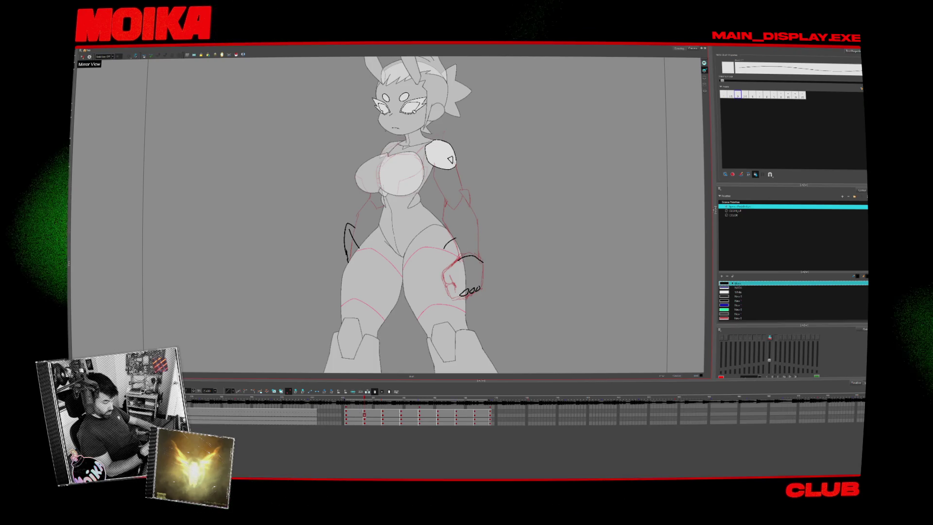
mouse_move(456, 238)
left_mouse_down()
mouse_move(478, 236)
mouse_move(491, 258)
mouse_move(446, 263)
mouse_move(487, 262)
left_mouse_up()
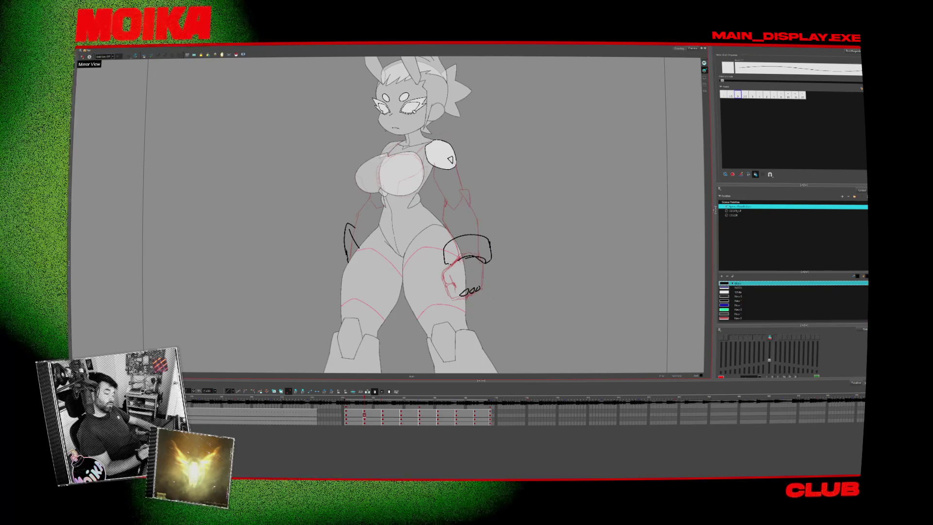
- Undo the arc beside the front view's right hip and redraw the side-view bracer as a rounded band
key("comma")
key("ctrl+z")
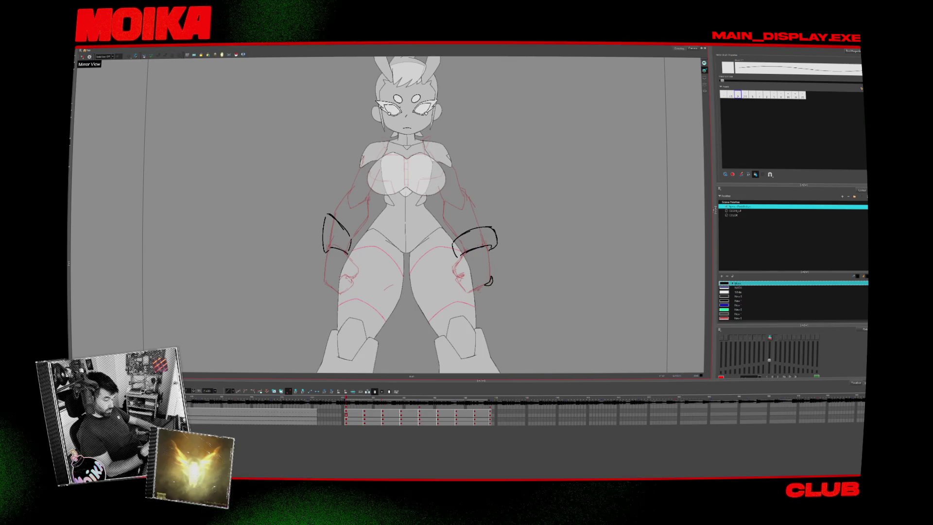
key("period")
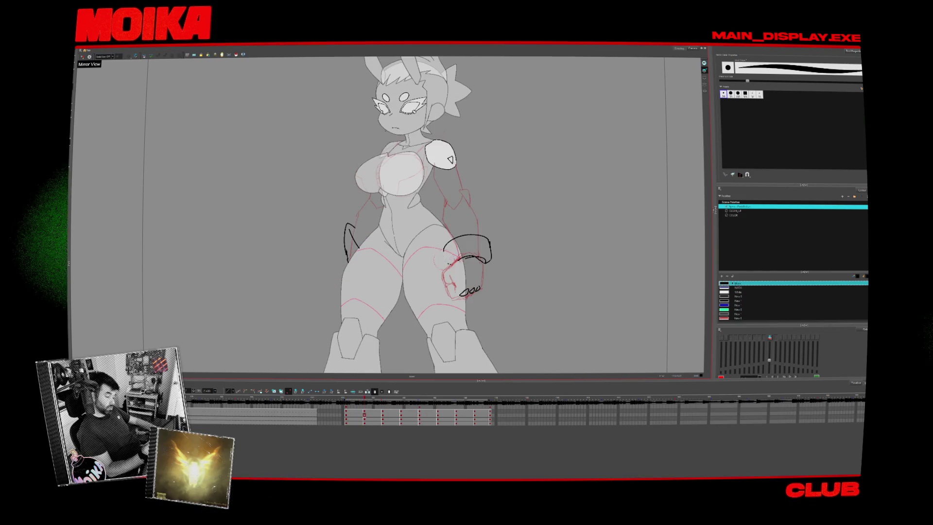
key("period")
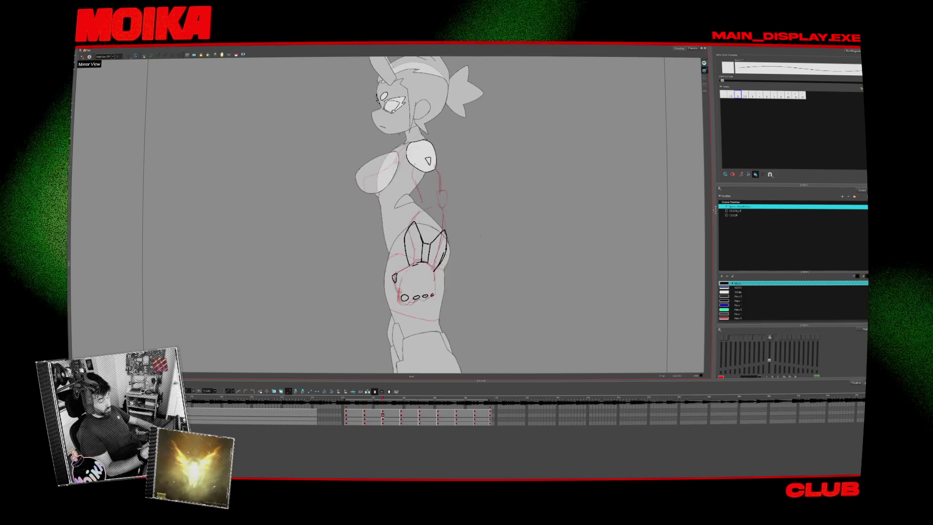
left_click_drag(444, 231, 435, 269)
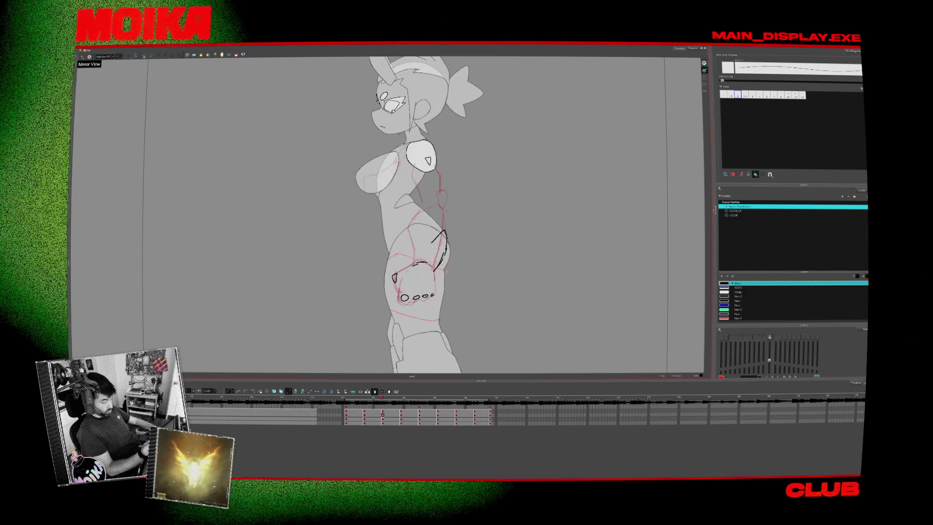
key("comma")
key("comma")
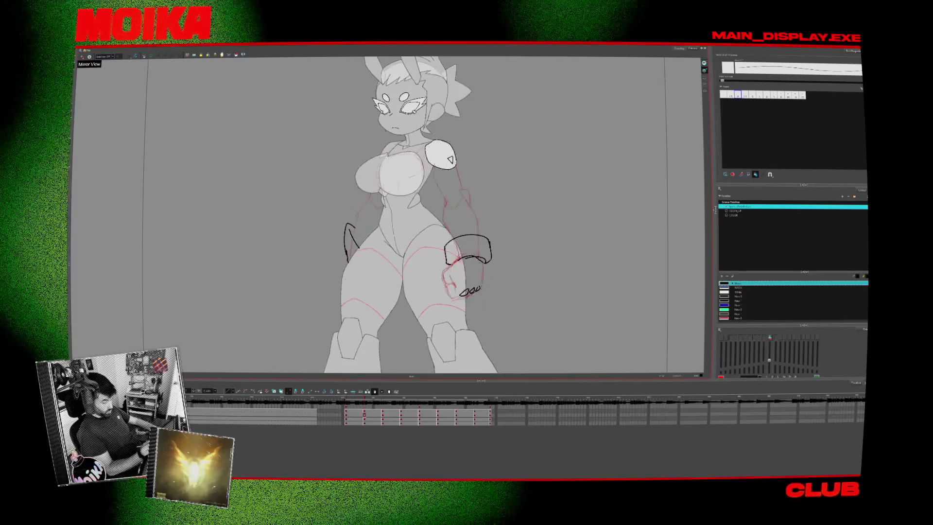
key("period")
key("period")
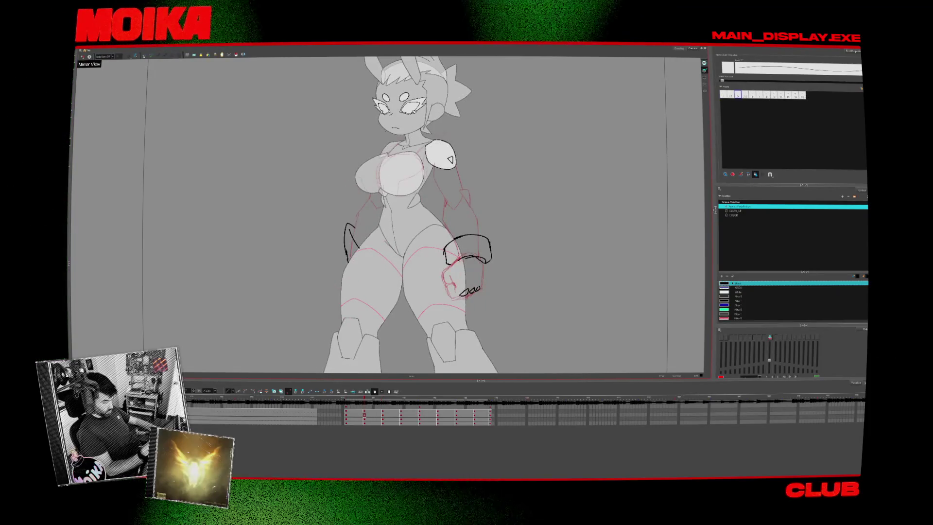
key("comma")
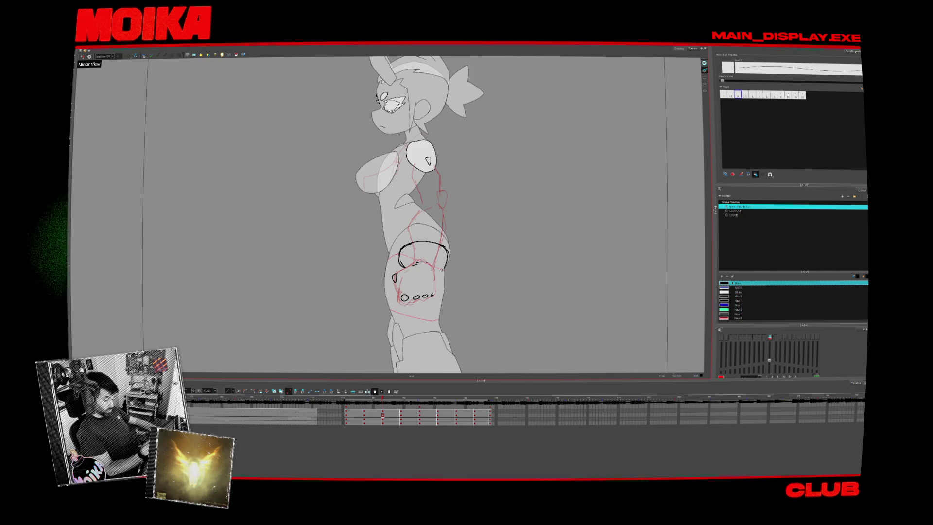
key("period")
key("period")
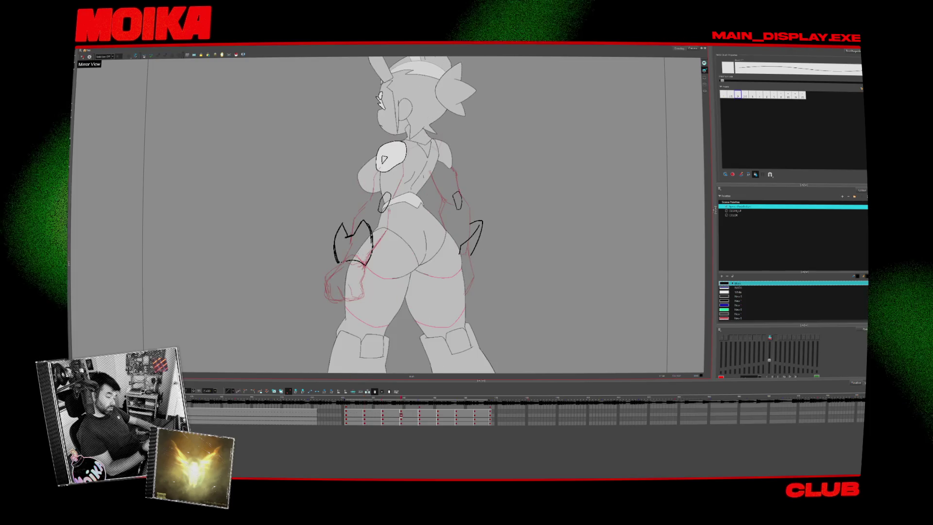
- Undo the V-shaped and stray strokes at the hip of the three-quarter back drawing
key("ctrl+z")
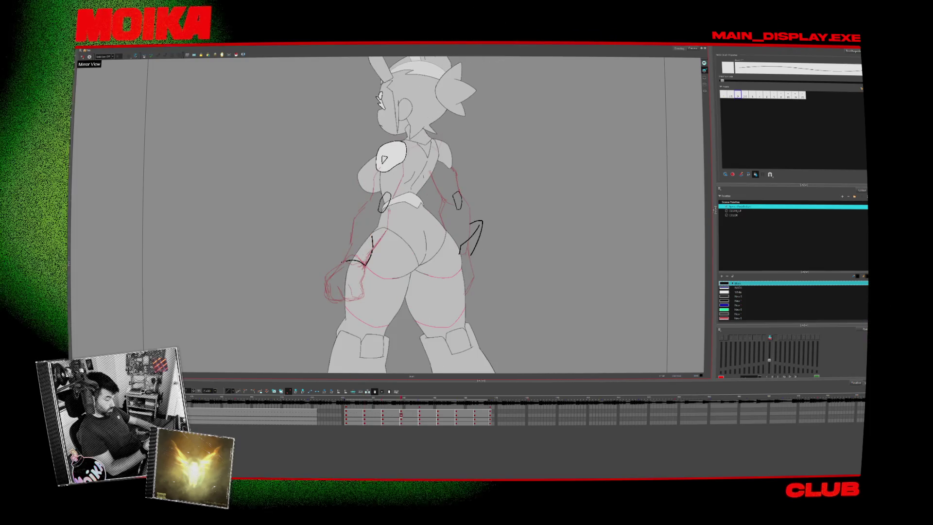
key("ctrl+z")
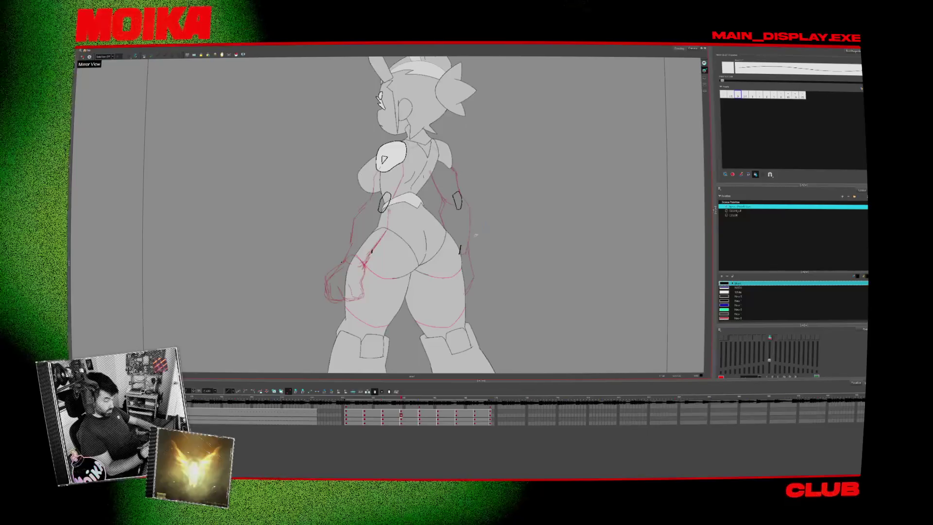
key("comma")
key("comma")
key("period")
key("period")
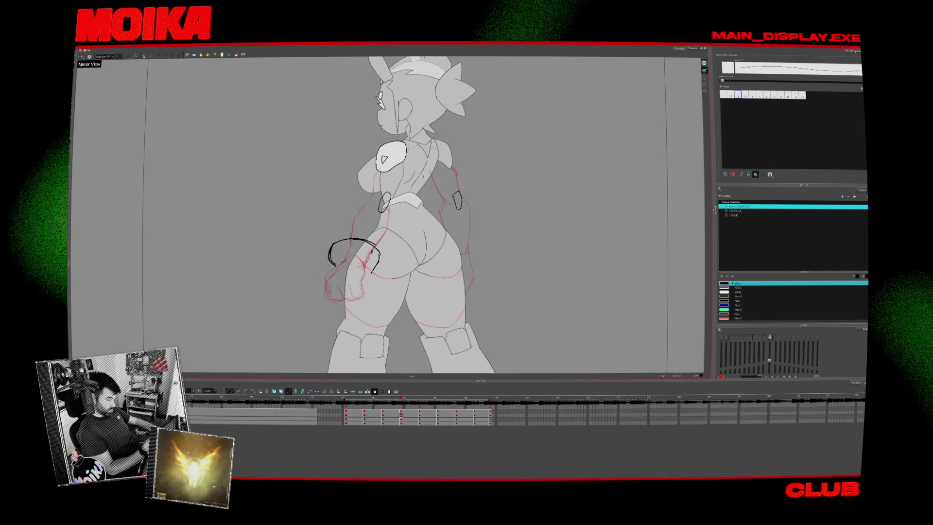
- Ink an oval bracer around the near forearm and select the new stroke
key("period")
key("comma")
left_click_drag(381, 253, 362, 273)
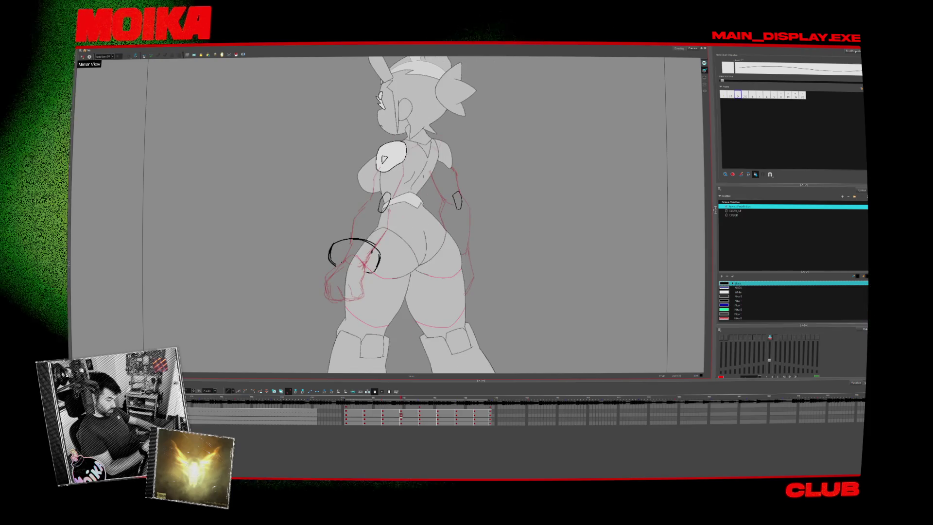
key("ctrl+a")
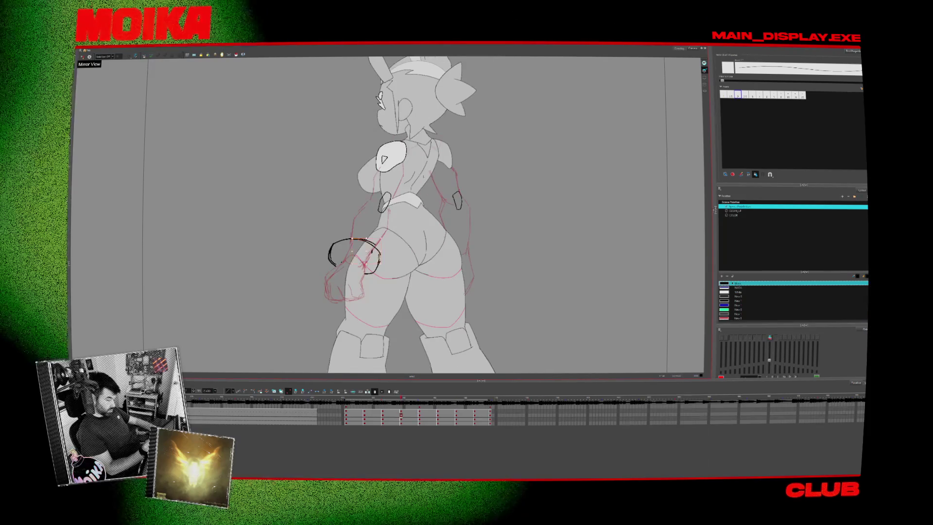
key("period")
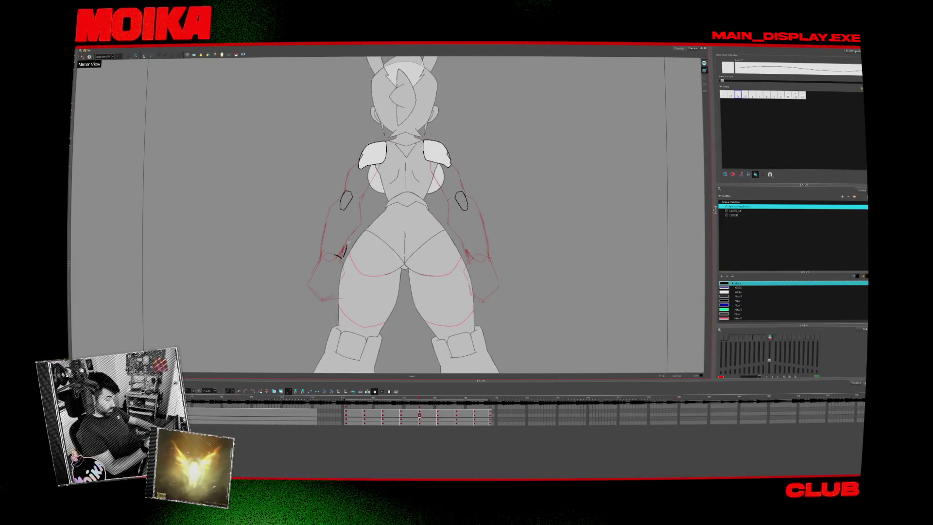
- Ink a bracket-shaped bracer outline around the left forearm of the back view
key("comma")
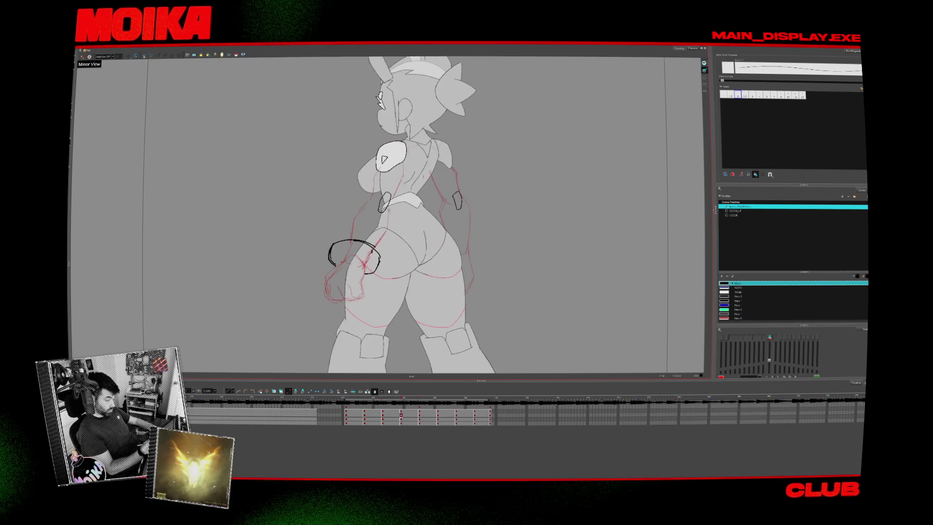
key("period")
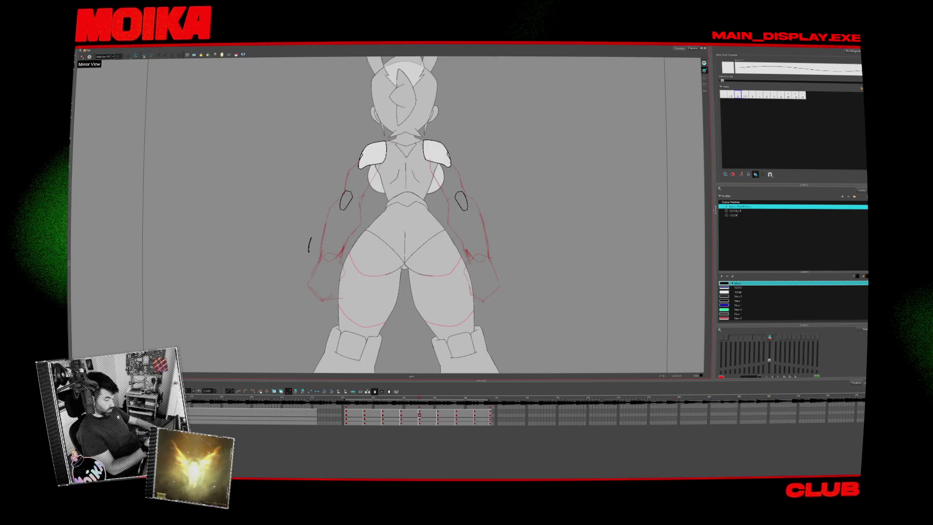
left_click_drag(311, 238, 347, 238)
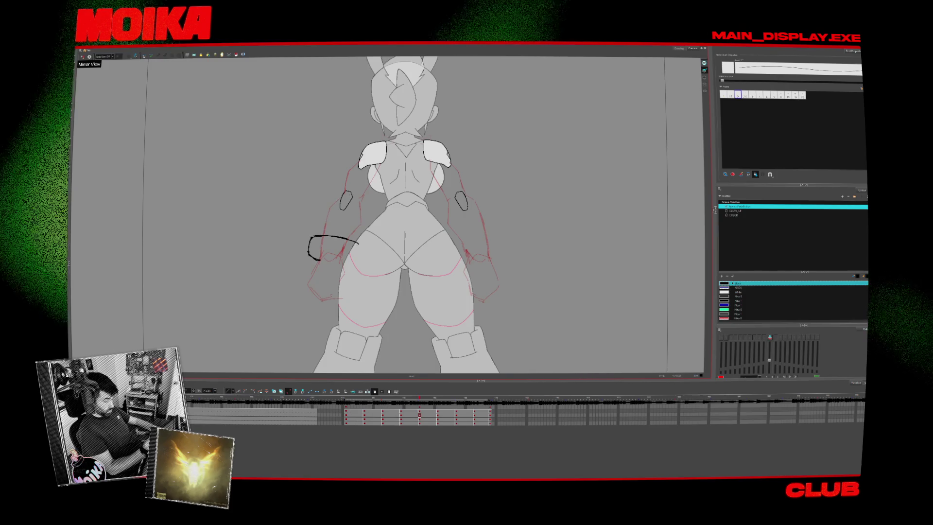
- Ink the matching bracer outline around the right forearm
key("comma")
key("period")
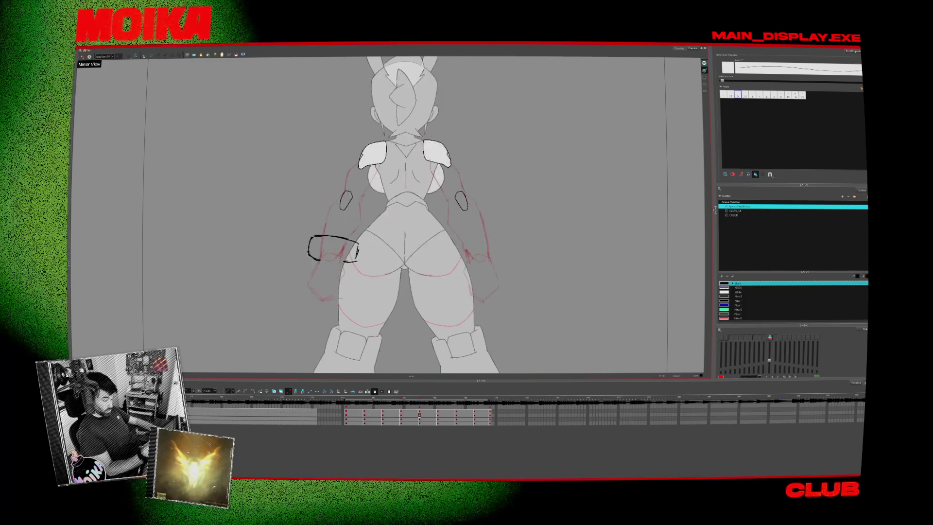
mouse_move(458, 245)
left_mouse_down()
mouse_move(481, 235)
mouse_move(498, 242)
mouse_move(472, 258)
mouse_move(496, 253)
left_mouse_up()
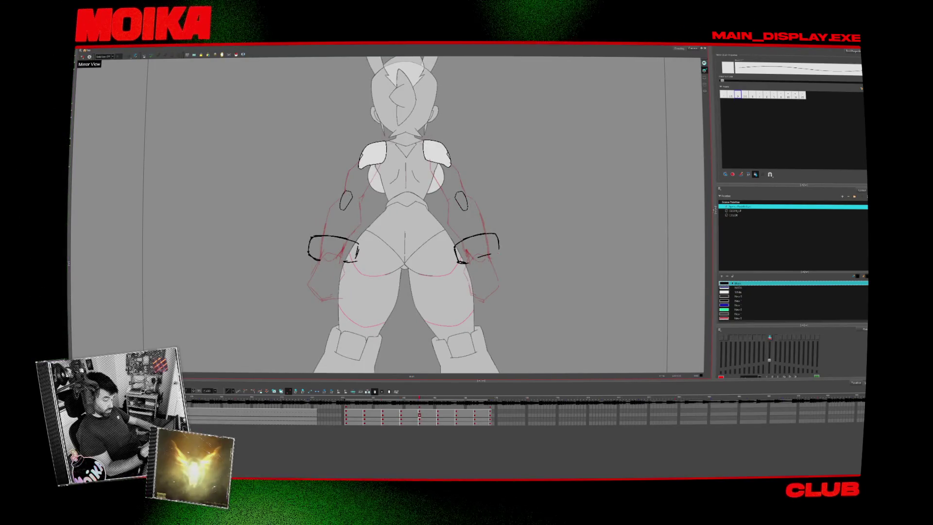
key("period")
key("comma")
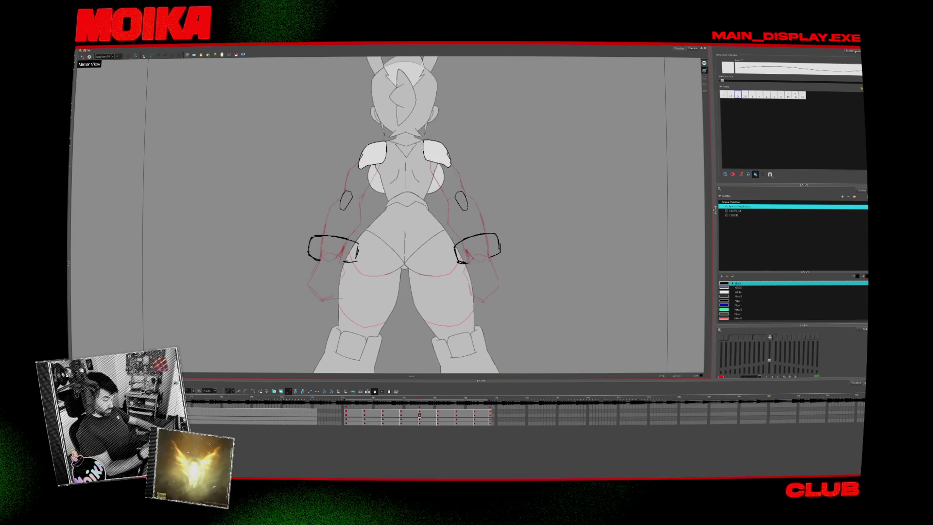
key("period")
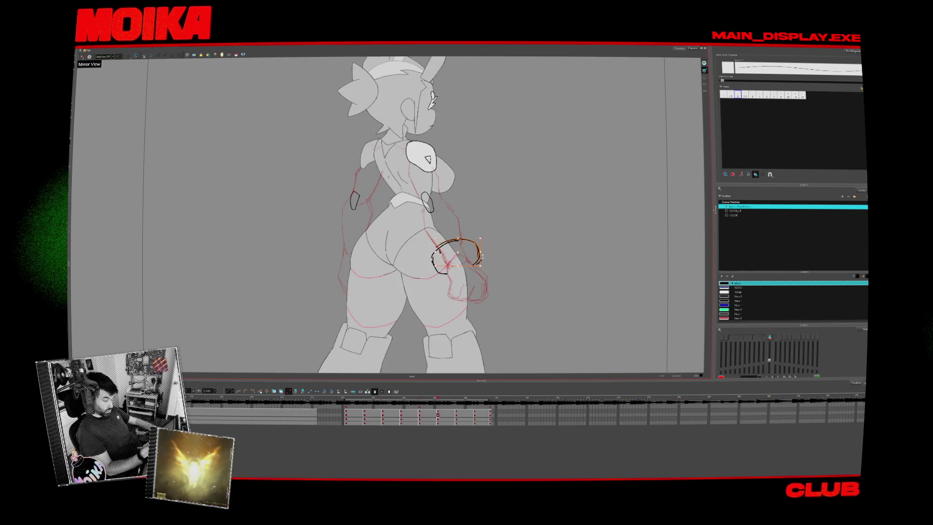
- Delete the selected stray stroke on the far arm of the three-quarter front drawing
key("period")
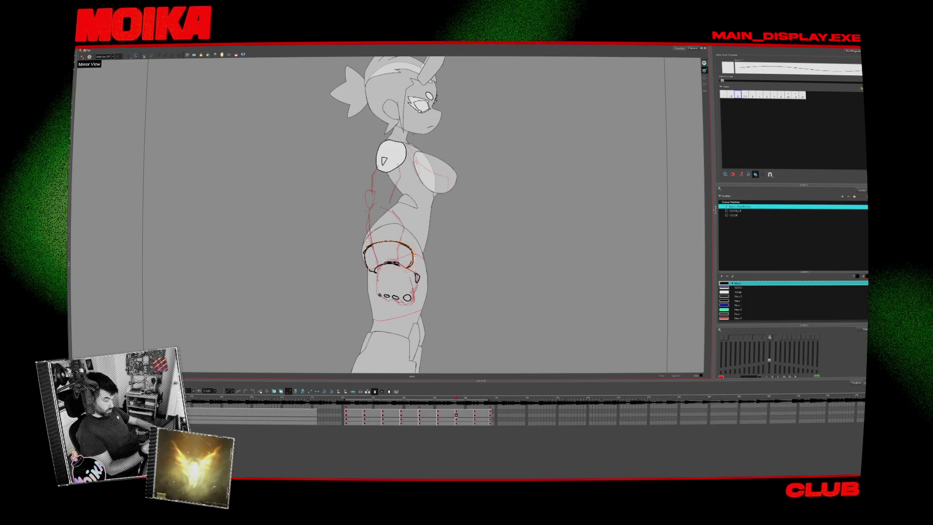
key("period")
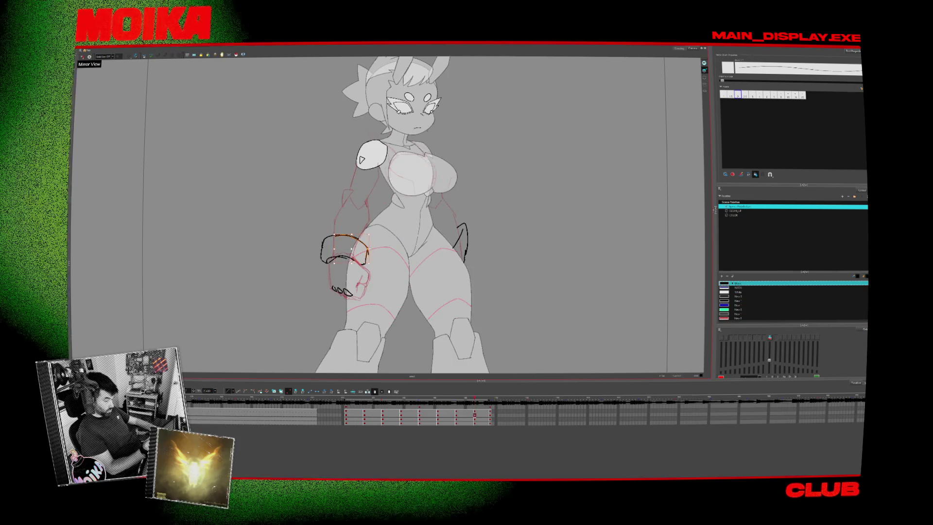
key("comma")
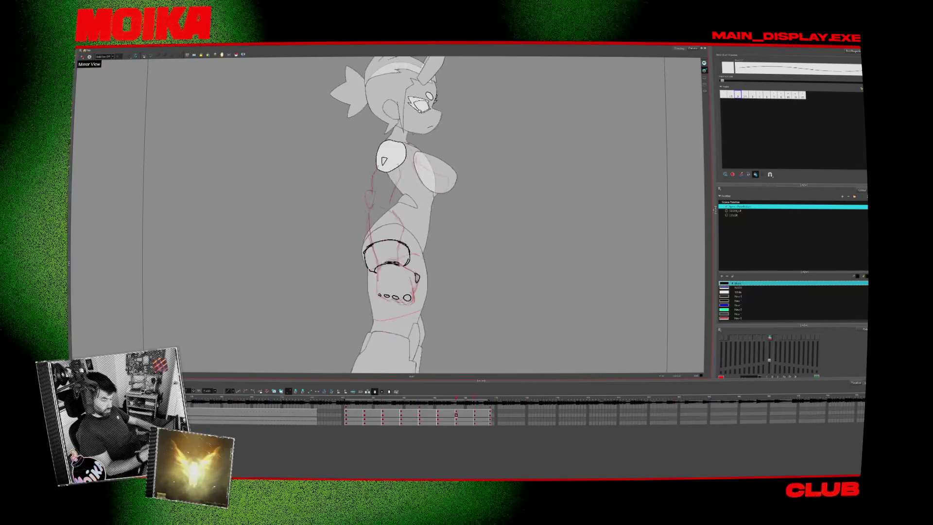
key("period")
key("Delete")
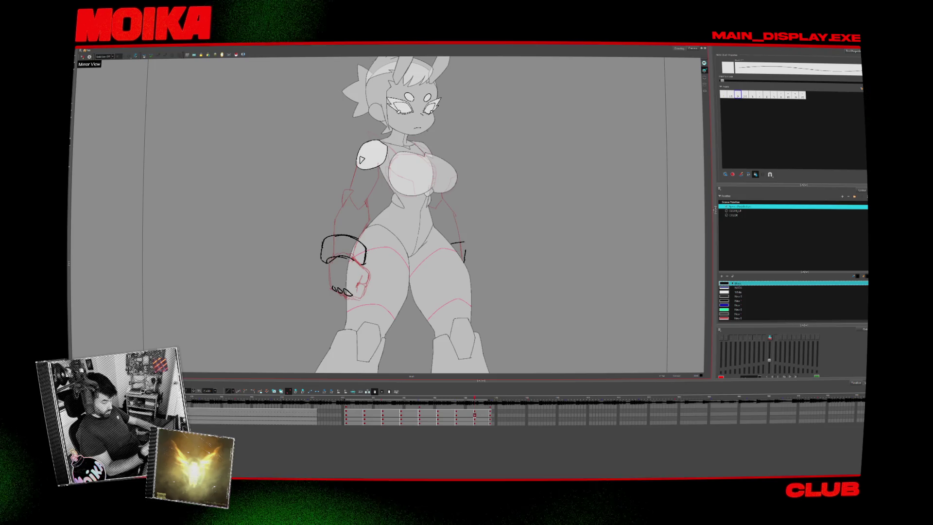
key("period")
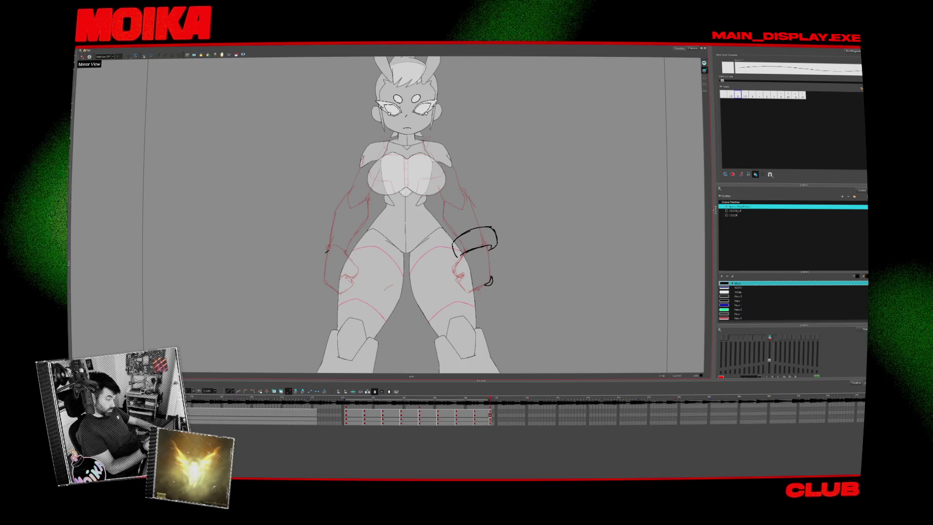
- Brush a second bracer band around the character's left wrist in the front view
key("comma")
key("period")
mouse_move(342, 234)
left_mouse_down()
mouse_move(328, 256)
mouse_move(359, 238)
mouse_move(360, 252)
left_mouse_up()
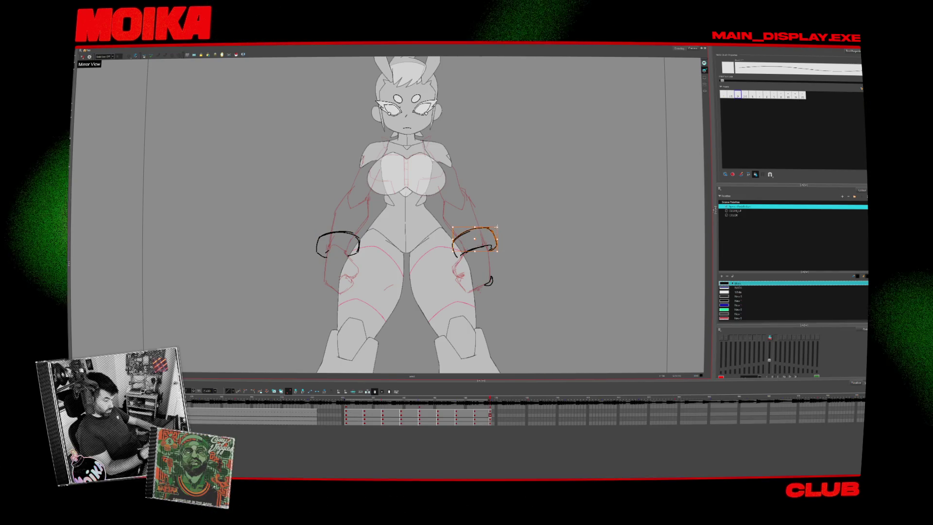
key("period")
key("comma")
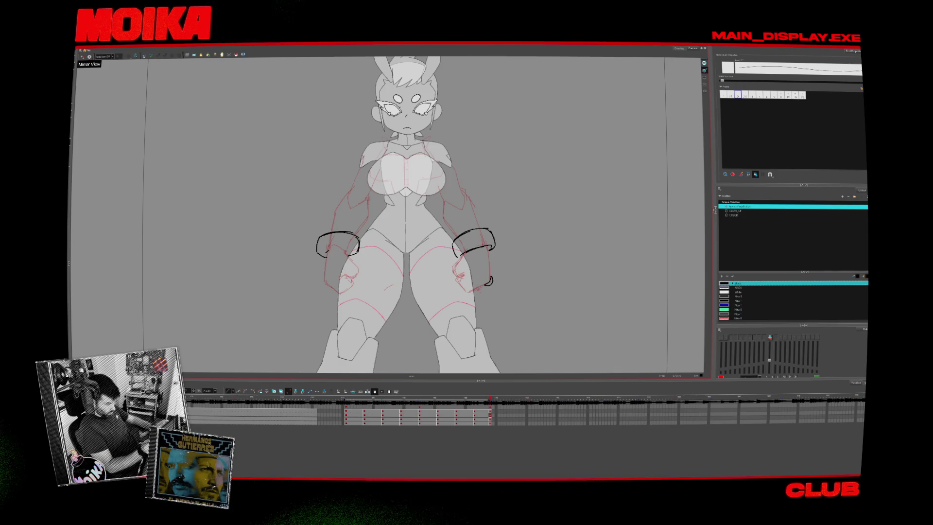
- Reselect the left bracer stroke, adjust its shape, and stop playback on the front view
left_click(342, 241)
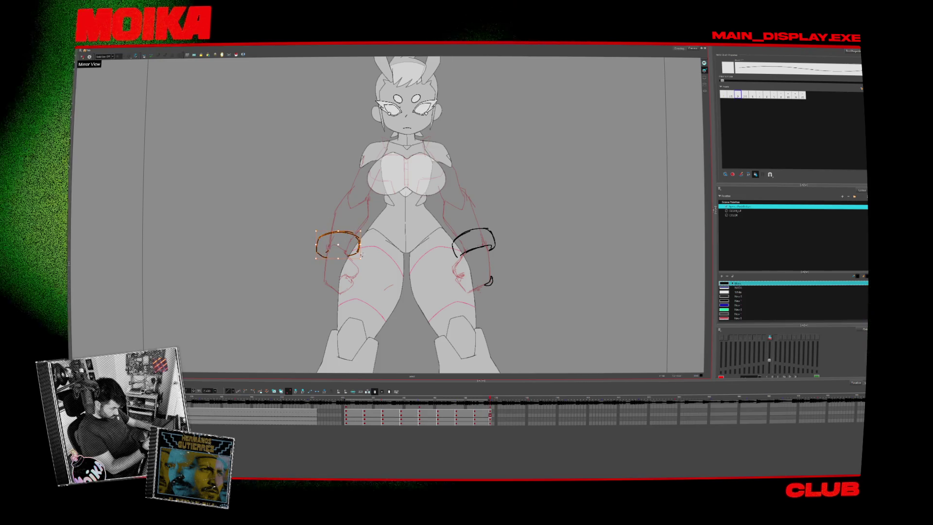
key("Escape")
left_click(338, 241)
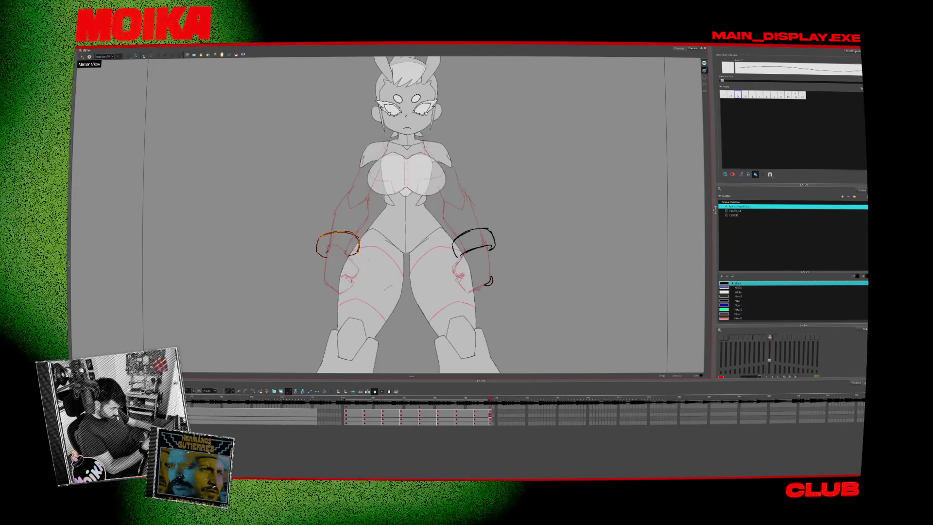
key("alt+s")
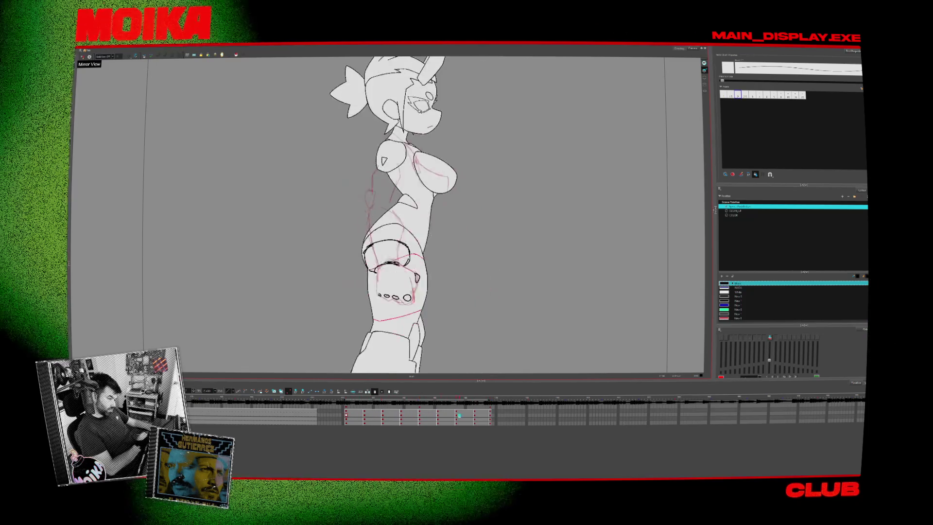
key("Return")
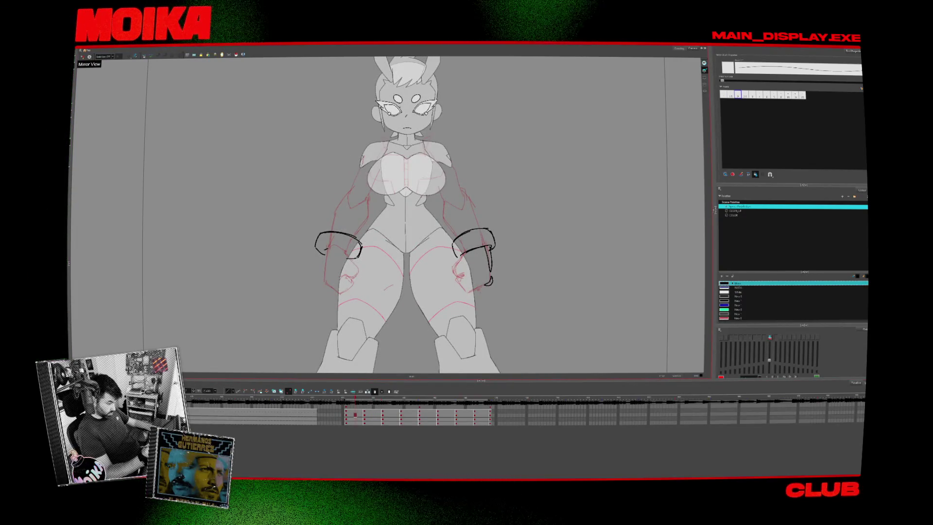
- Mirror the canvas and ink a forearm stroke near the waist on the side-view drawing
left_click(82, 57)
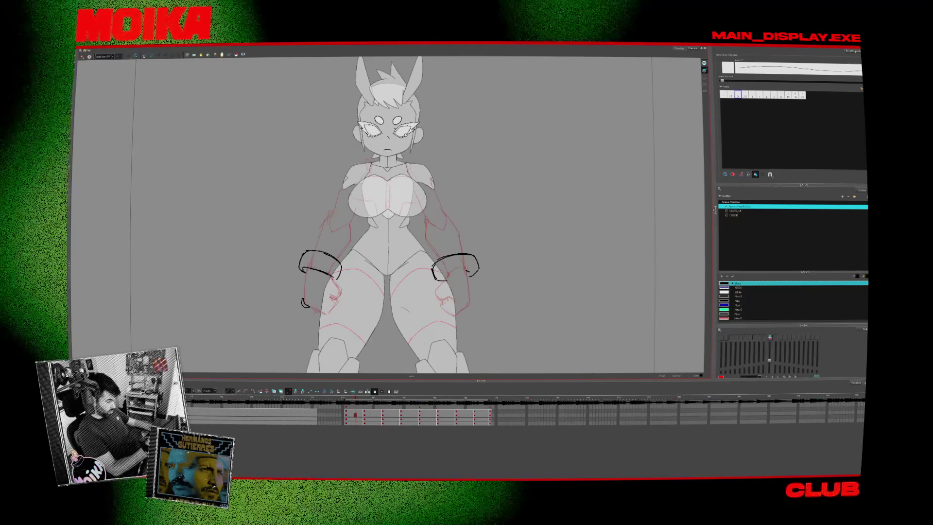
key("period")
key("period")
key("period")
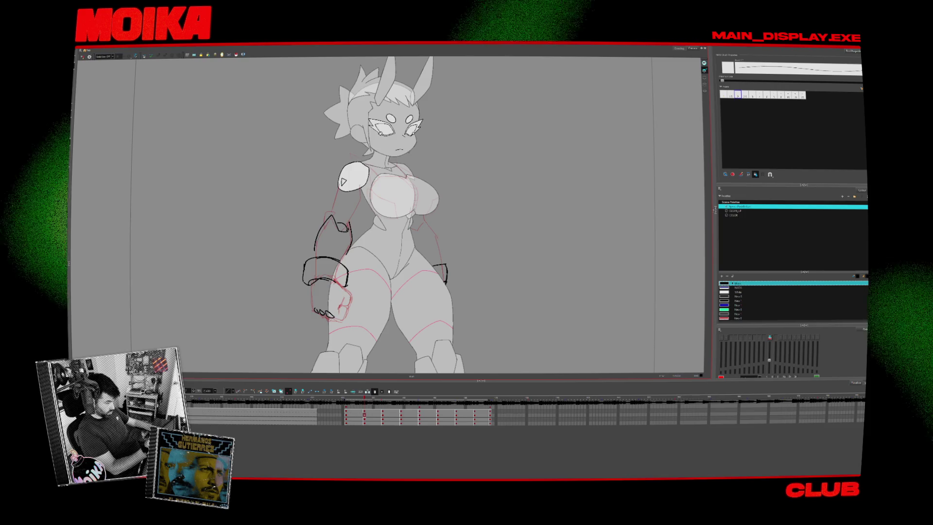
key("period")
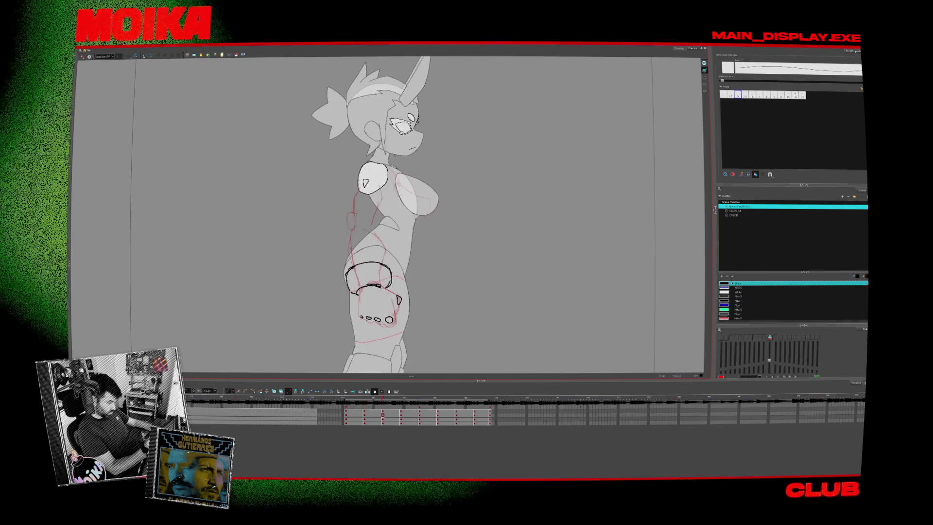
left_click_drag(369, 224, 349, 239)
key("comma")
key("period")
key("period")
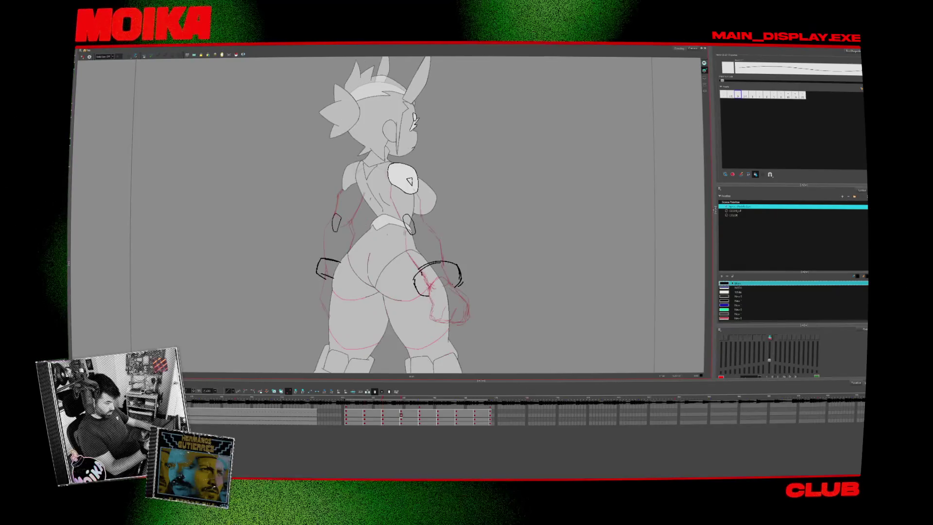
- Ink a stroke beside the right elbow on the back-view drawing
key("comma")
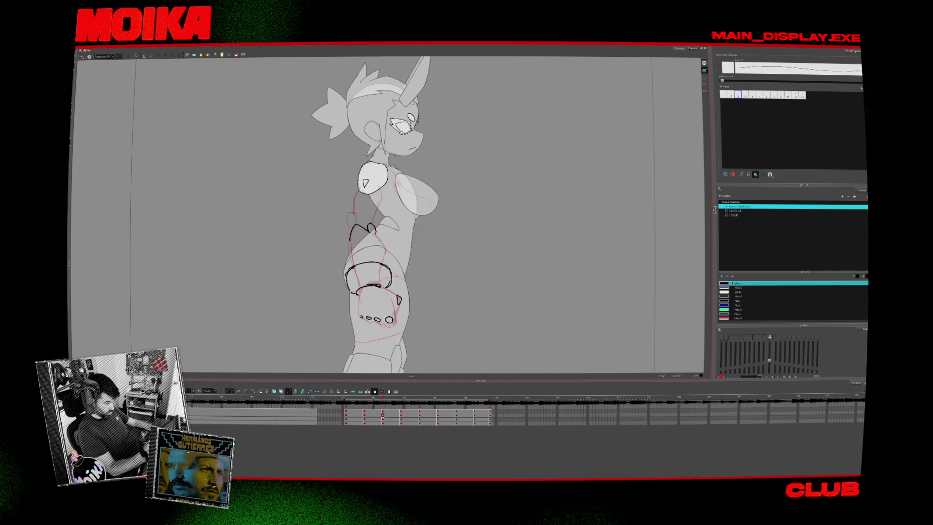
key("period")
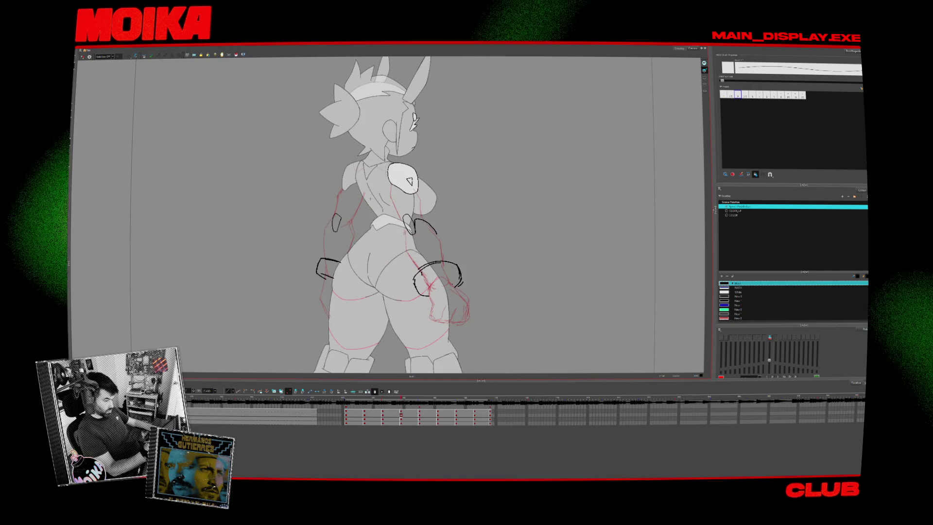
key("comma")
key("period")
key("comma")
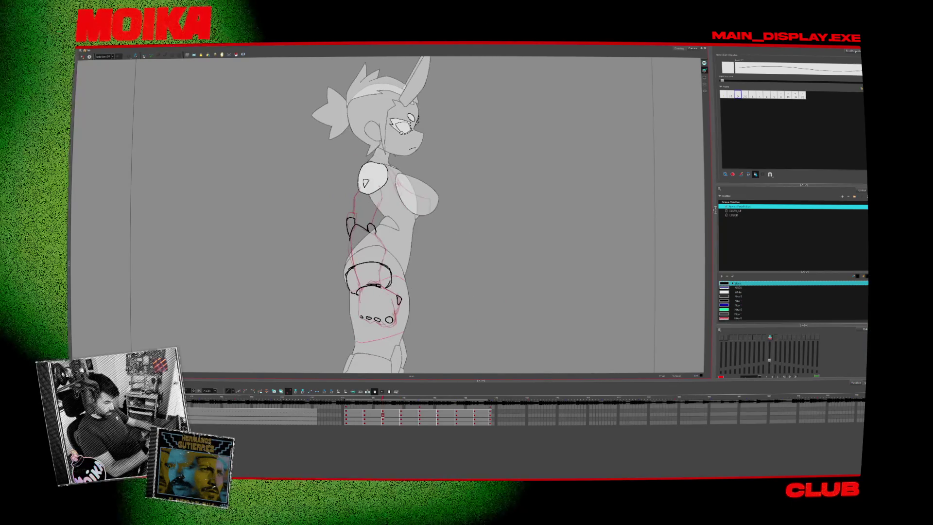
key("period")
key("period")
key("comma")
key("period")
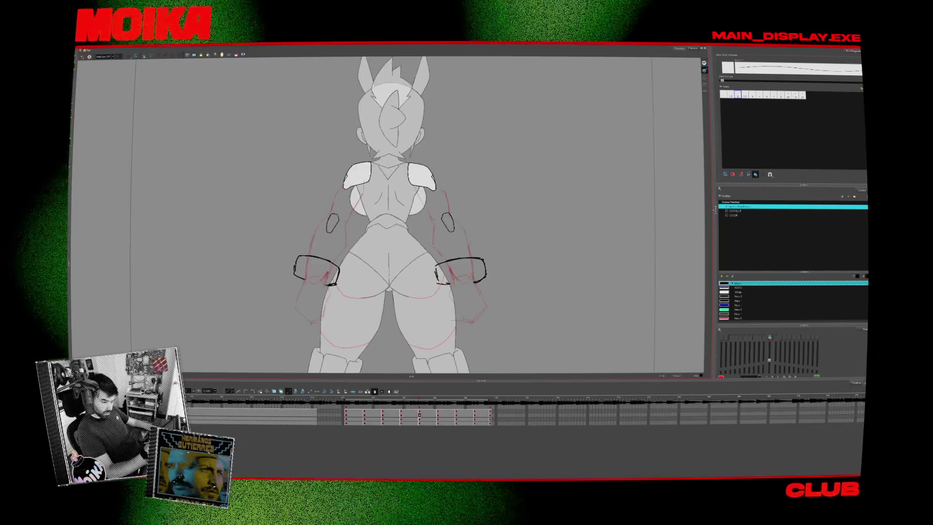
left_click_drag(440, 231, 447, 221)
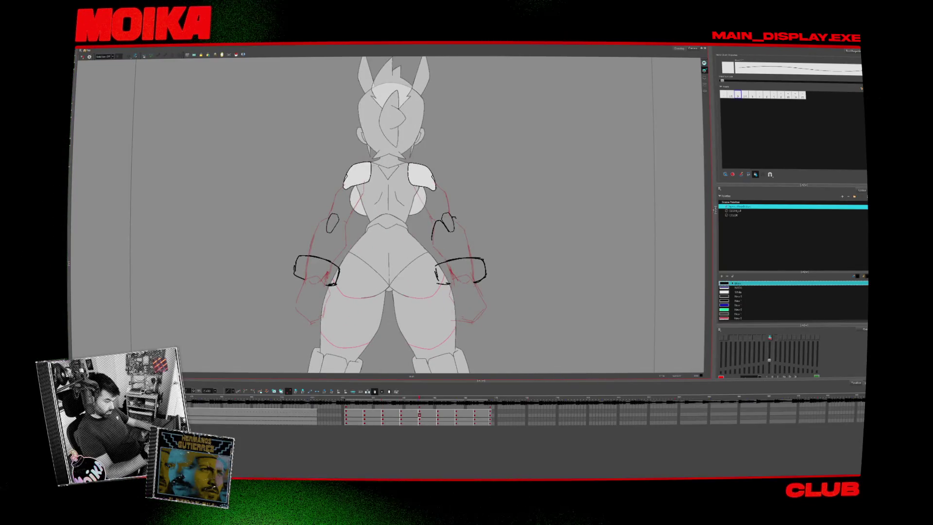
- Add two more curved strokes down the right arm of the back view
key("comma")
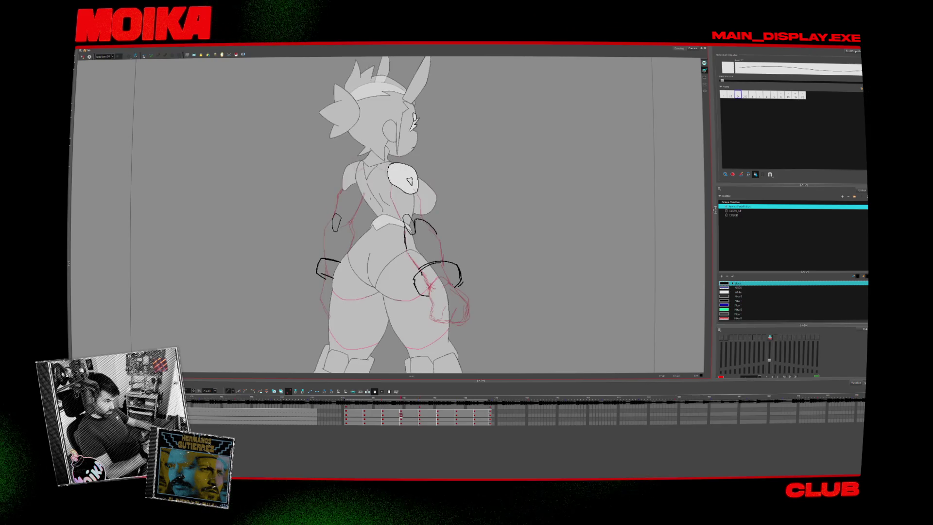
key("period")
key("comma")
key("period")
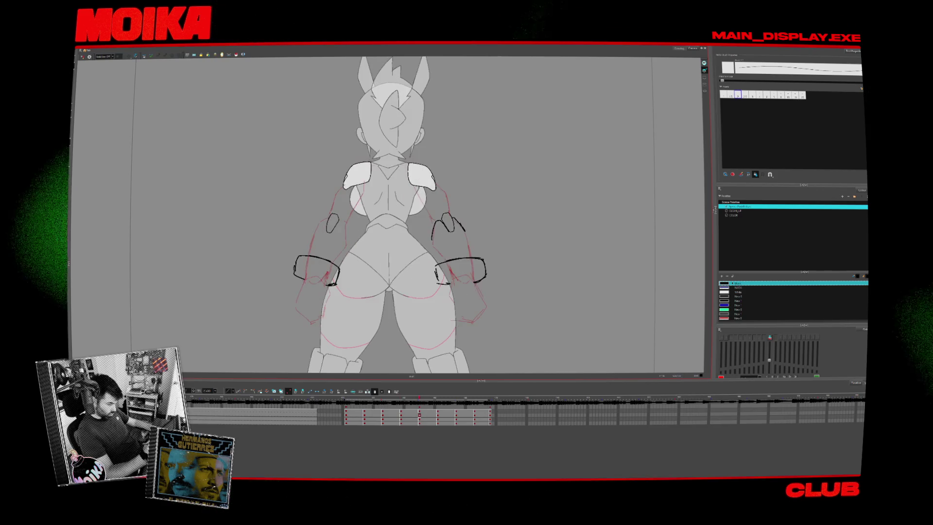
key("period")
left_click_drag(421, 238, 435, 219)
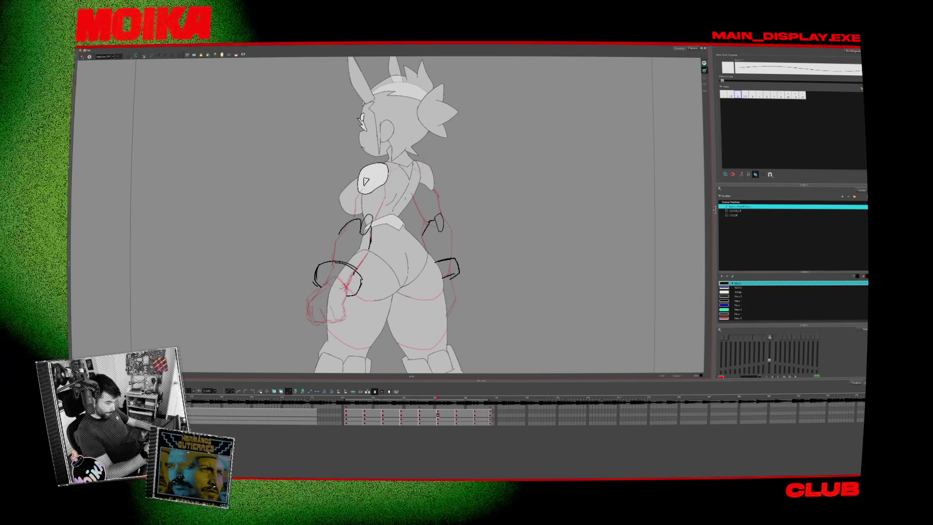
key("comma")
key("period")
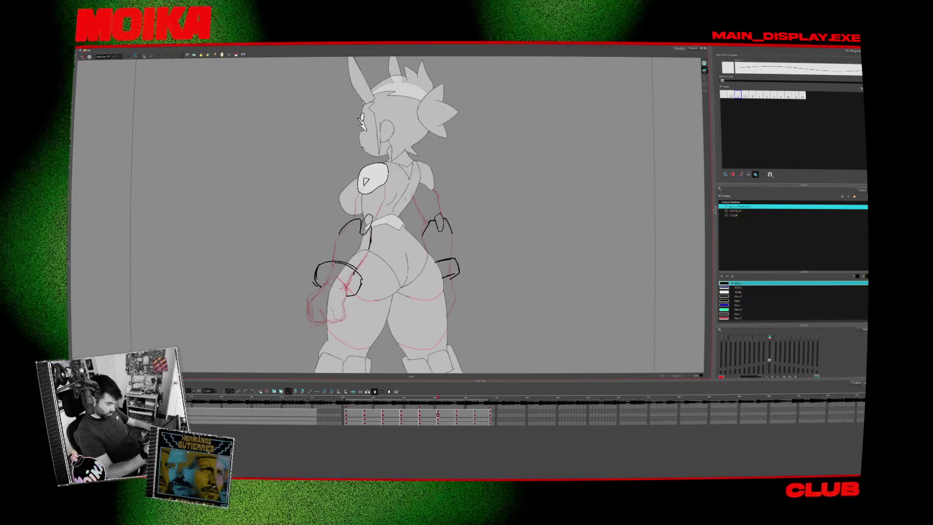
left_click_drag(443, 221, 451, 234)
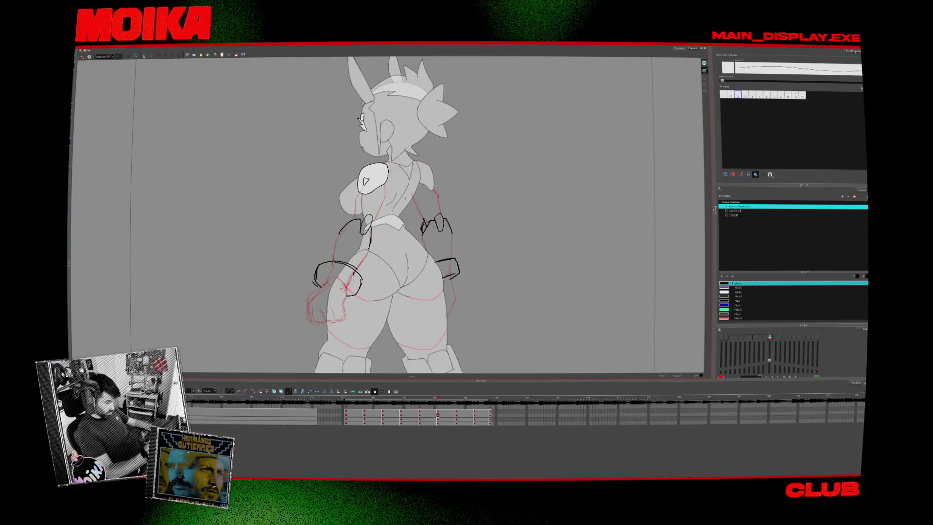
key("comma")
key("period")
key("period")
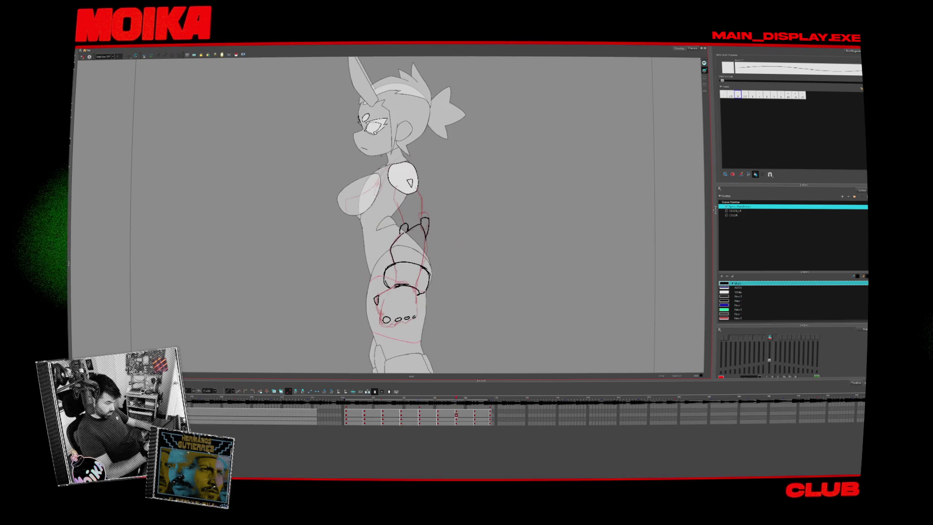
key("period")
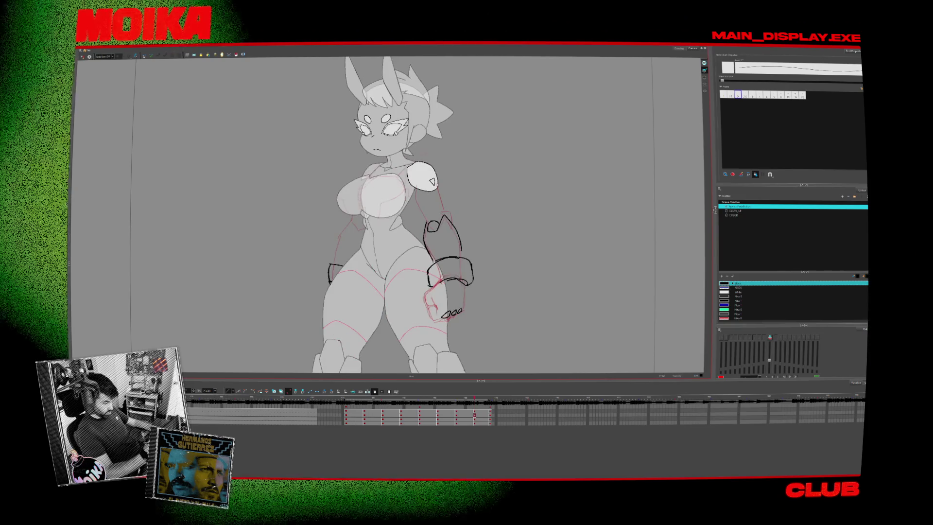
scroll(503, 316, "up", 2)
key("alt+z")
scroll(506, 287, "down", 6)
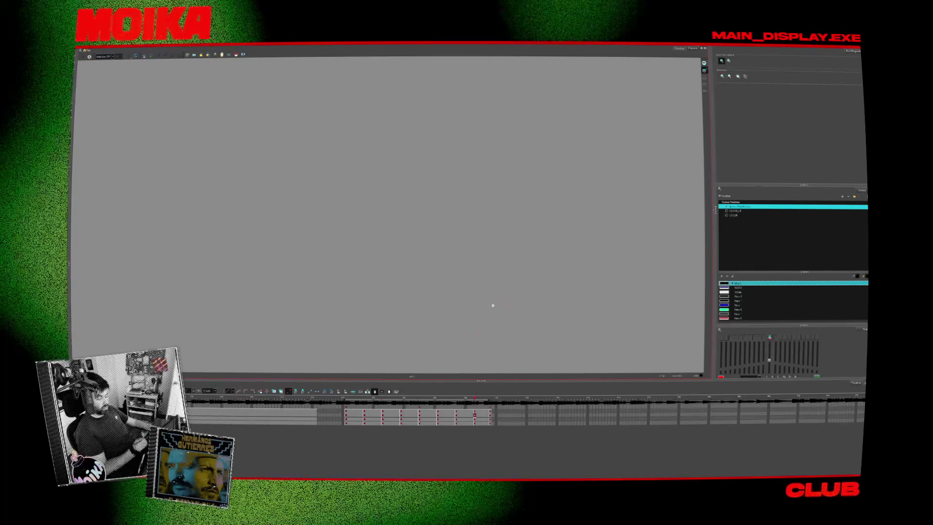
key("shift+m")
scroll(463, 267, "up", 6)
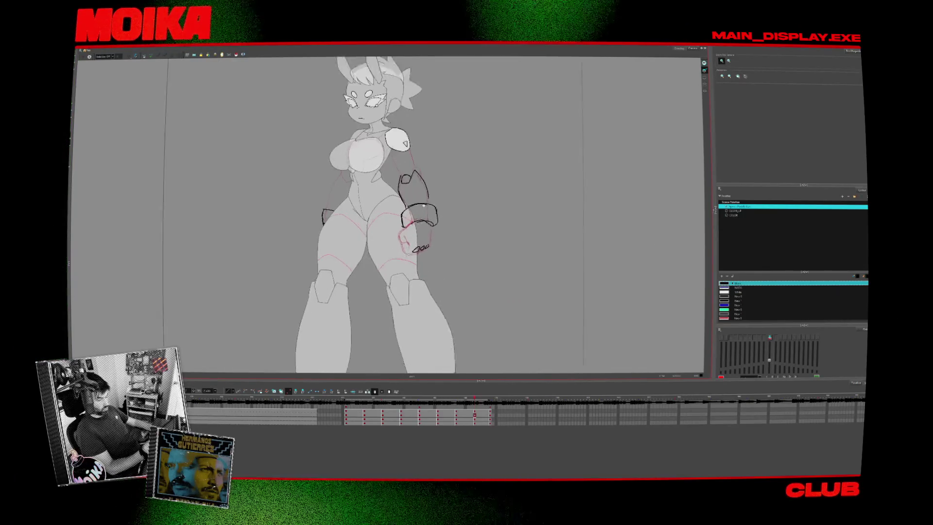
key("shift+m")
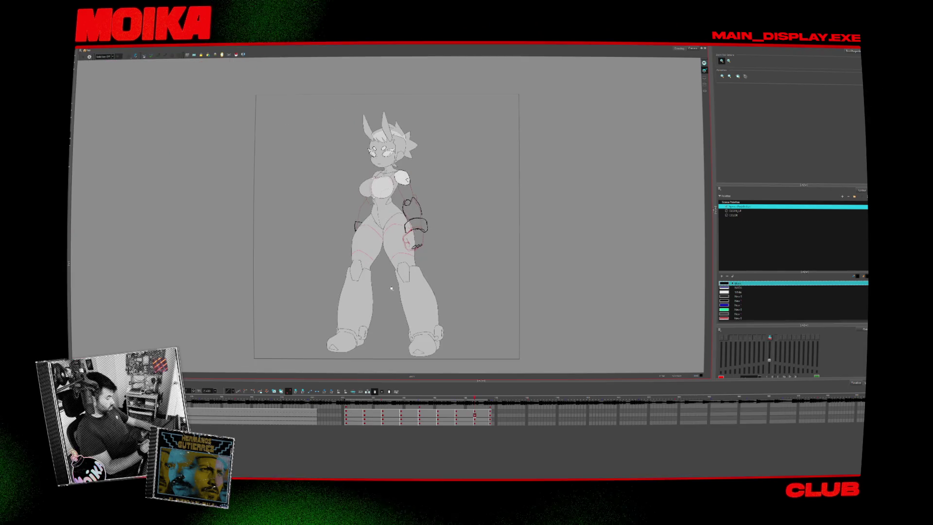
scroll(419, 276, "up", 4)
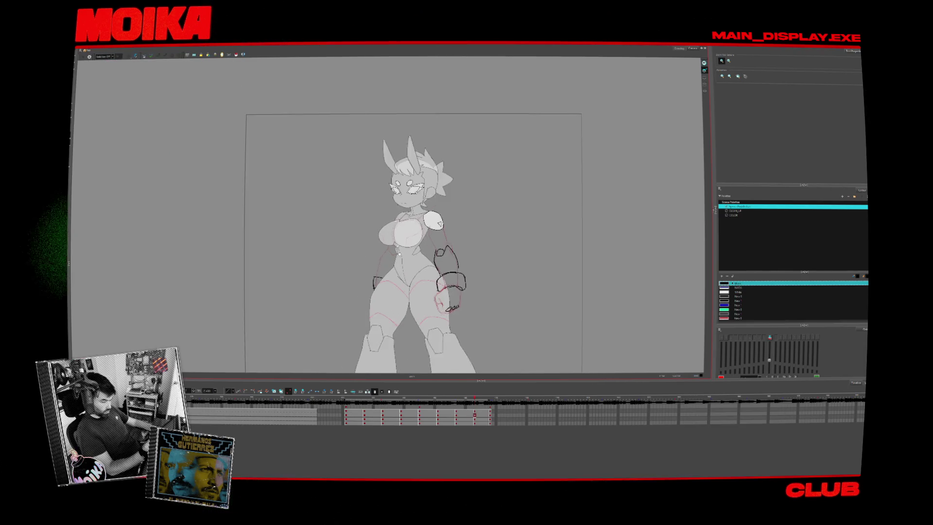
key("alt+b")
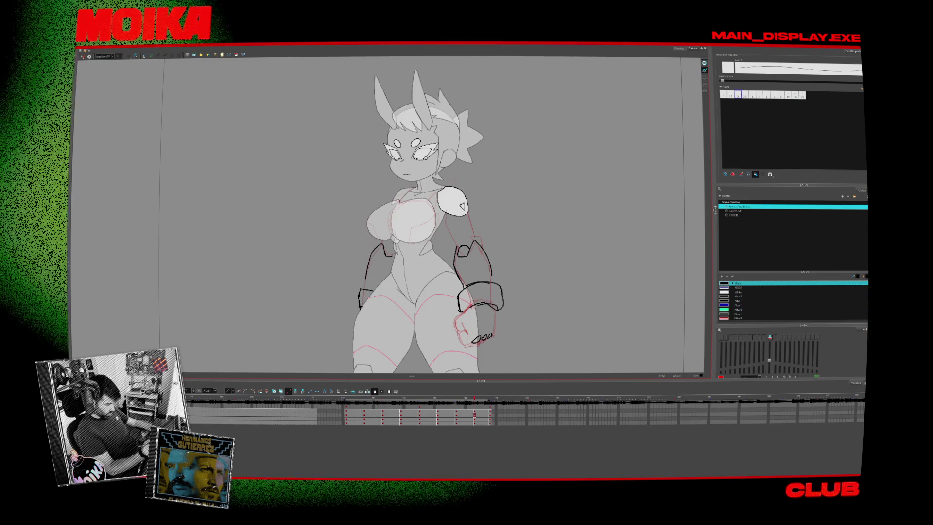
key("comma")
key("period")
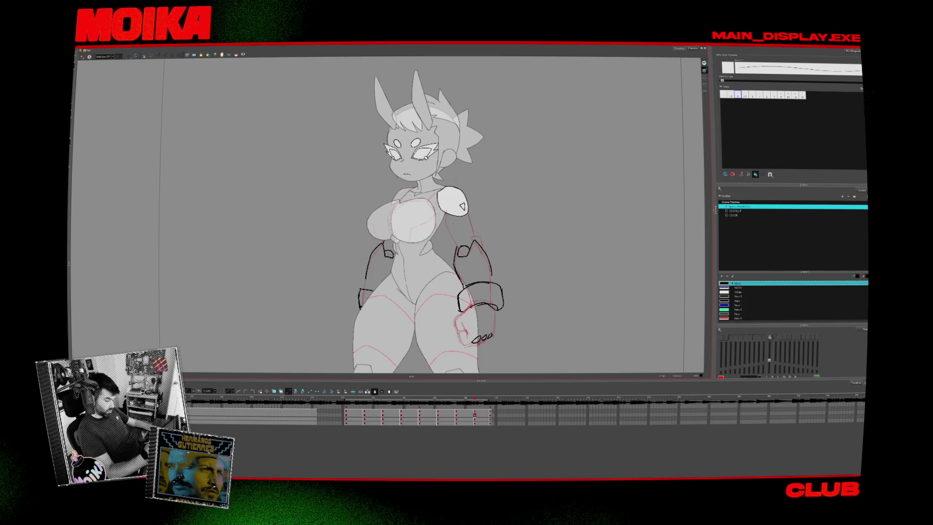
key("comma")
key("period")
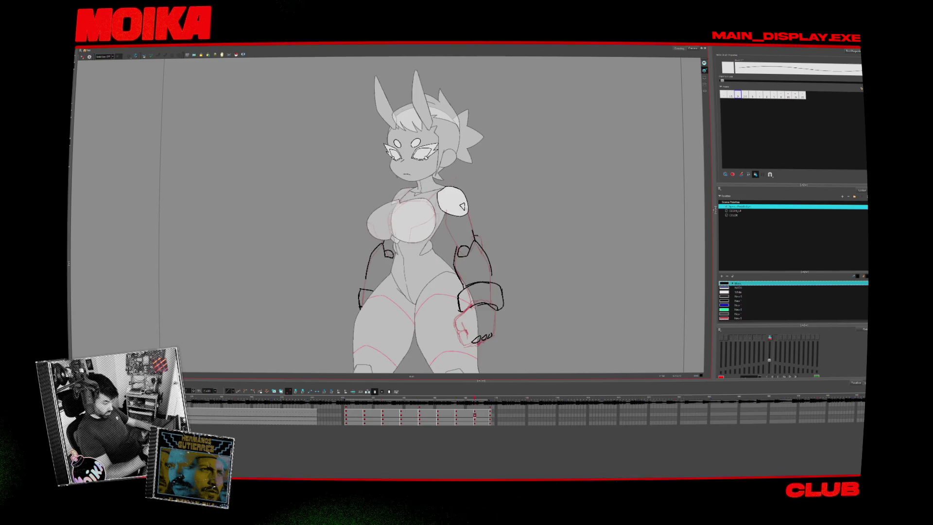
key("comma")
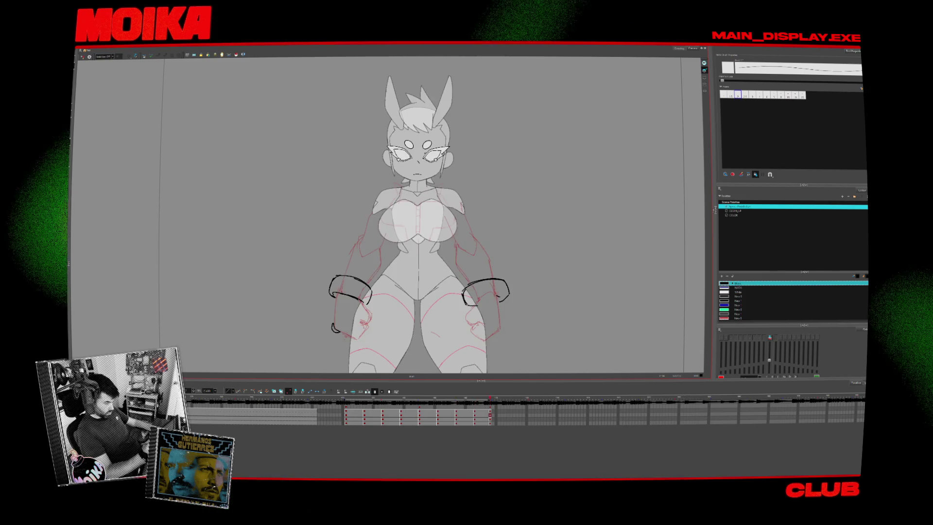
- Ink the forearm line rising above the left bracer on the front drawing
key("period")
key("period")
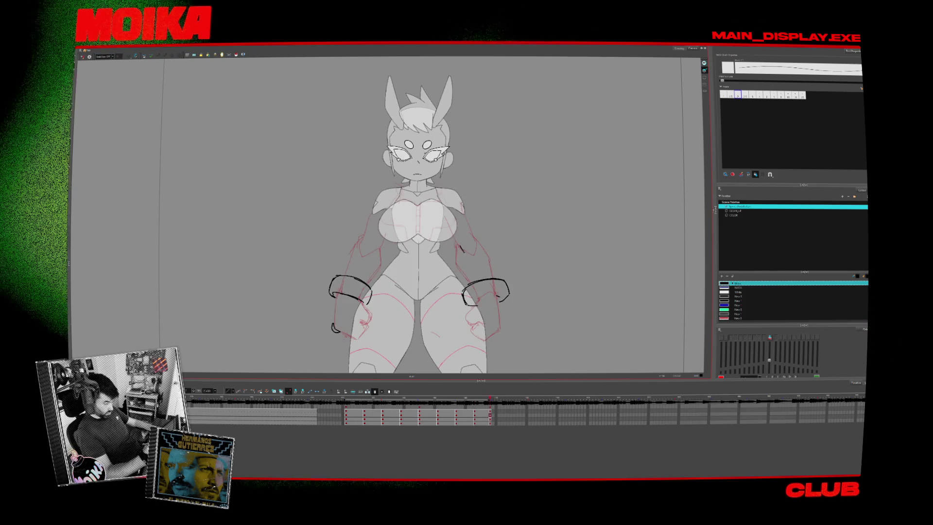
key("period")
key("comma")
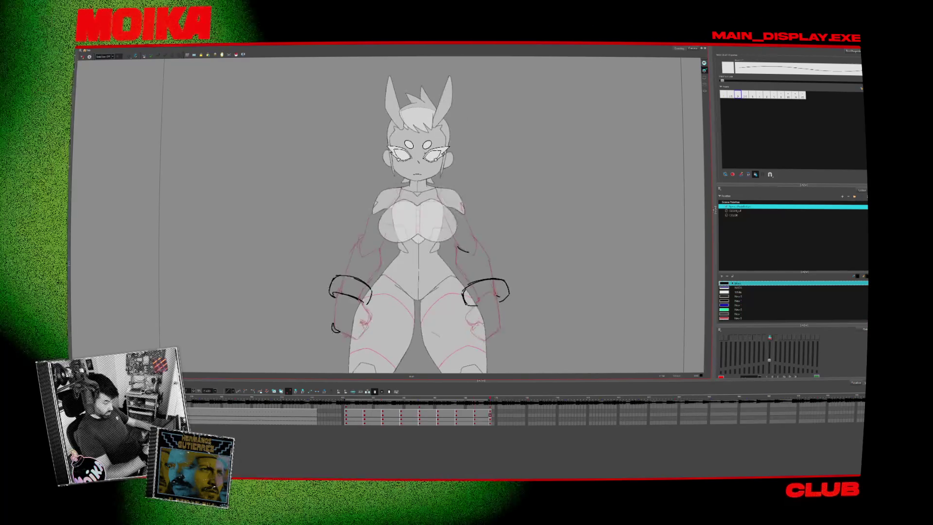
key("comma")
key("comma")
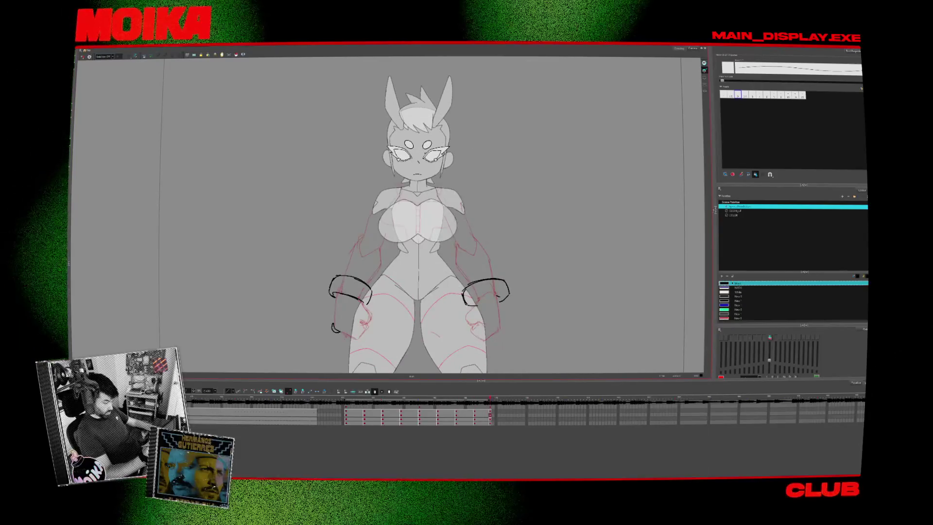
key("comma")
key("comma")
key("comma")
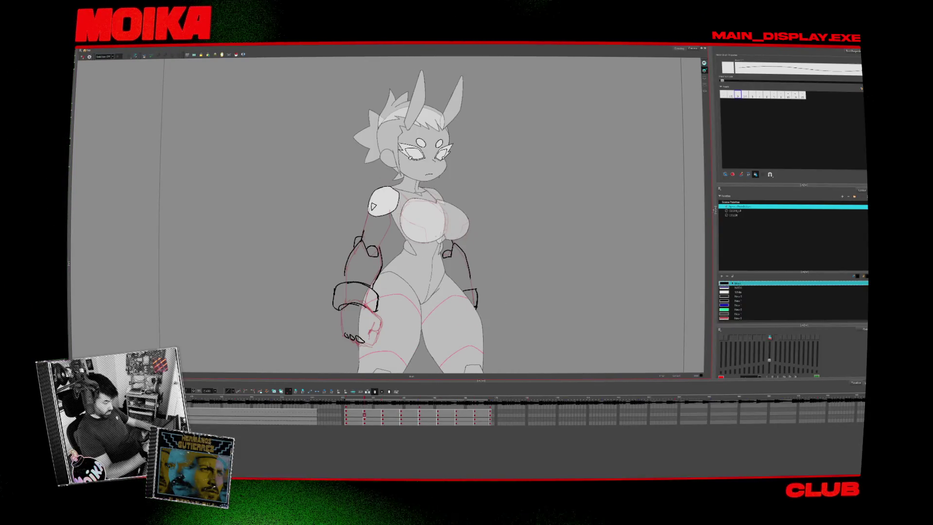
key("comma")
key("comma")
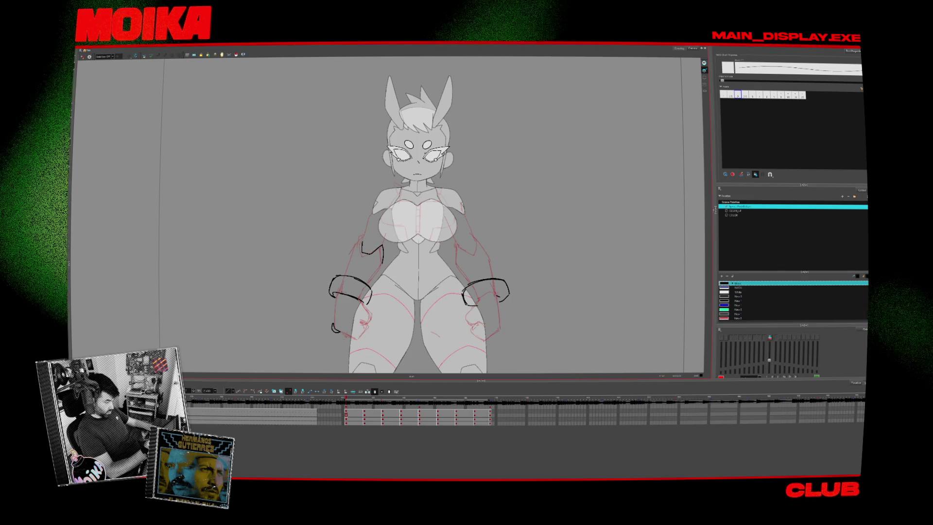
left_click_drag(362, 240, 346, 270)
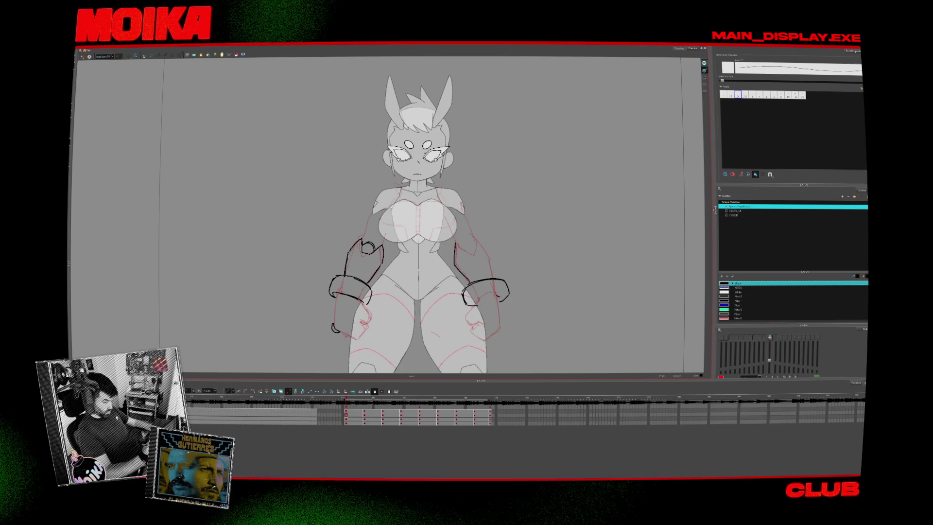
- Ink the top of the right forearm, comparing against the side pose
key("period")
key("comma")
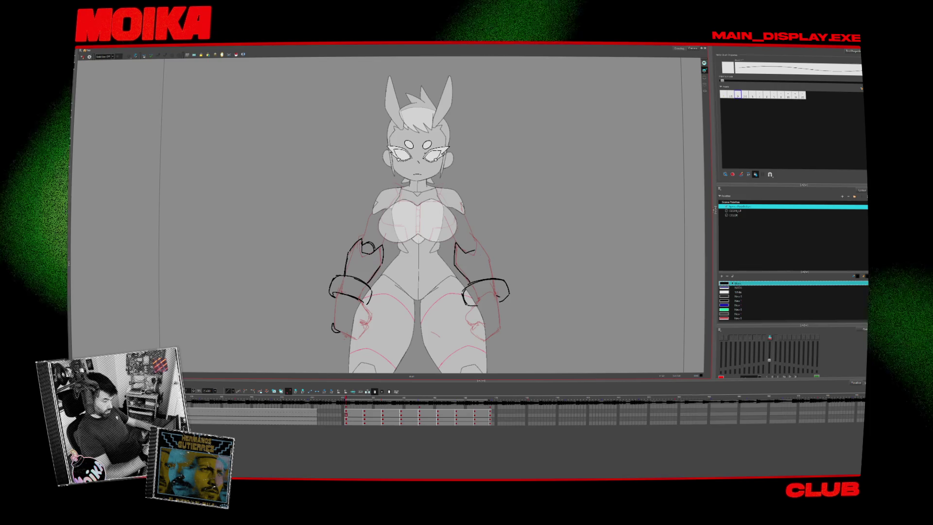
left_click_drag(469, 252, 482, 248)
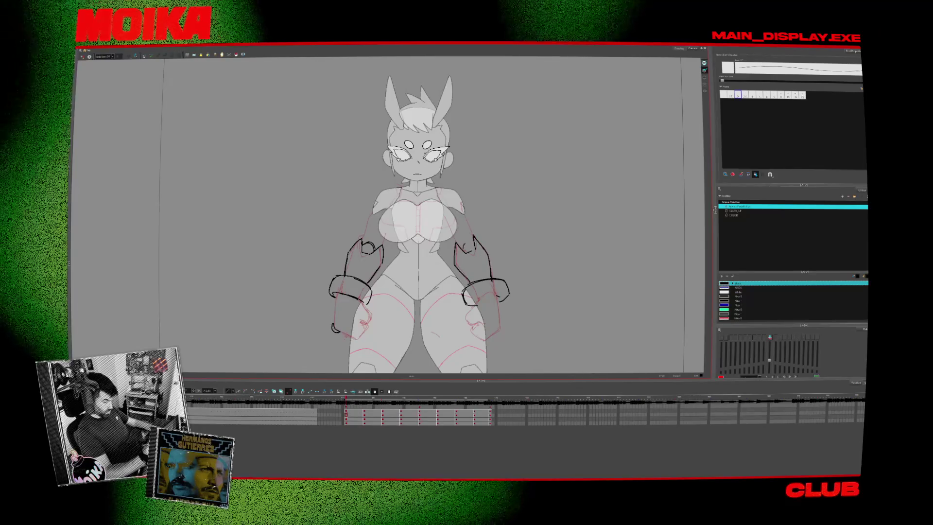
key("comma")
key("period")
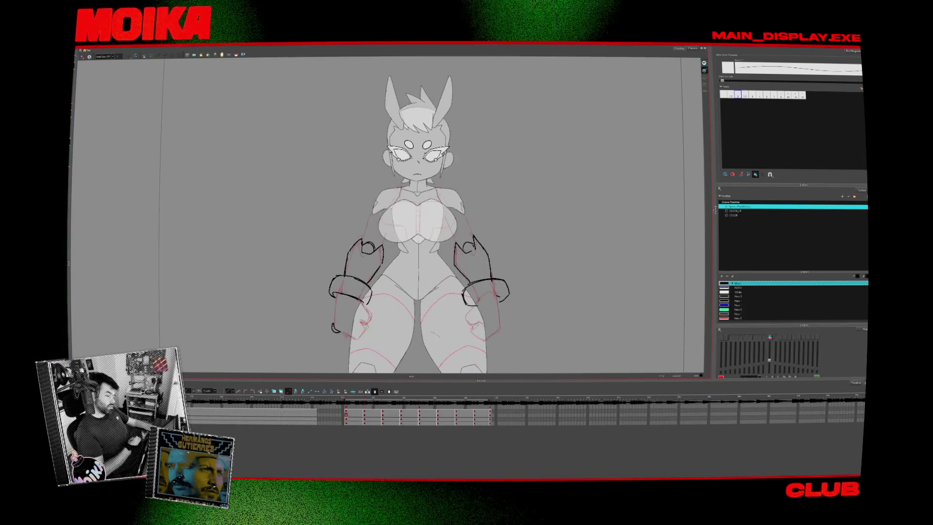
key("comma")
key("period")
key("period")
key("period")
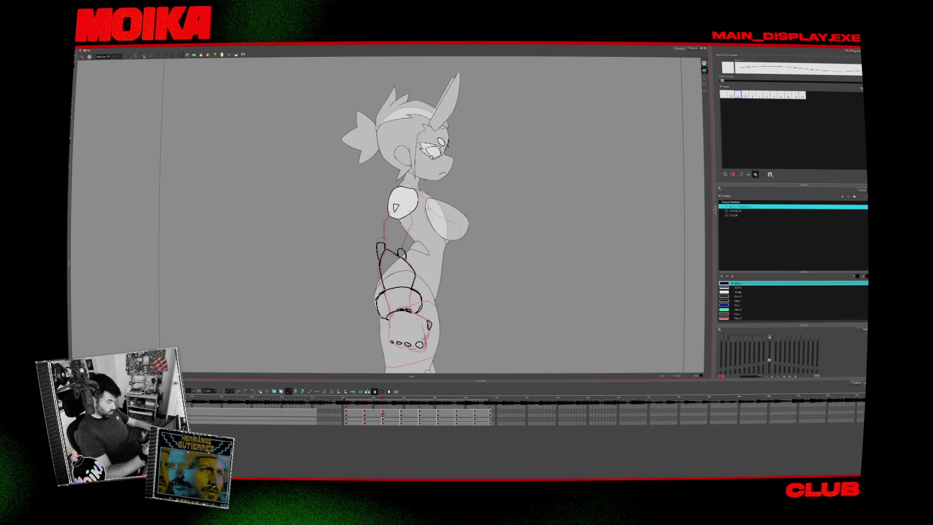
key("period")
- Step through the side, three-quarter back and back-view drawings, comparing neighbours
key("comma")
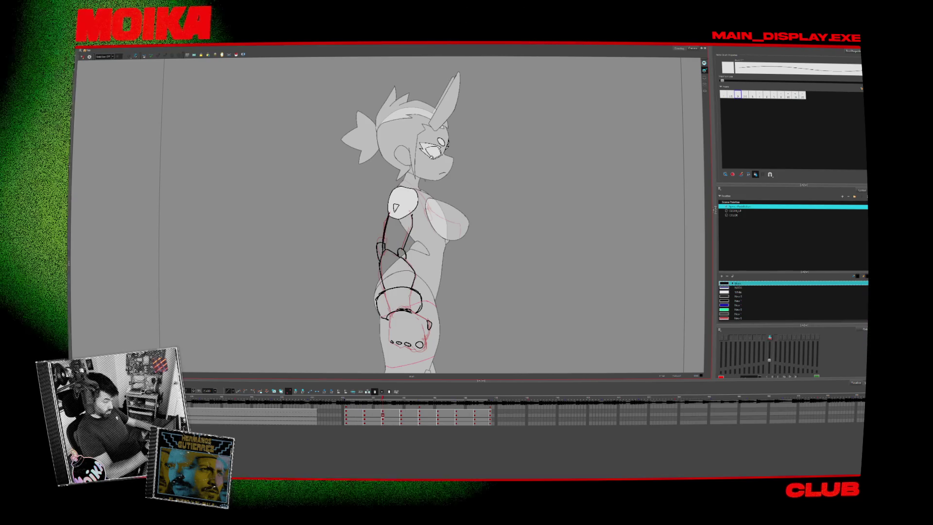
key("period")
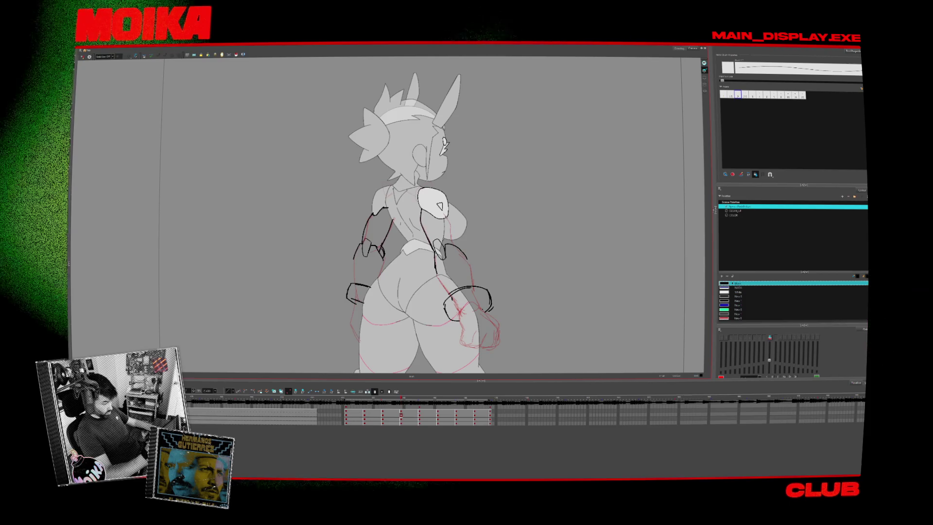
key("g")
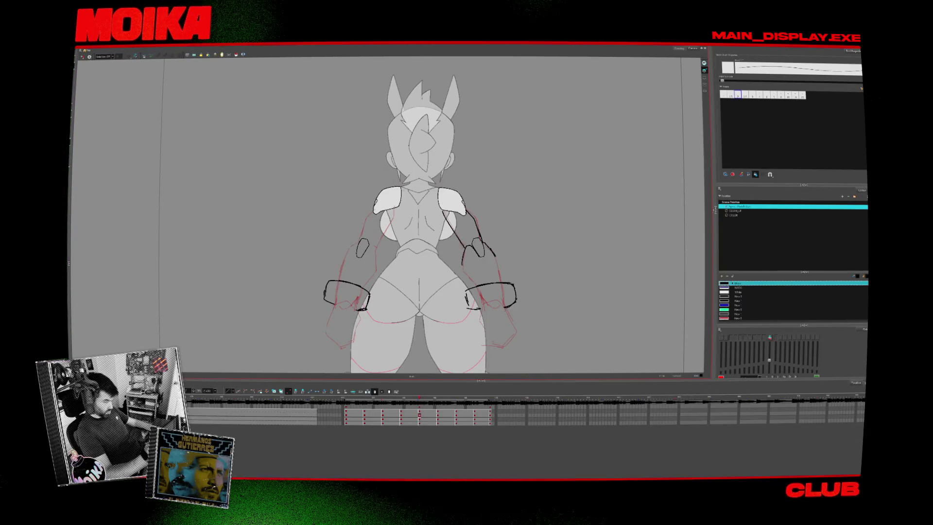
key("f")
key("g")
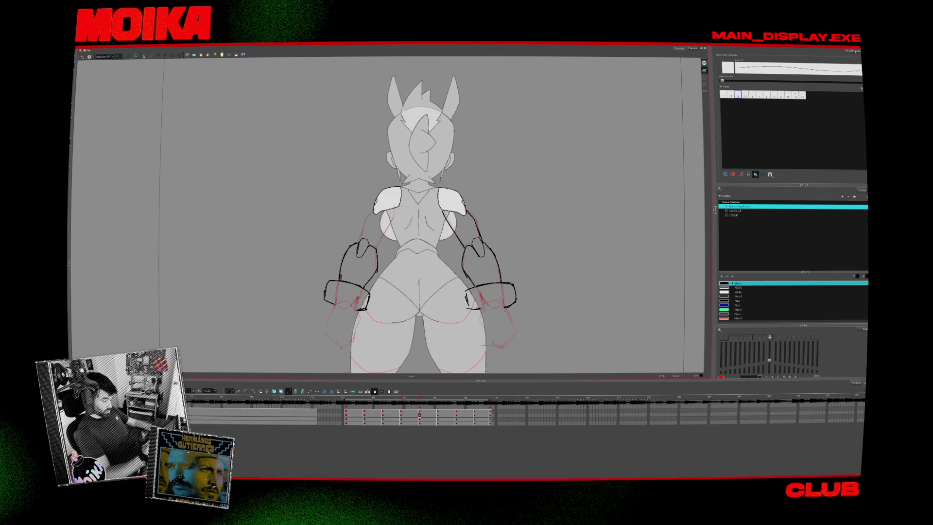
- Play back the turnaround, then mirror the three-quarter back view to check proportions
key("Return")
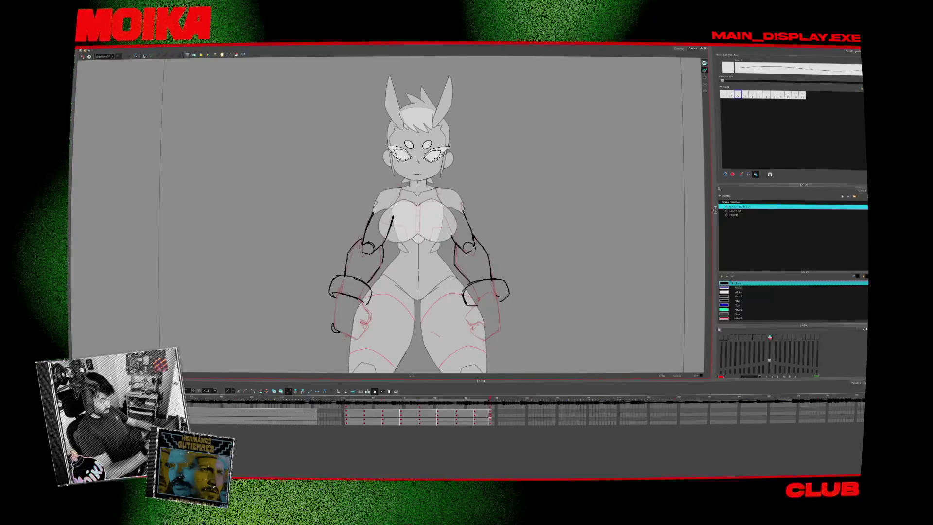
scroll(415, 216, "down", 2)
key("Return")
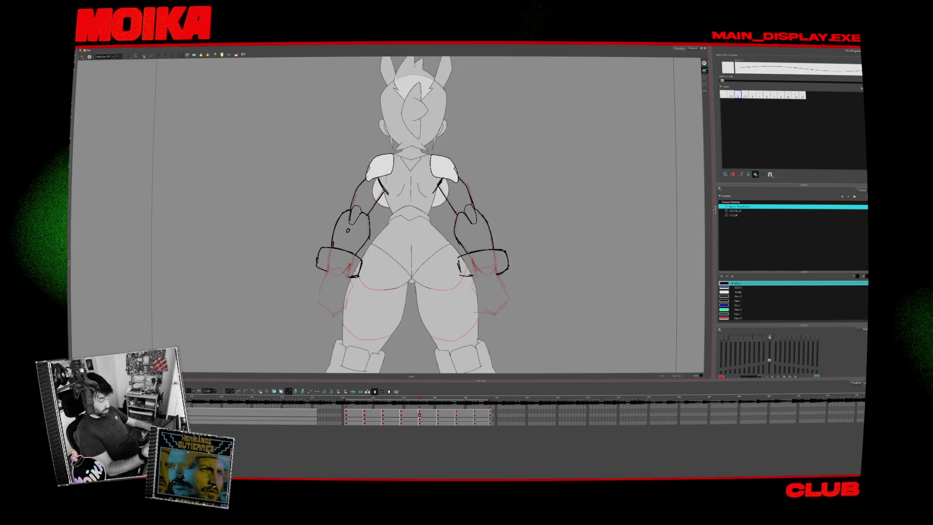
key("period")
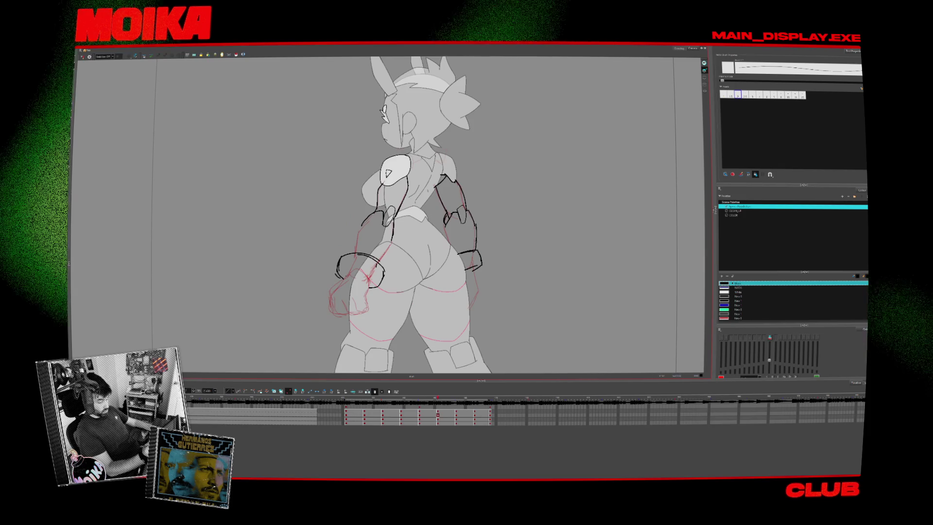
key("4")
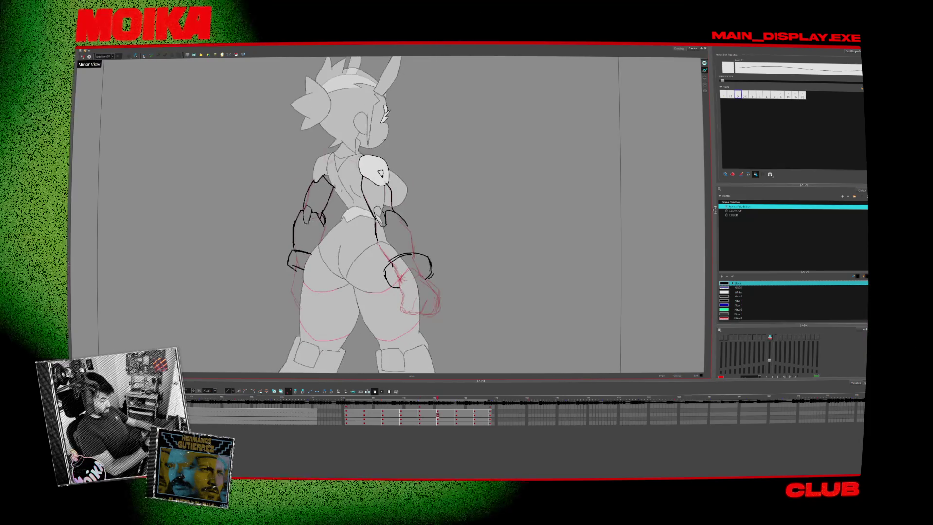
key("comma")
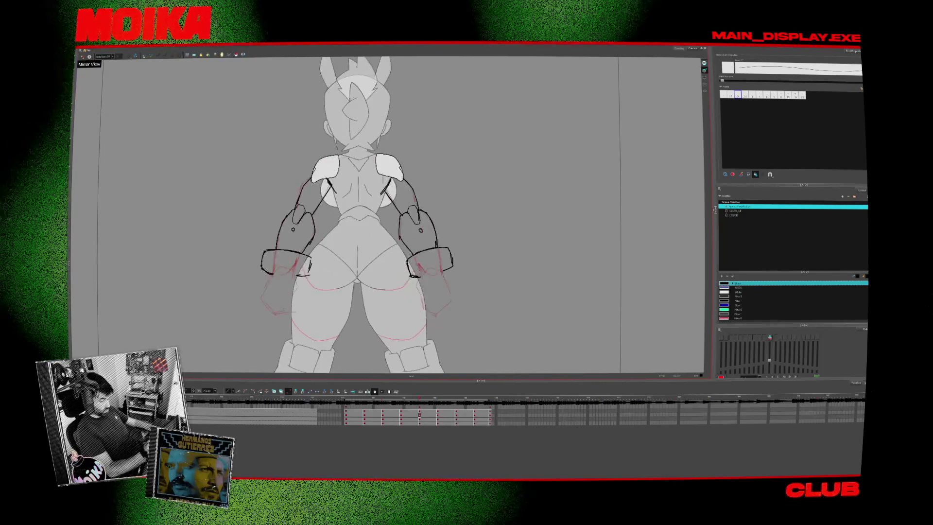
key("period")
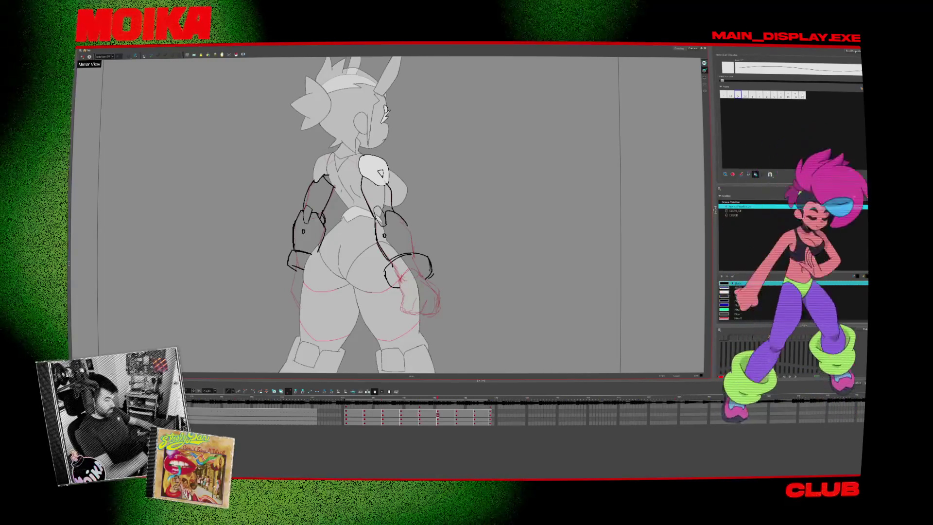
- Flip between the side-view and back-view drawings to compare their inked forearms
key("g")
key("f")
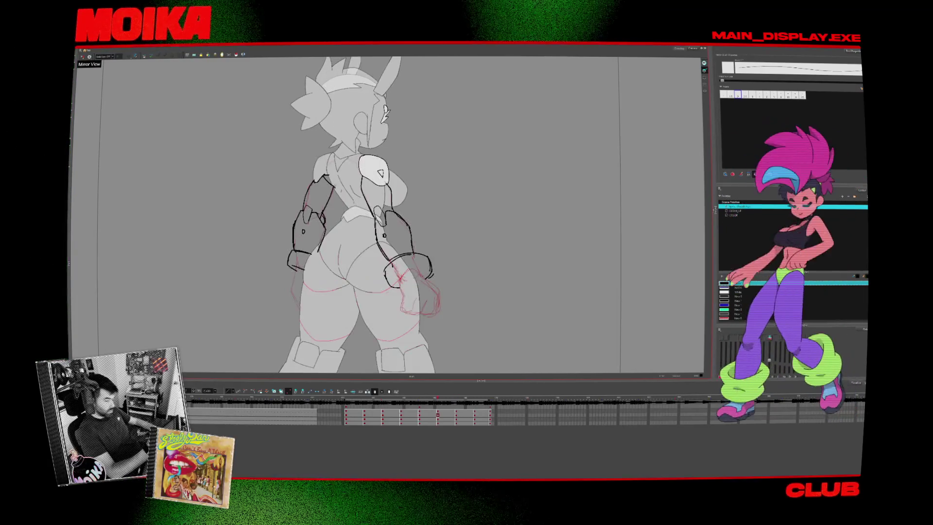
key("g")
key("f")
key("f")
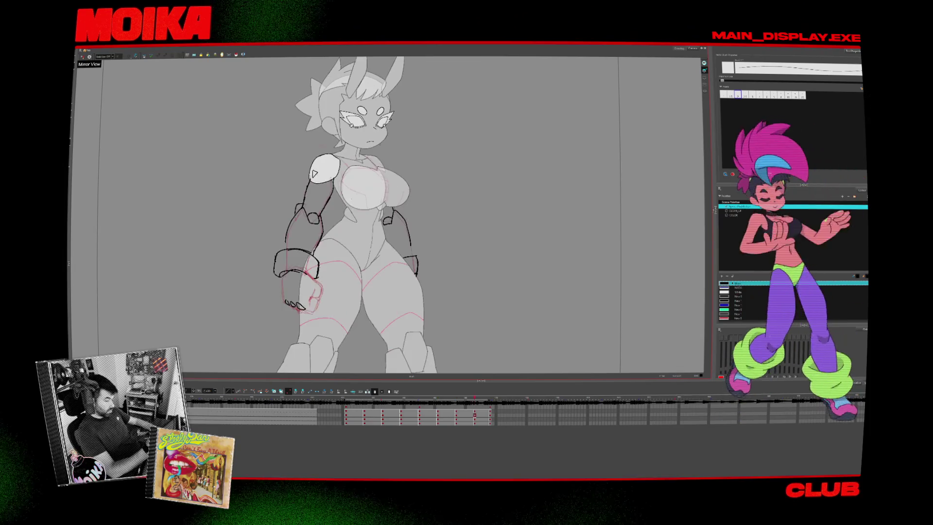
key("g")
key("g")
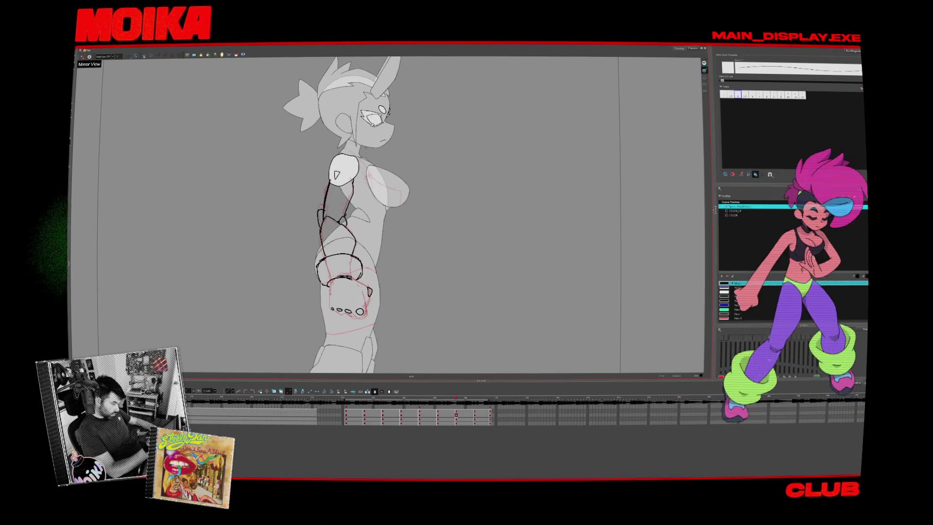
- Settle on the three-quarter front drawing after flashing its neighbouring drawings for comparison
key("g")
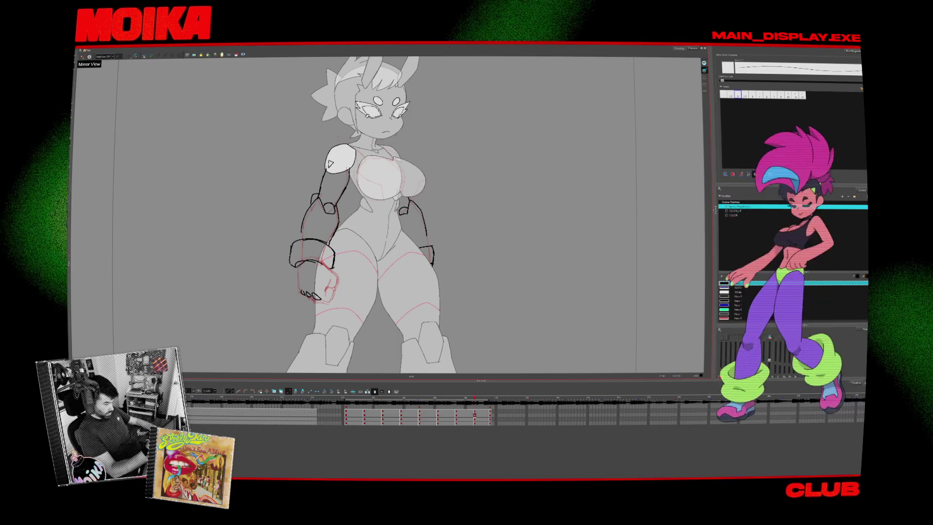
key("f")
key("g")
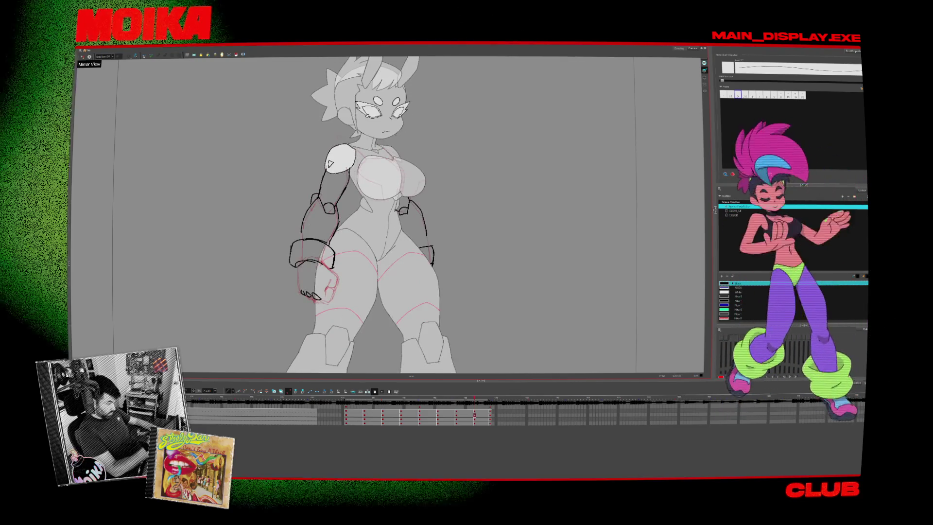
key("f")
key("g")
key("g")
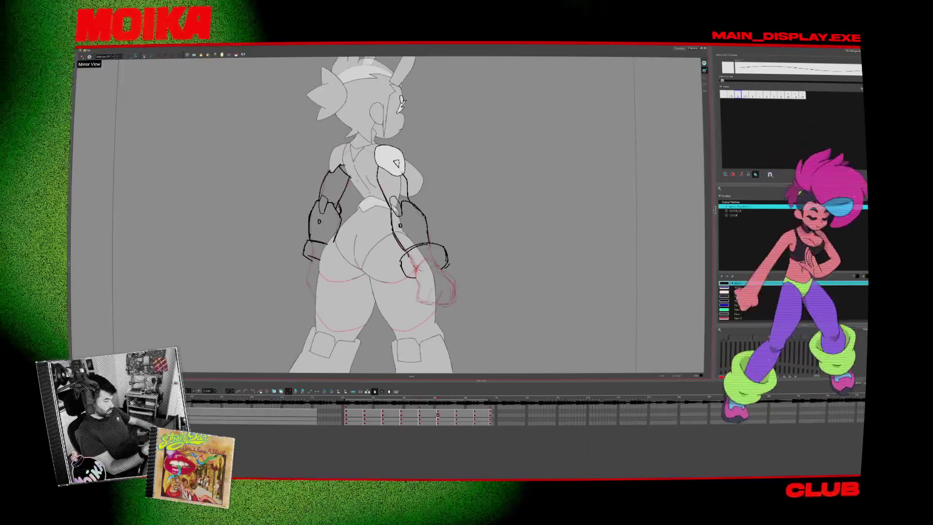
key("f")
key("f")
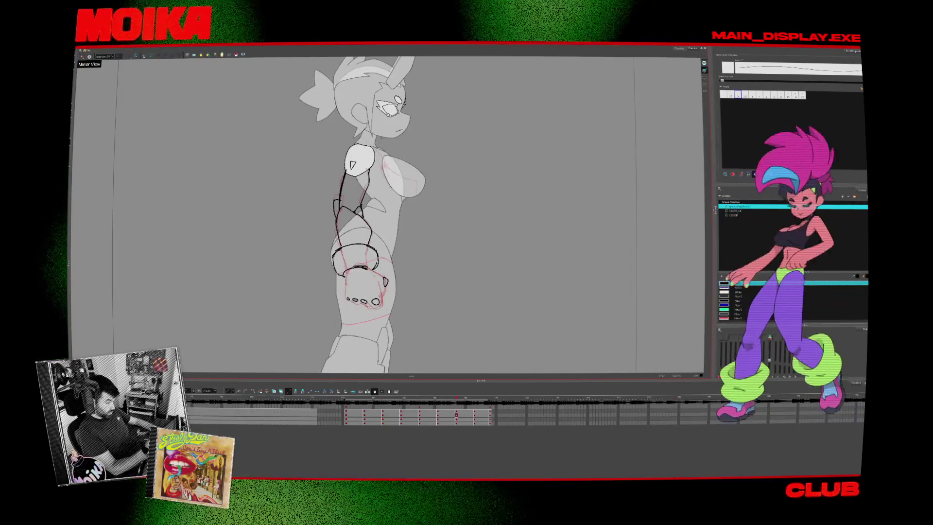
key("g")
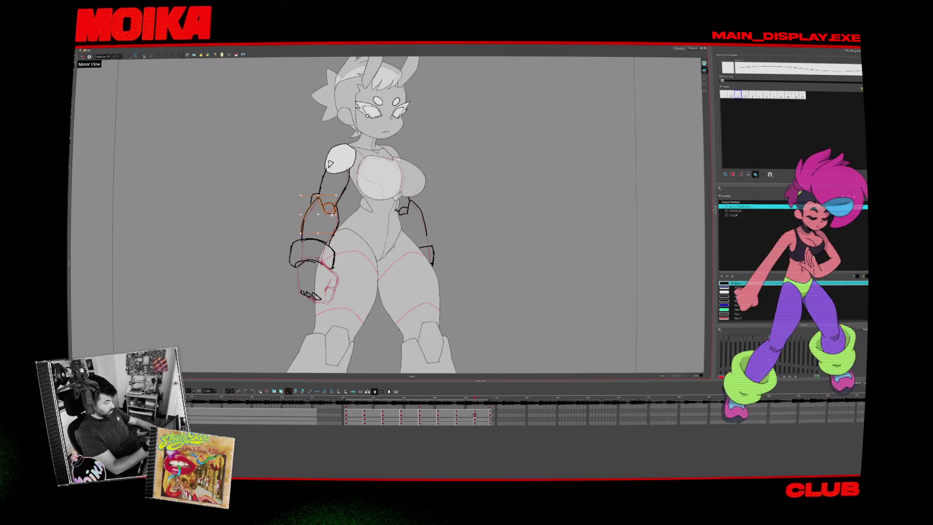
- Adjust the left arm's elbow joint strokes, alternating between the Brush and Select tools
left_click(344, 212)
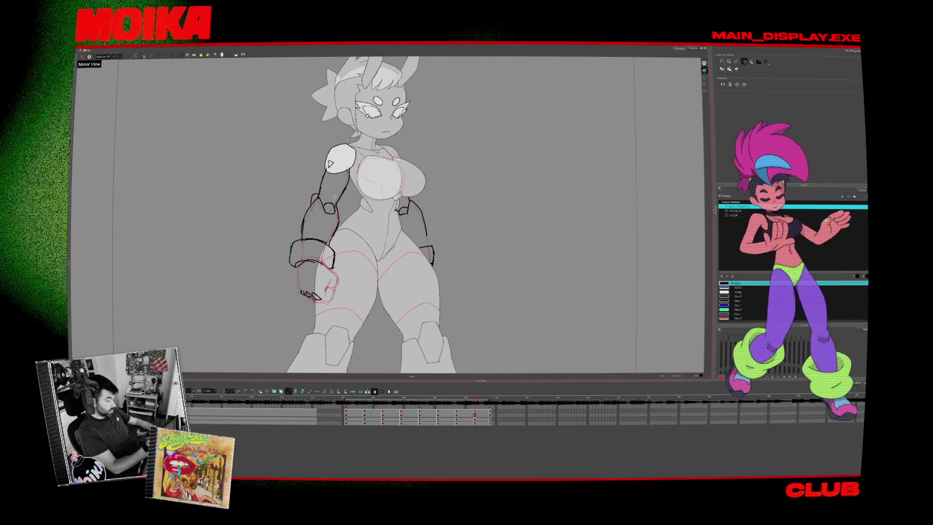
left_click(329, 208)
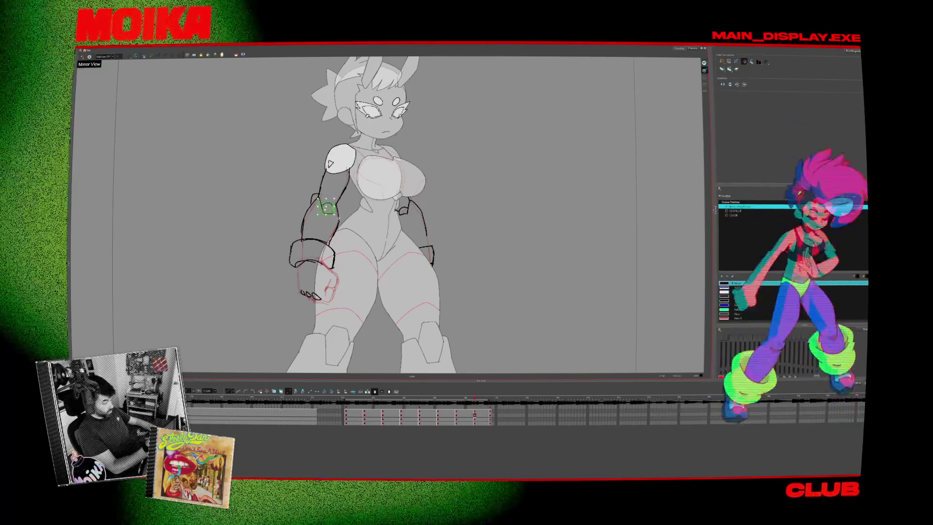
left_click(350, 209)
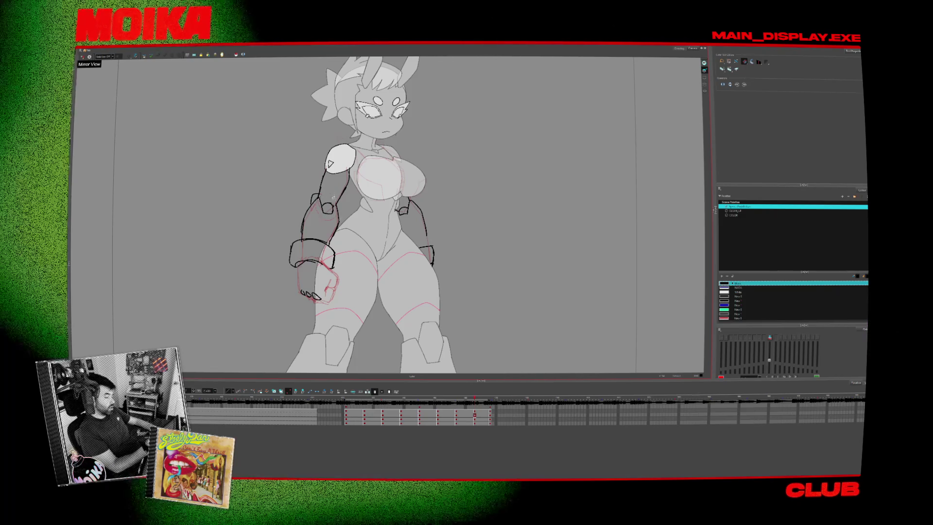
left_click(327, 208)
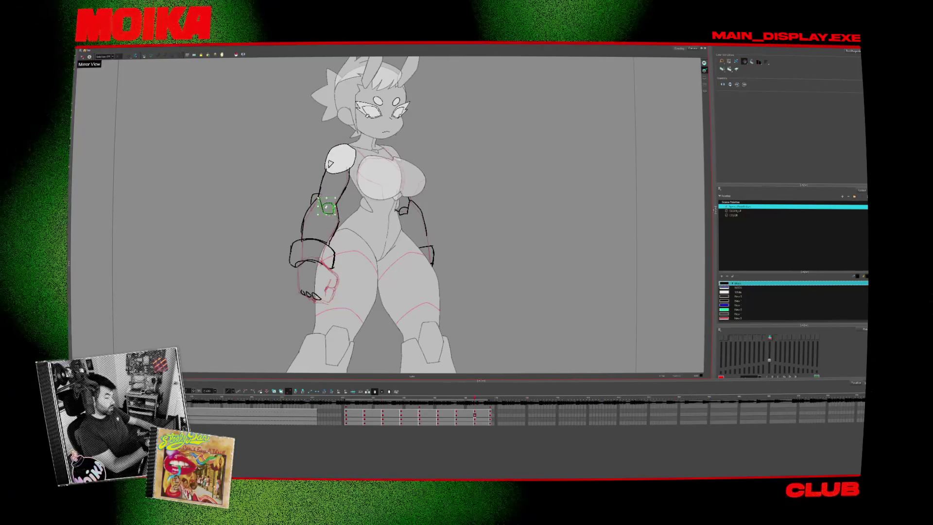
key("alt+b")
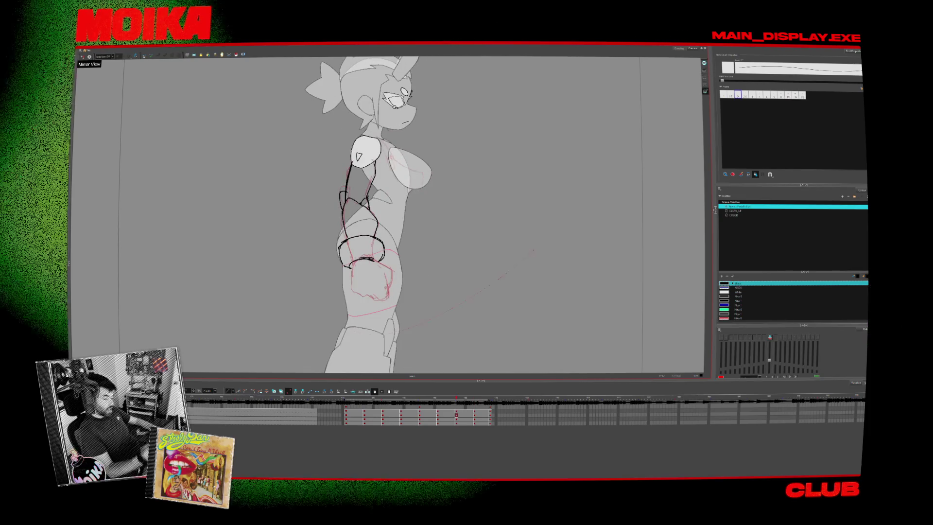
key("alt+s")
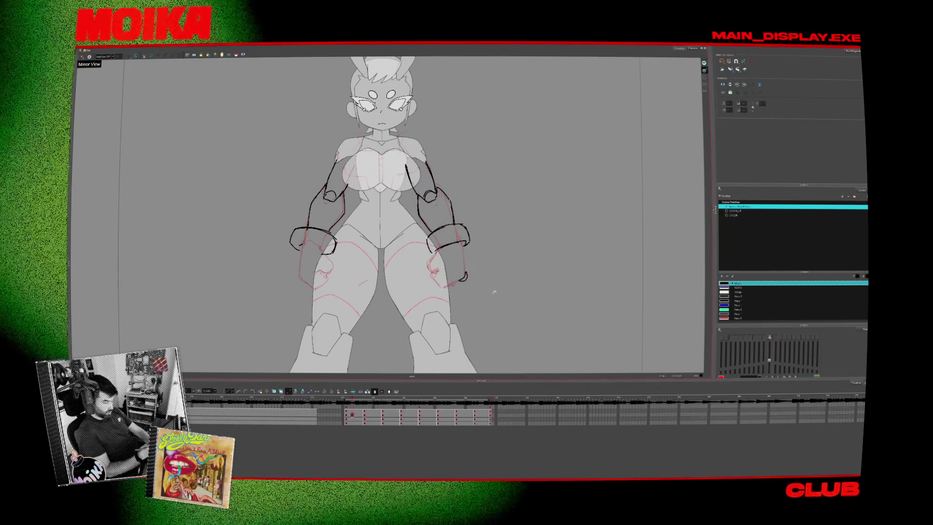
- Step through the turnaround poses to the back view and back to the front drawing
key("period")
key("period")
key("period")
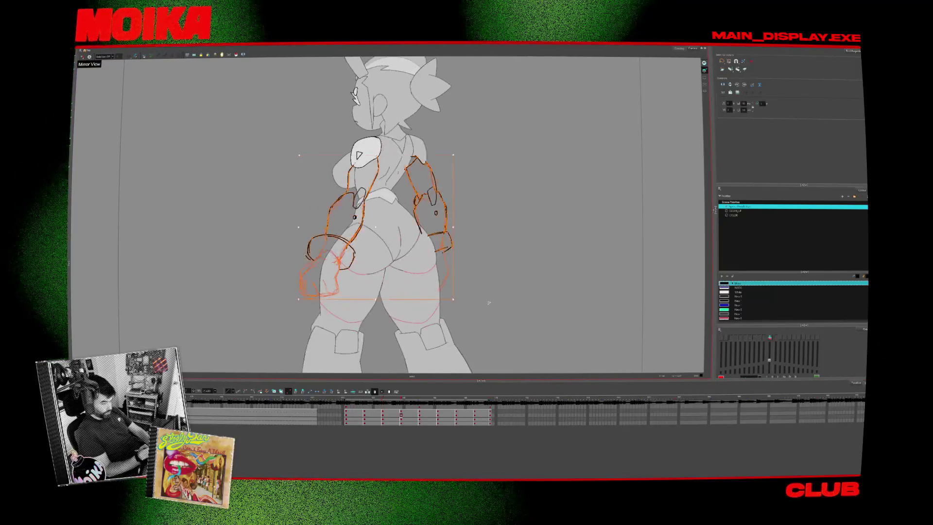
key("period")
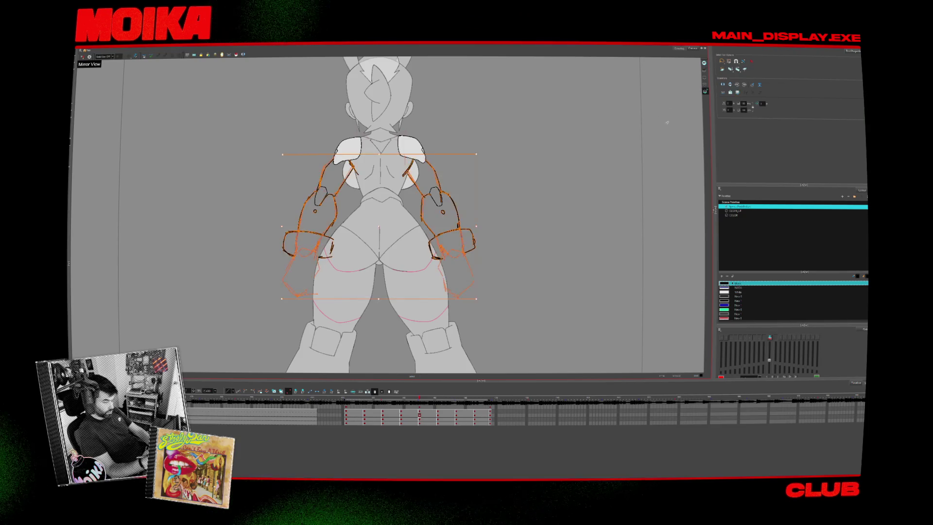
key("period")
key("comma")
key("comma")
key("comma")
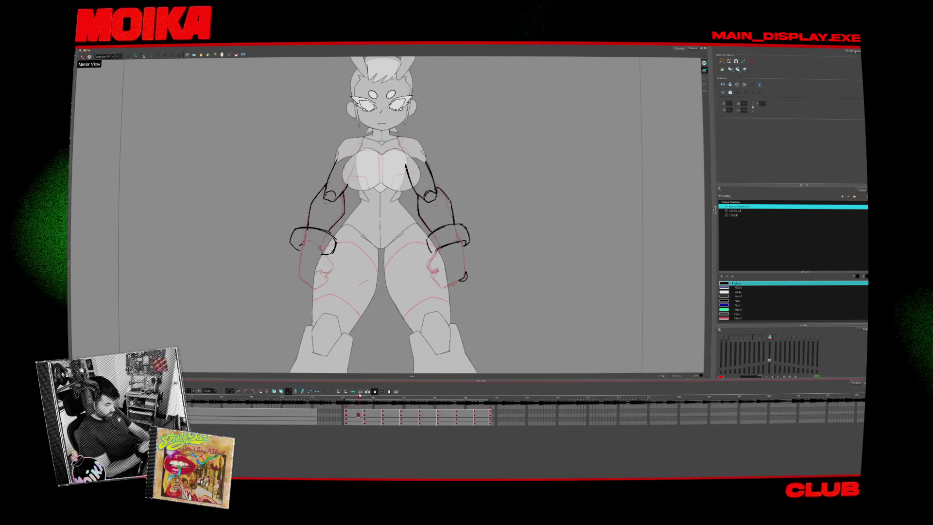
key("comma")
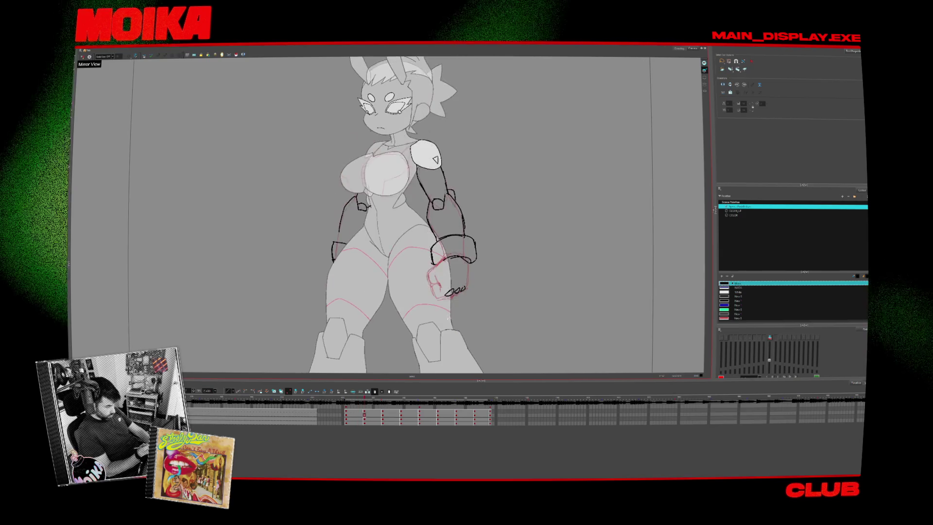
key("period")
- Return to the three-quarter drawing and nudge the selected left arm up against the body
key("comma")
key("comma")
key("period")
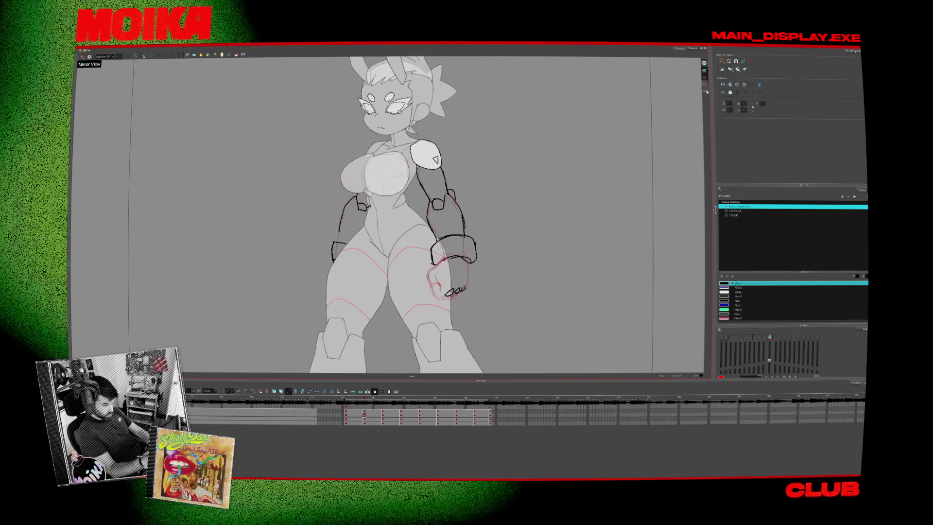
key("comma")
key("period")
key("period")
key("comma")
key("comma")
key("period")
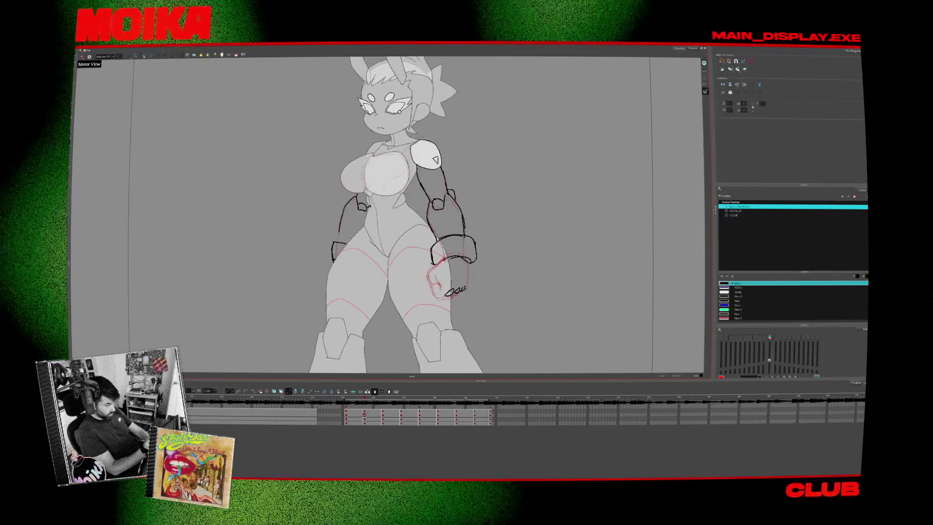
left_click_drag(360, 224, 358, 217)
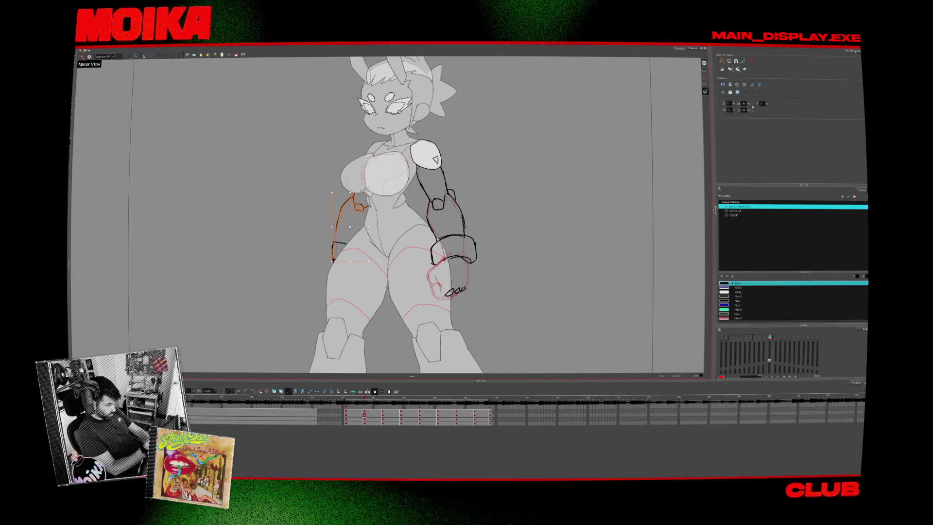
left_click(391, 197)
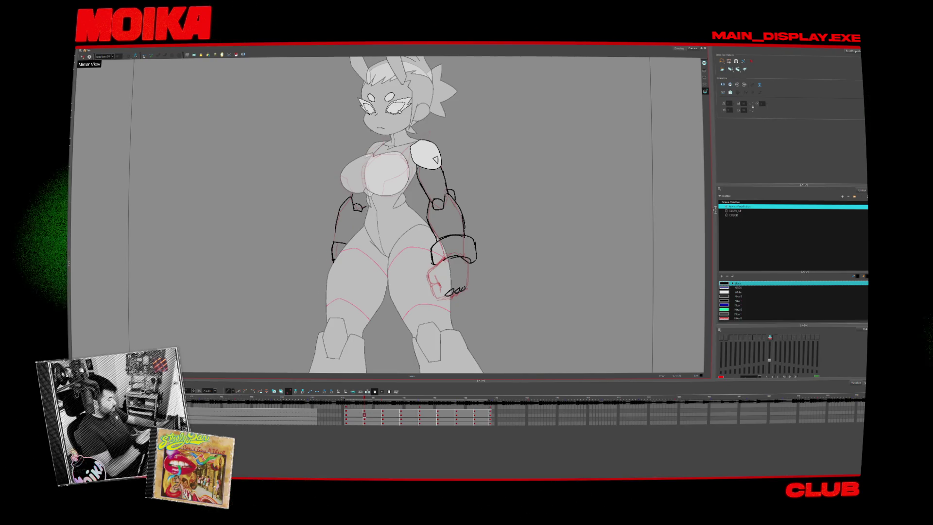
- Try black brush strokes along the left bracer and arm, undoing both attempts
key("alt+b")
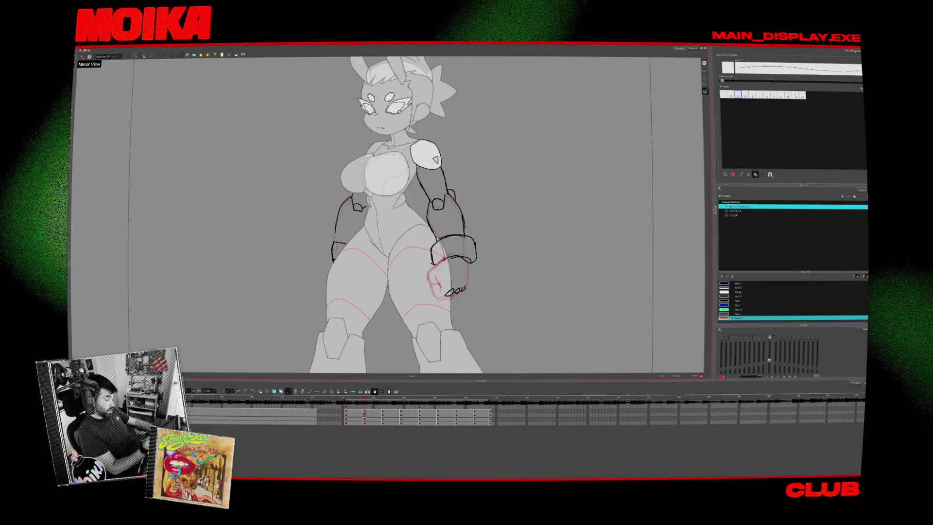
left_click(737, 283)
mouse_move(326, 242)
left_mouse_down()
mouse_move(324, 257)
mouse_move(360, 244)
mouse_move(348, 240)
left_mouse_up()
key("ctrl+z")
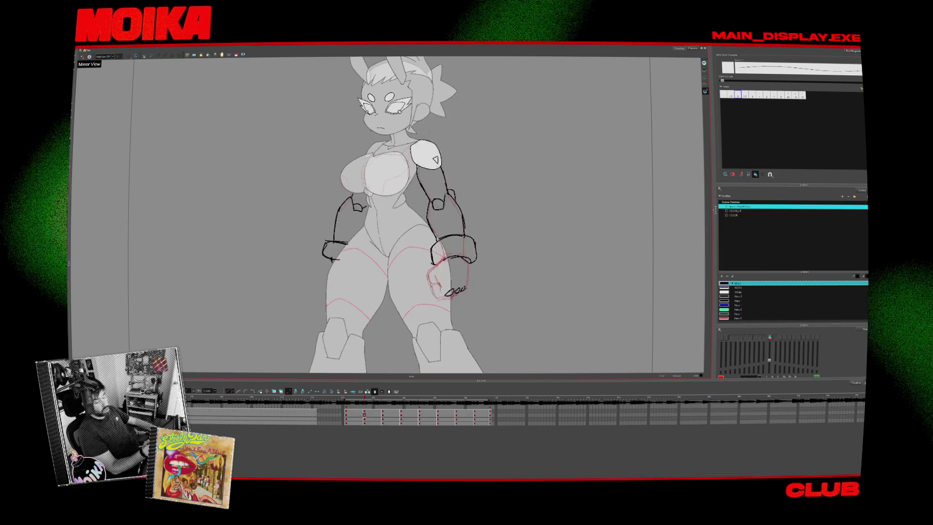
left_click_drag(335, 193, 340, 272)
key("ctrl+z")
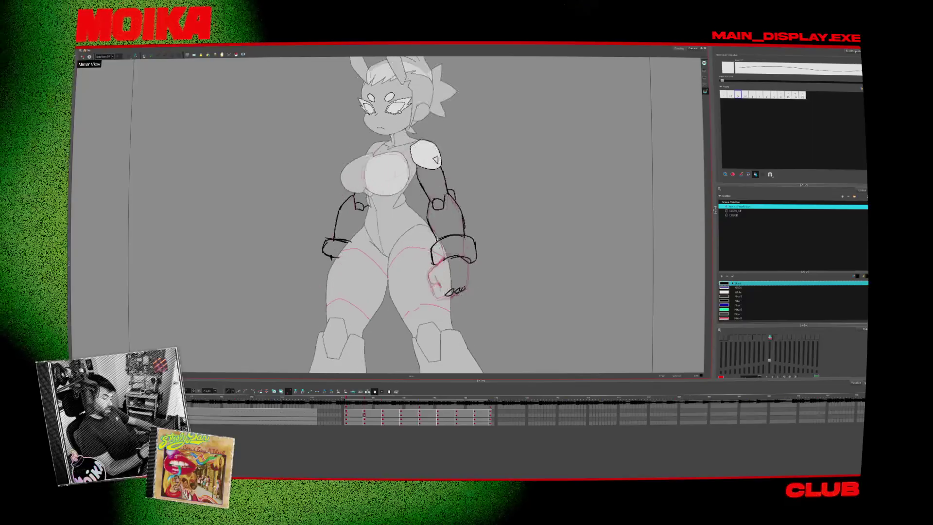
- Ink the right fist's outer edge in black, undoing the extra knuckle line
key("comma")
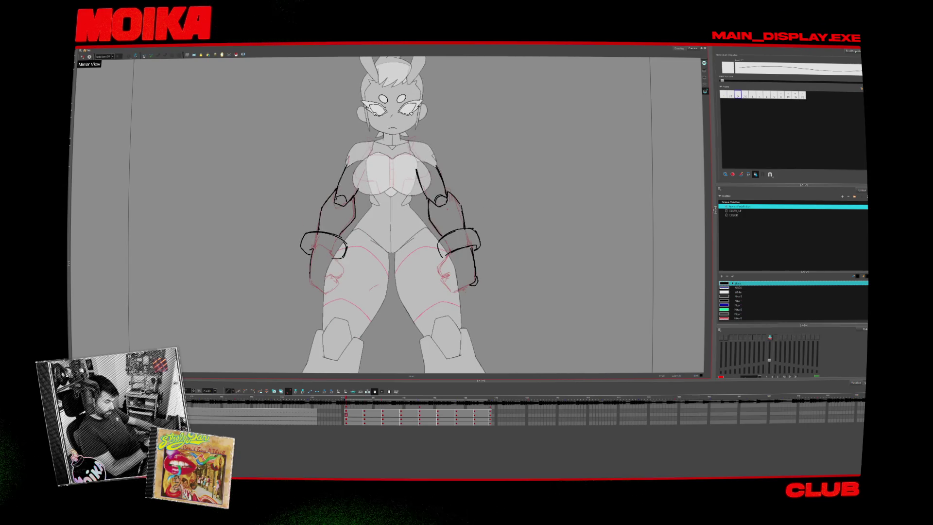
key("period")
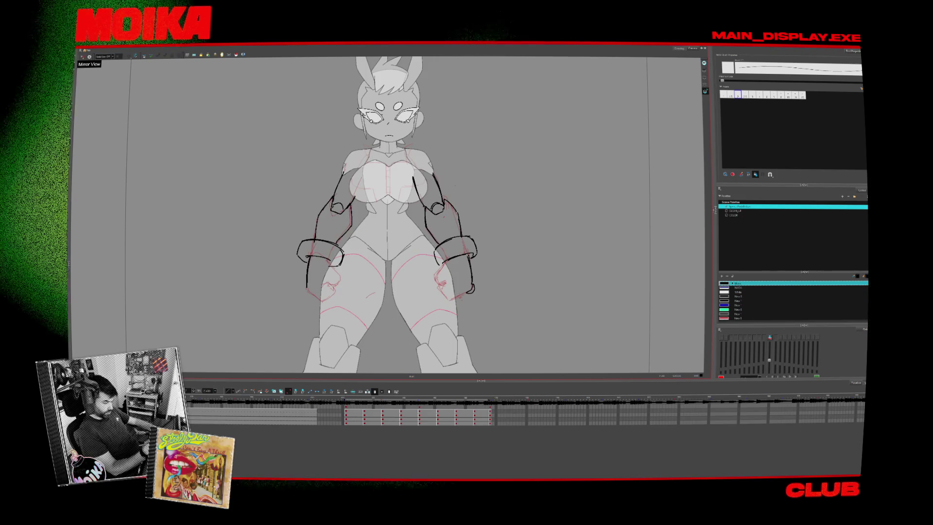
key("period")
key("period")
key("period")
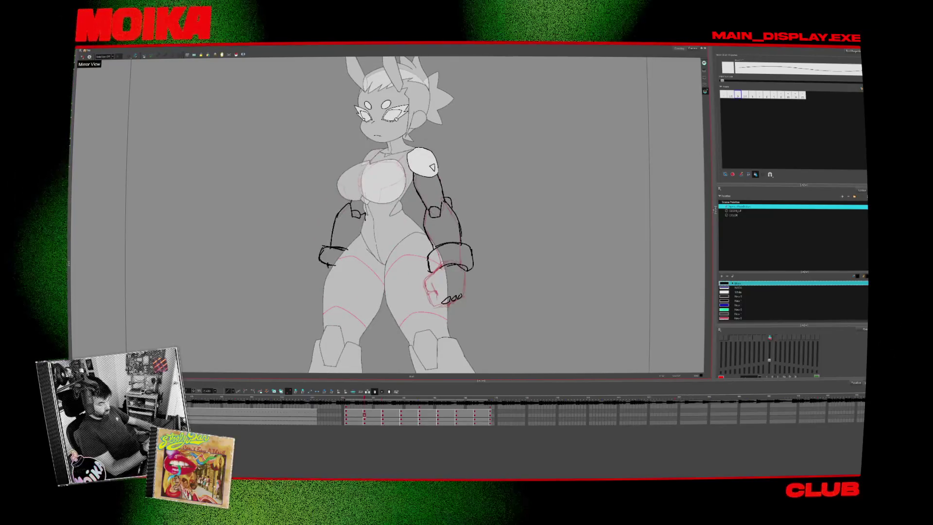
left_click_drag(422, 292, 439, 270)
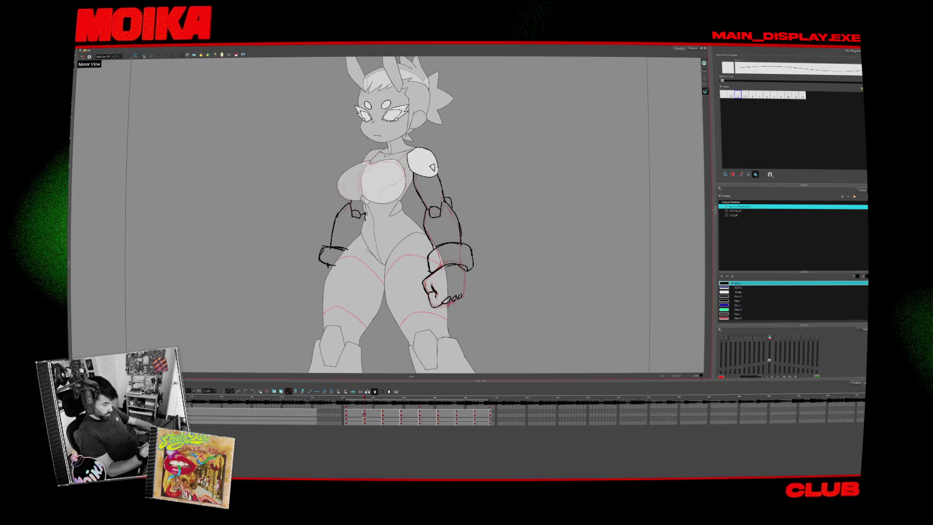
left_click_drag(454, 300, 465, 293)
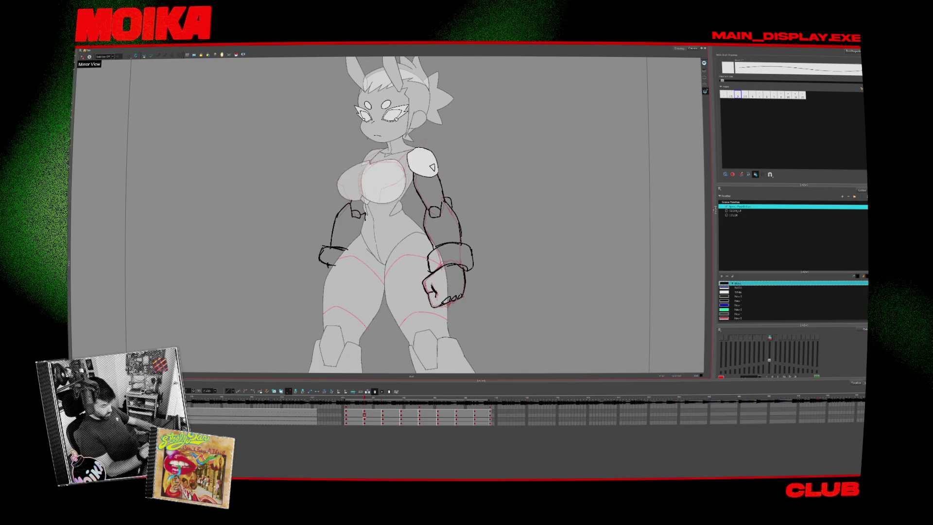
key("ctrl+z")
key("period")
key("comma")
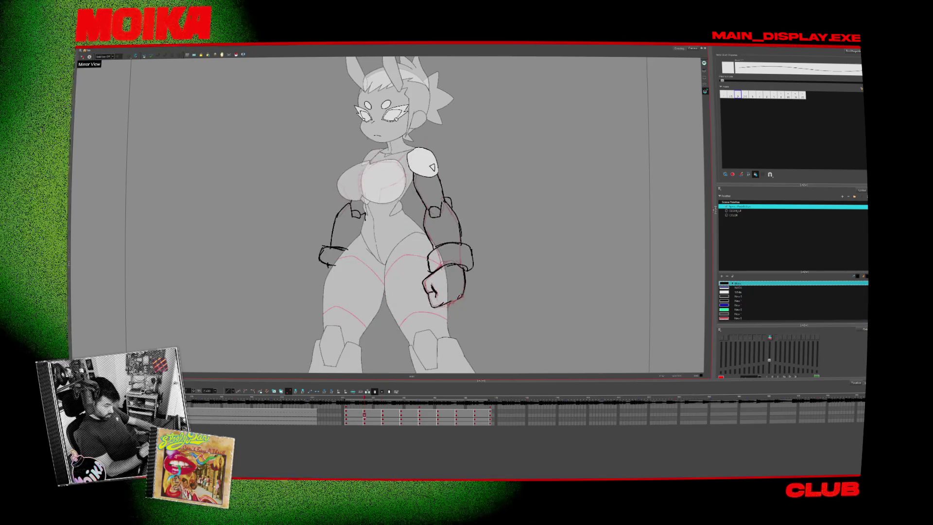
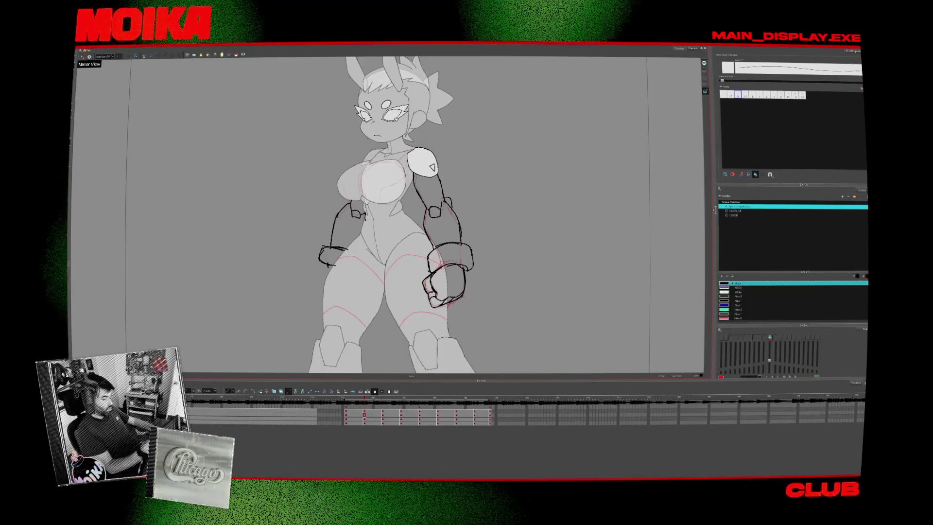
- Jump to the side-view key, advance to the back-view drawing, and check it with Mirror View
left_click(382, 414)
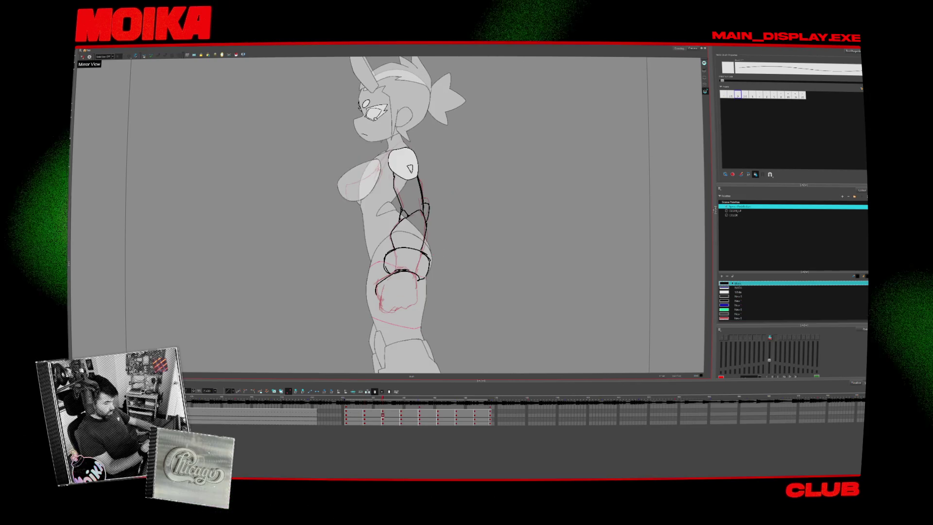
key("period")
key("comma")
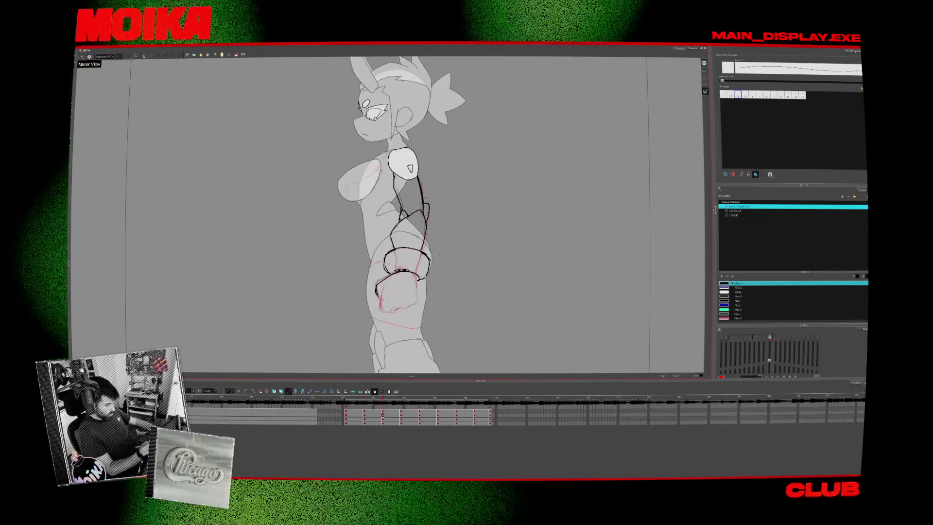
key("period")
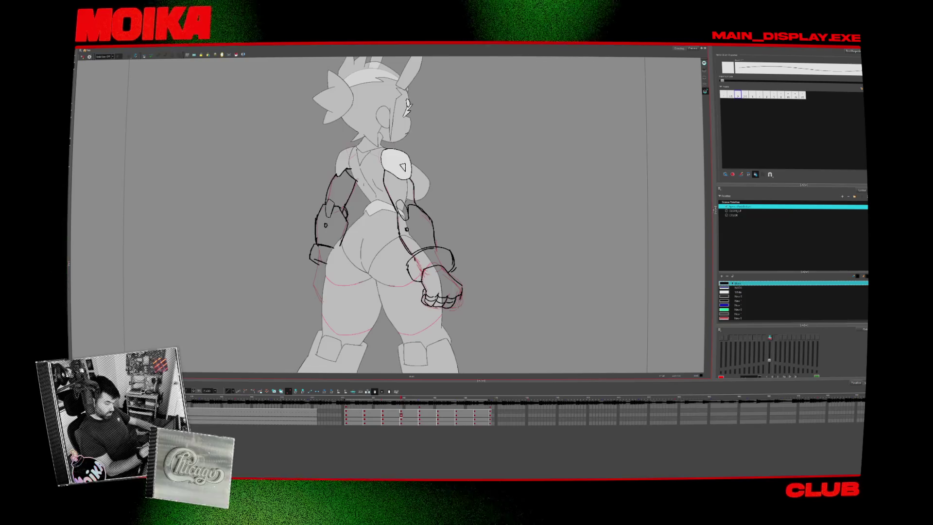
key("4")
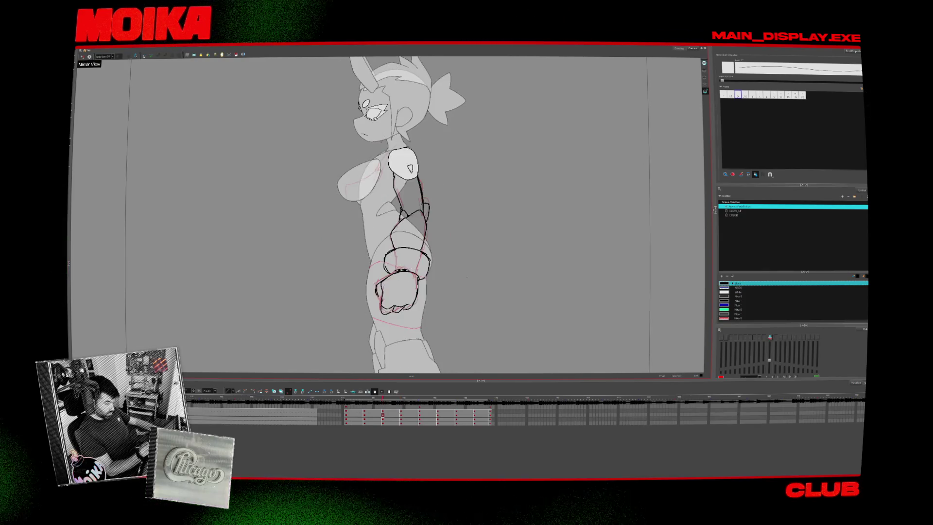
key("4")
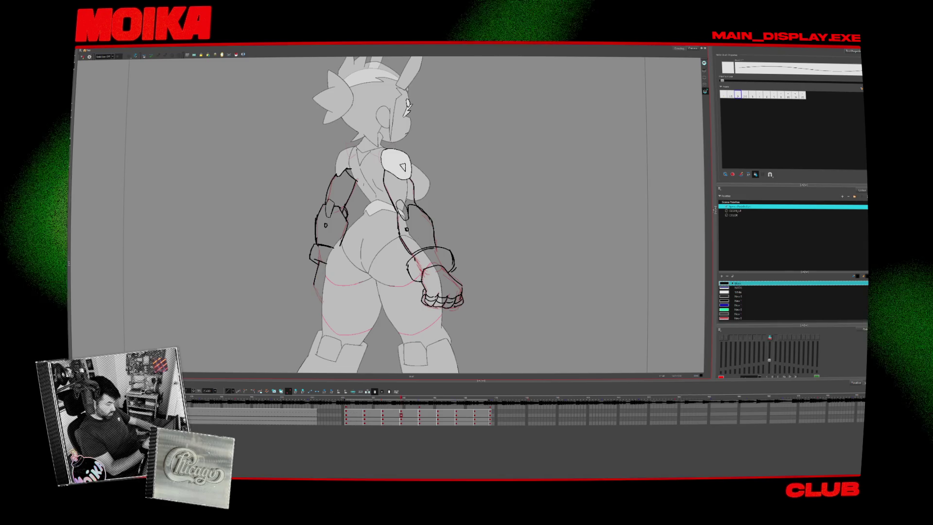
- Flip between the front view and the neighbouring 3/4 and back drawings to compare poses
key("period")
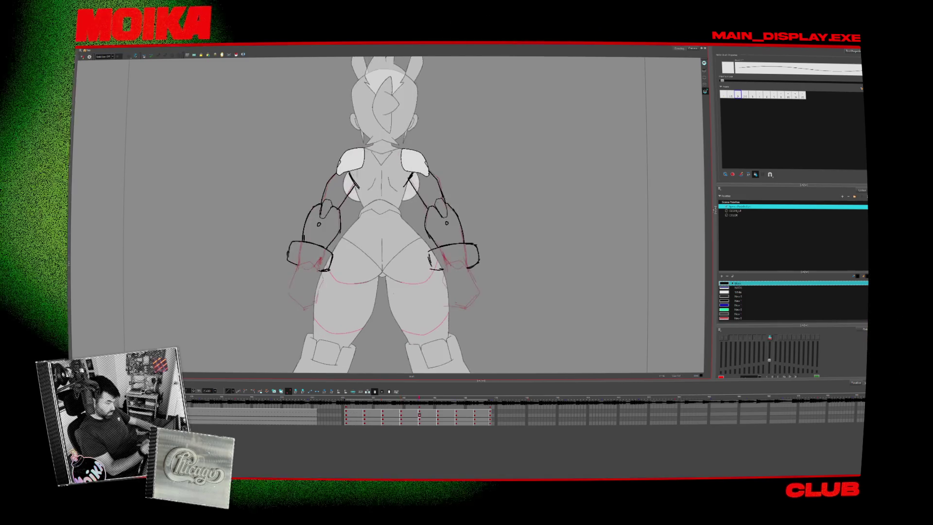
key("comma")
key("comma")
key("comma")
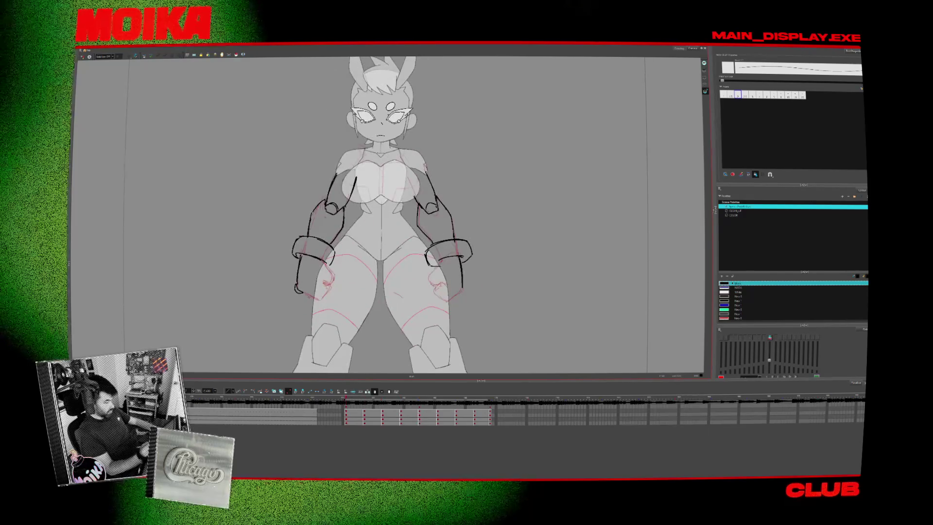
key("period")
key("comma")
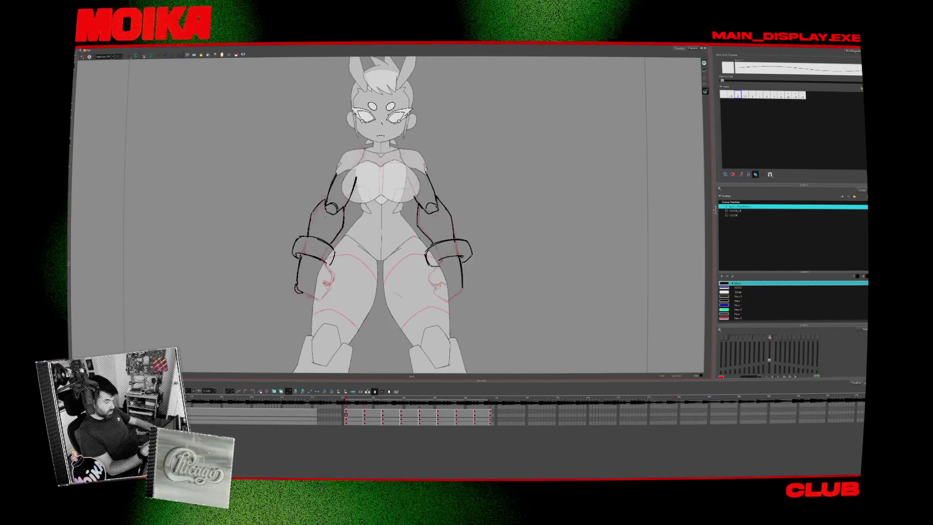
key("period")
key("comma")
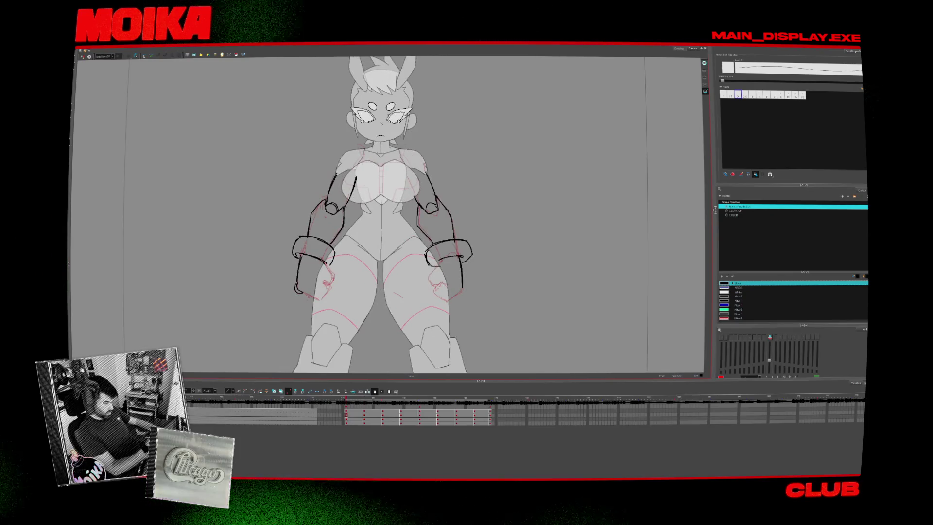
key("period")
key("comma")
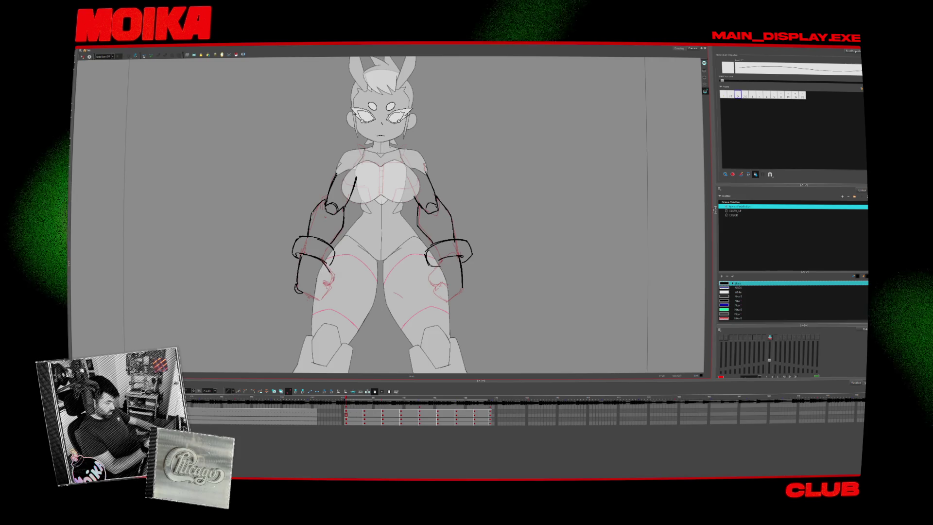
- Try a thick brush stroke on the front-view hand, undo it, and return to the thin pencil
key("period")
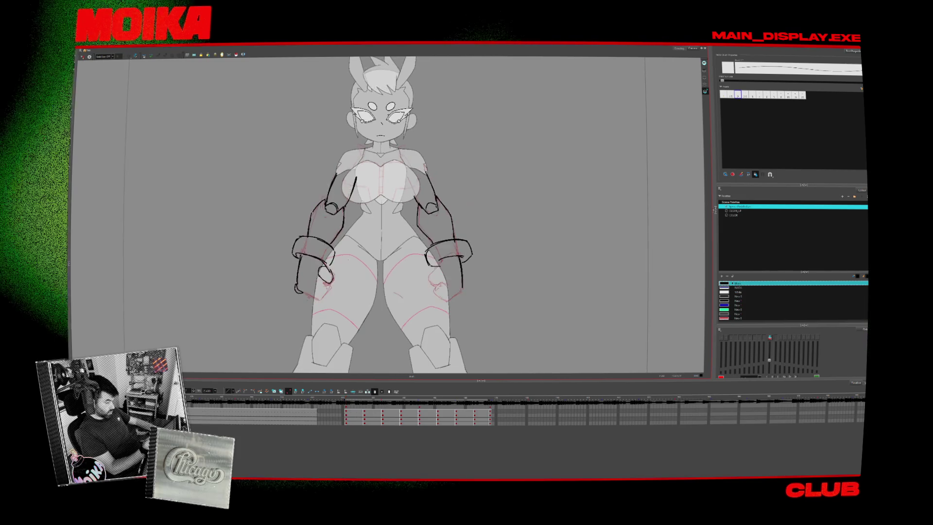
key("alt+b")
key("comma")
left_click_drag(346, 245, 319, 306)
key("ctrl+z")
key("alt+slash")
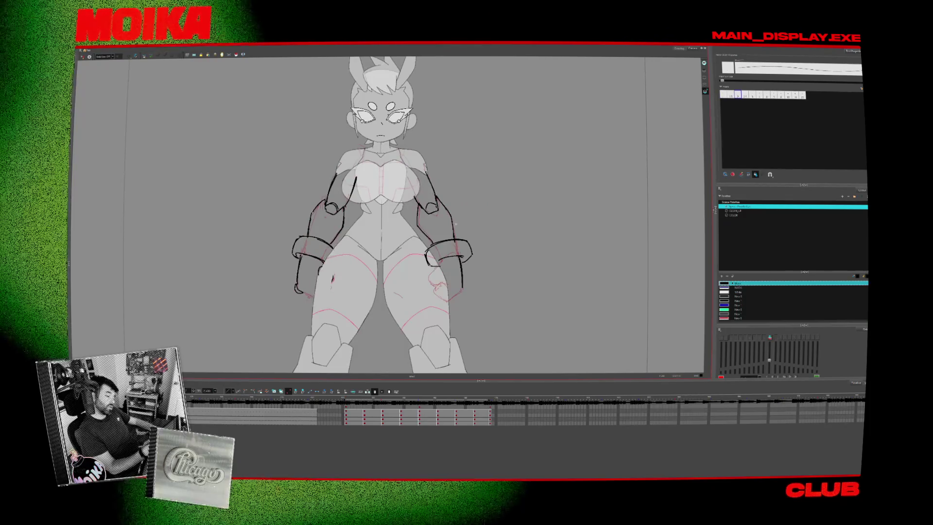
- Settle on the front-view drawing with the new hand and check it with Mirror View
key("period")
left_click(354, 398)
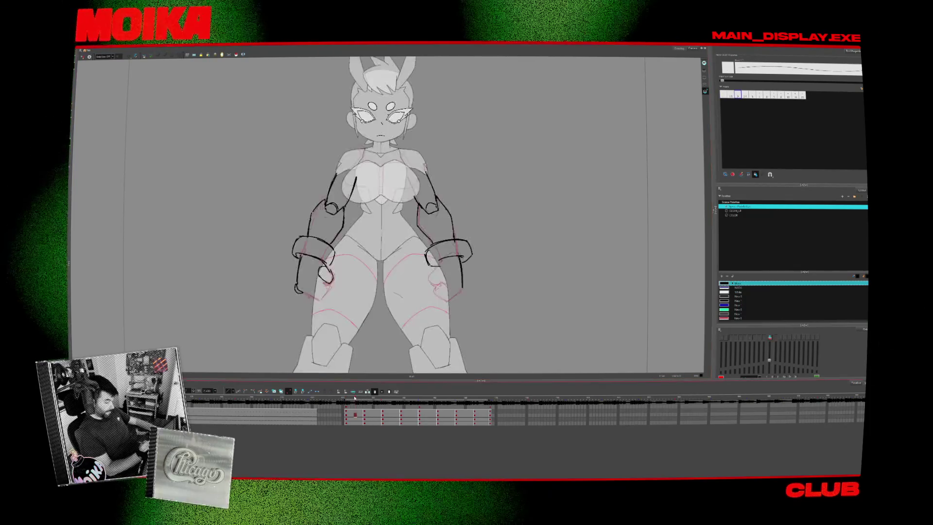
key("comma")
key("period")
key("comma")
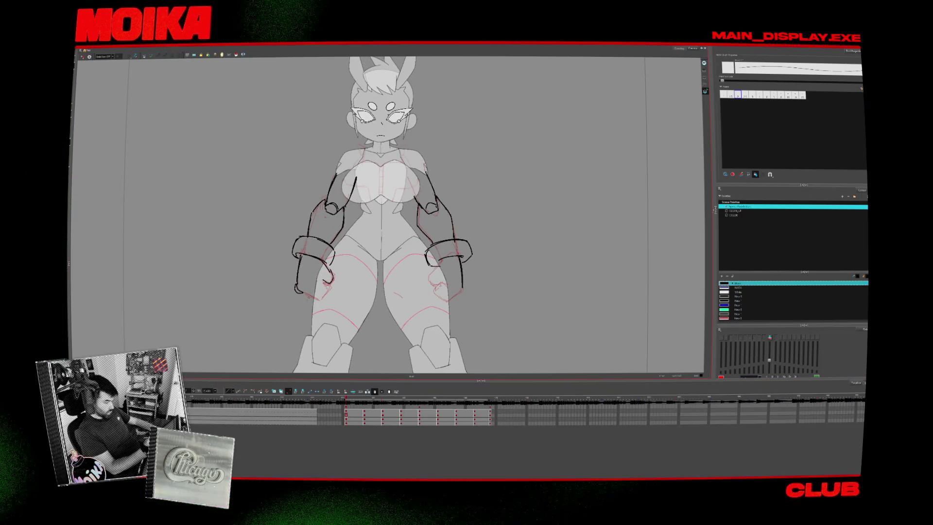
key("period")
key("comma")
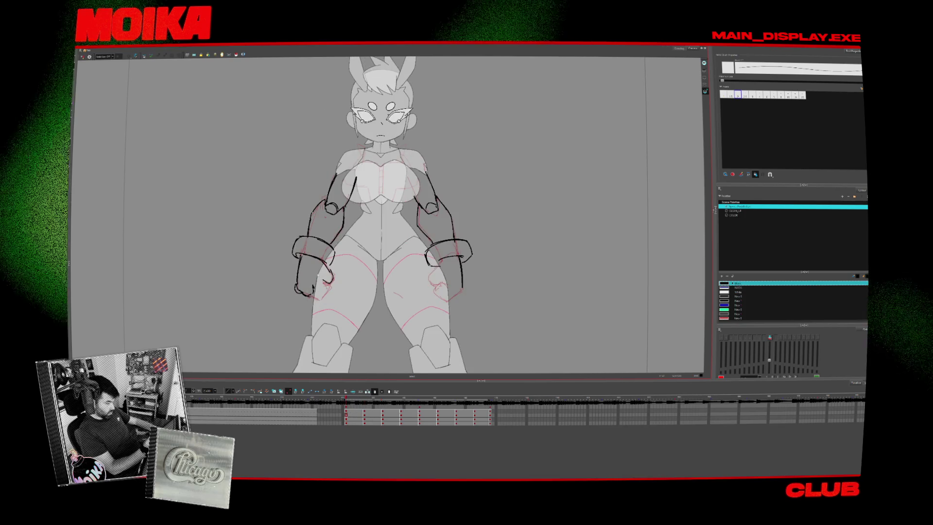
key("4")
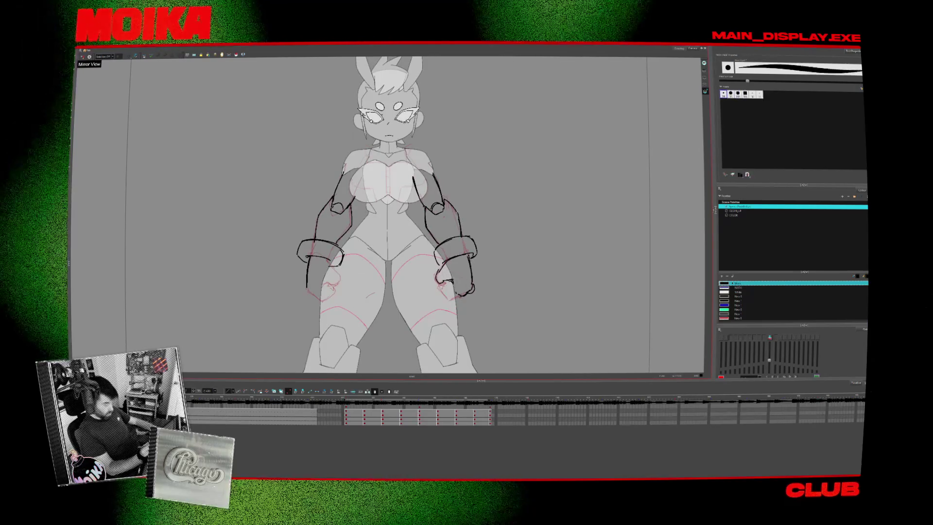
key("4")
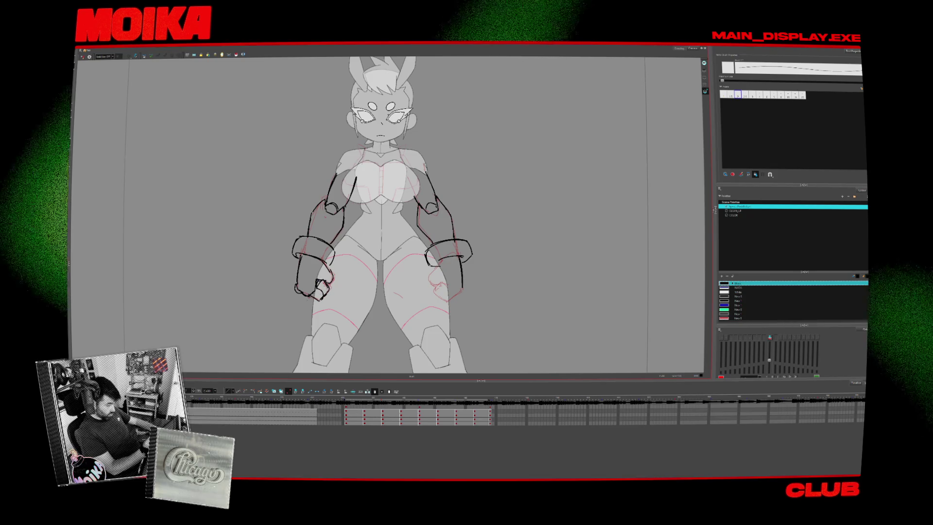
- Check the front-view fist mirrored and against the rough sketch alone
key("4")
key("period")
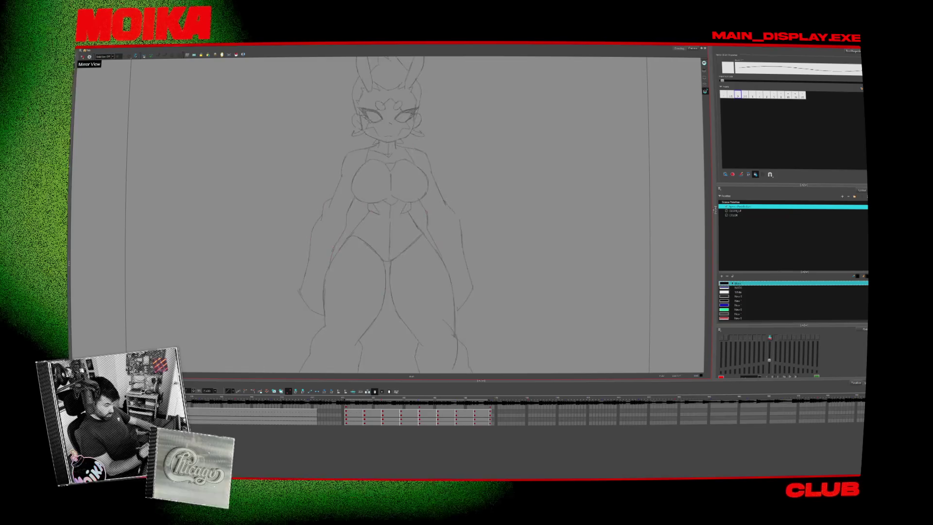
key("comma")
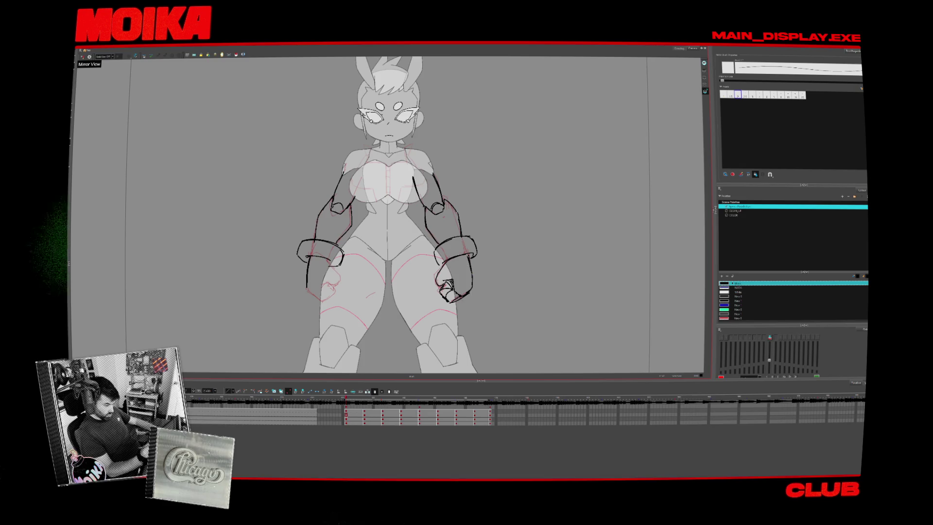
key("alt+b")
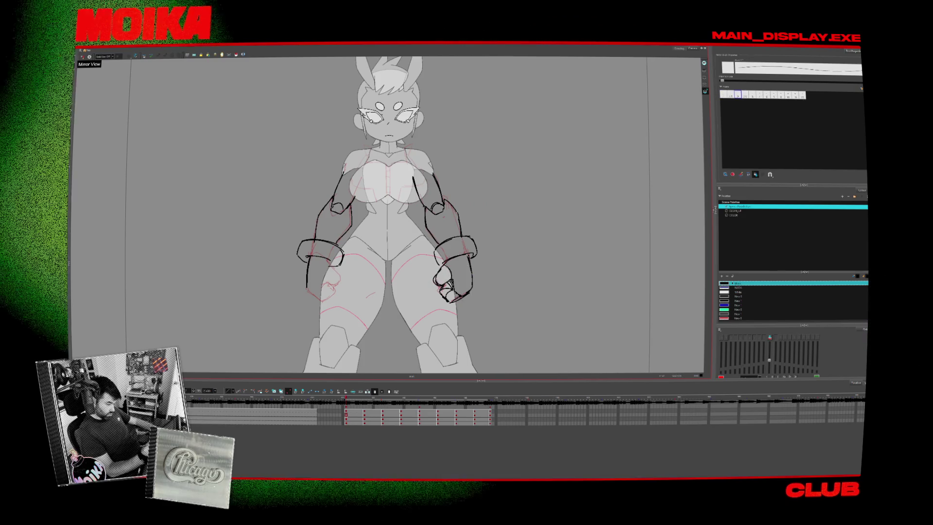
left_click(83, 56)
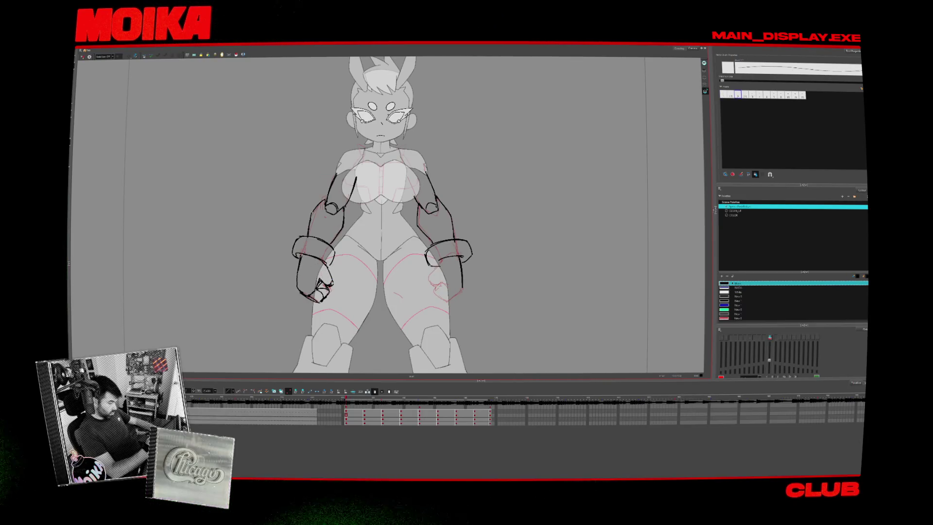
left_click(83, 57)
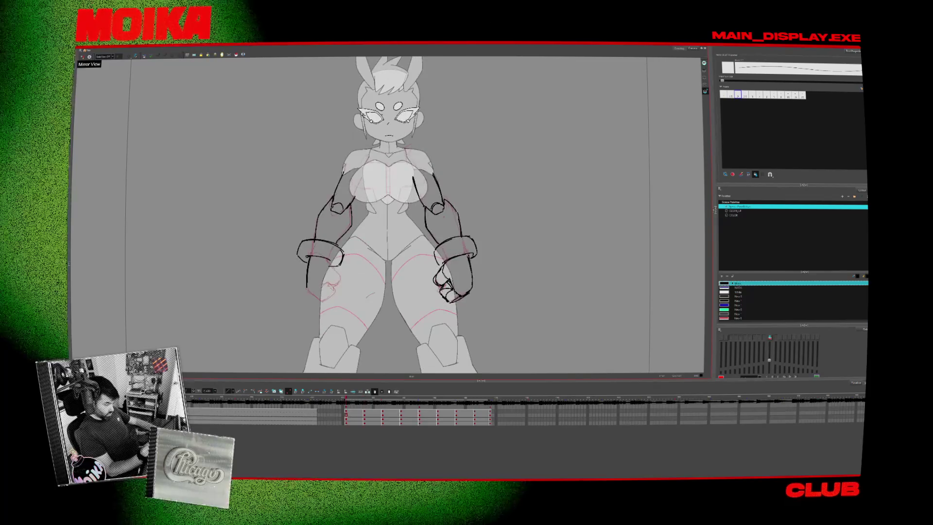
left_click(83, 57)
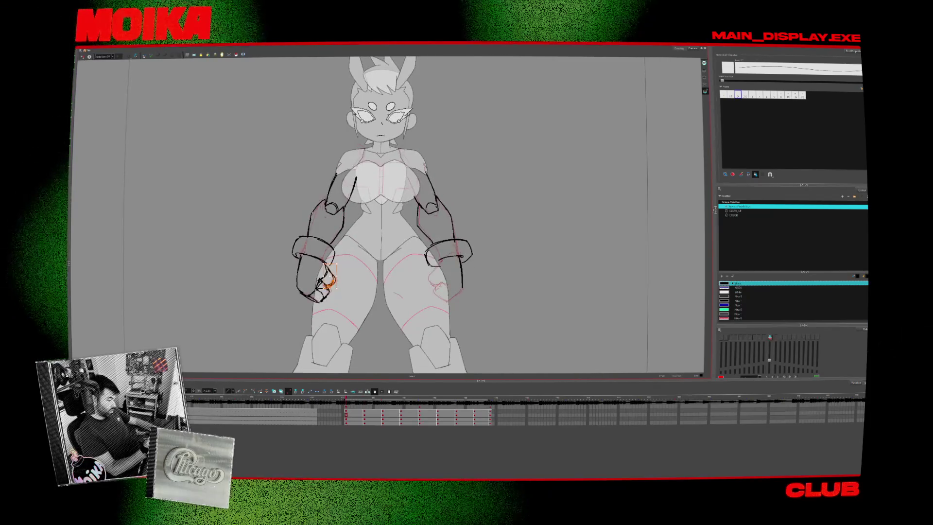
- Touch up the fist with brush and pencil, then advance to the back-view drawing
key("alt+b")
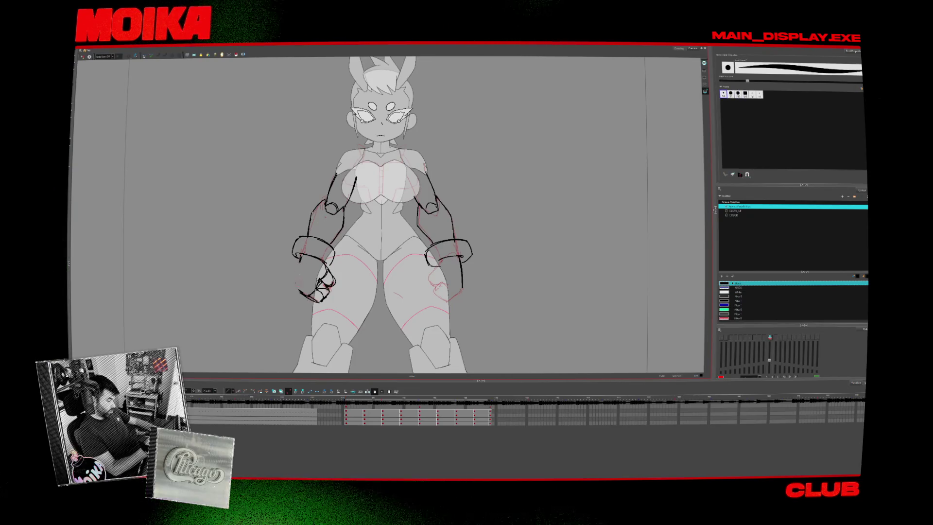
left_click(83, 56)
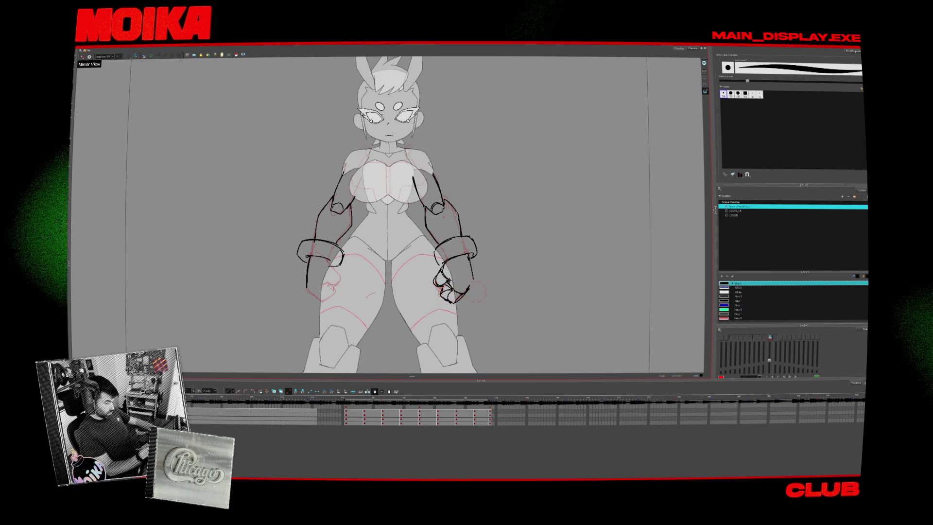
key("alt+slash")
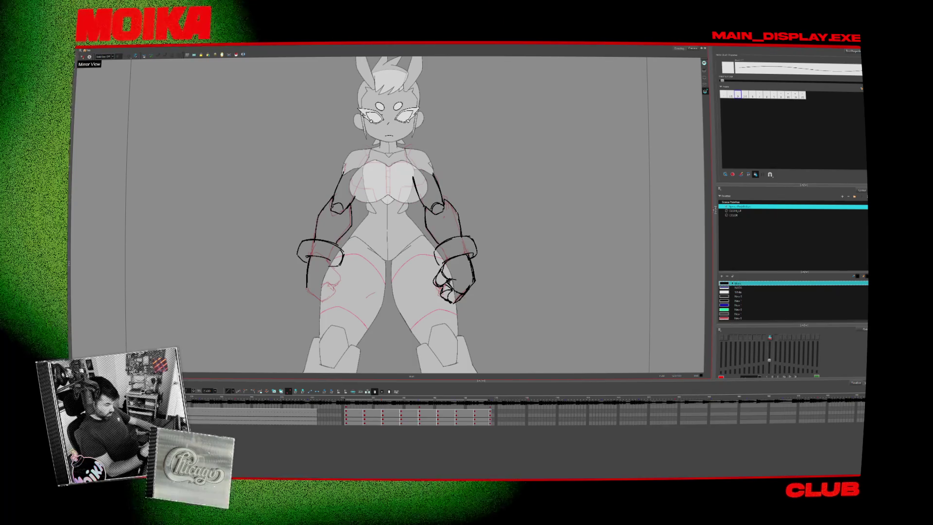
key("g")
key("g")
key("g")
key("g")
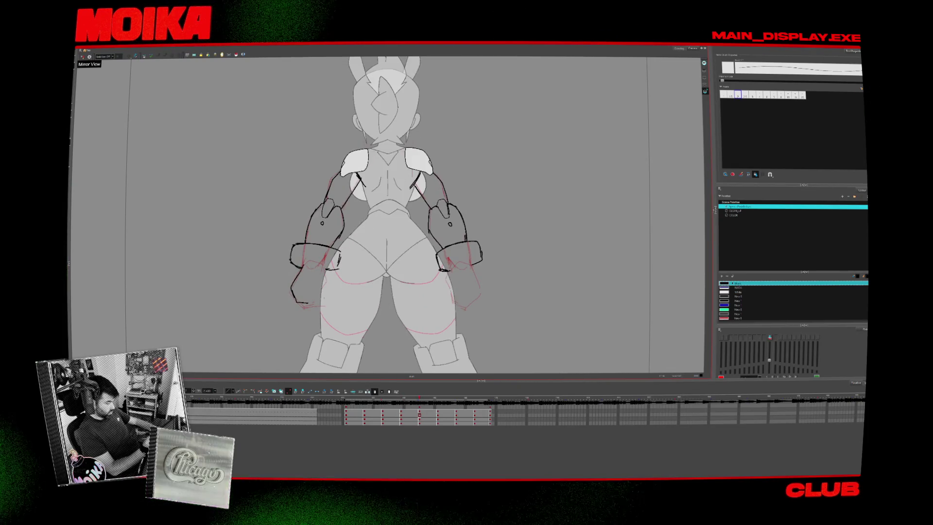
- Sketch a small oval fist on the back view's left hand, comparing against the 3/4 pose
key("f")
key("g")
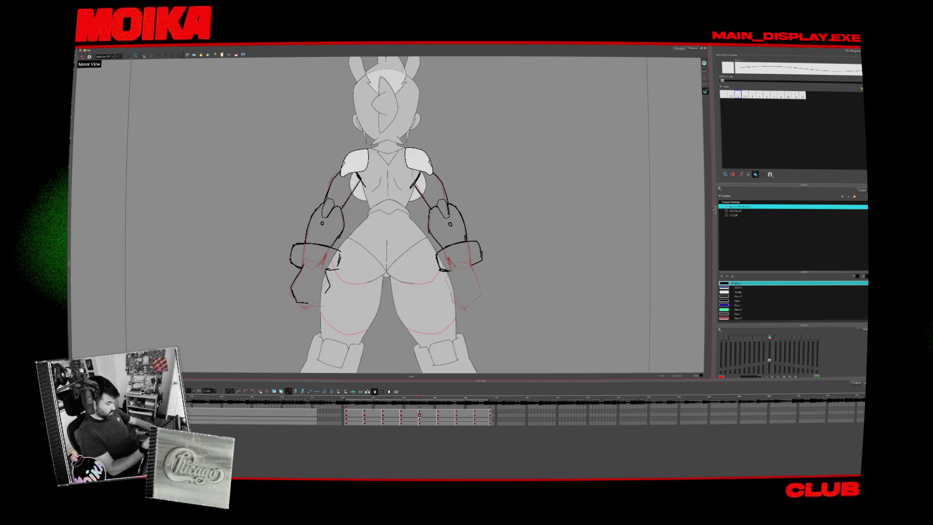
left_click_drag(323, 289, 309, 292)
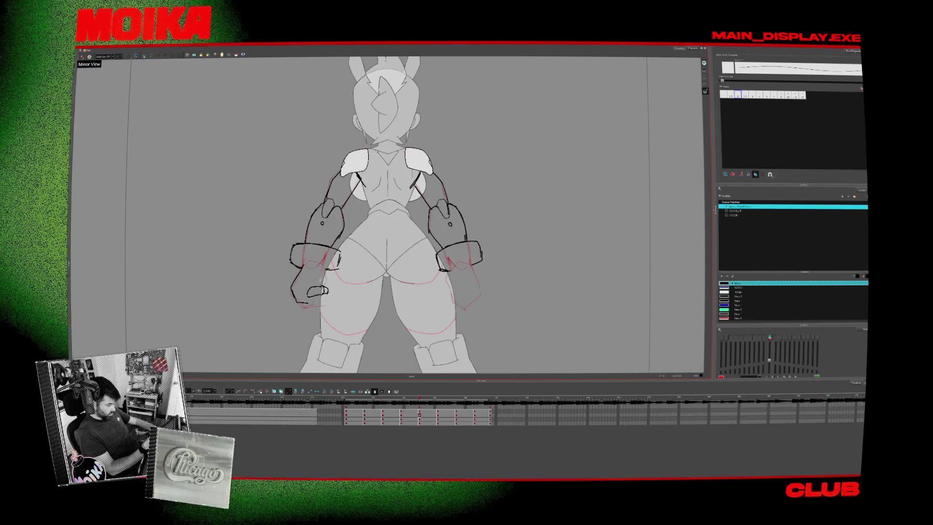
key("f")
key("g")
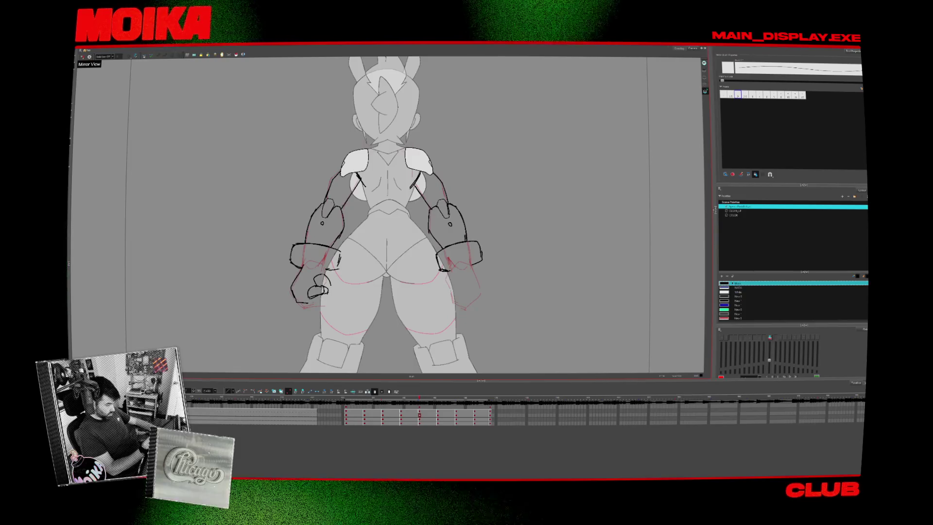
left_click_drag(301, 272, 338, 293)
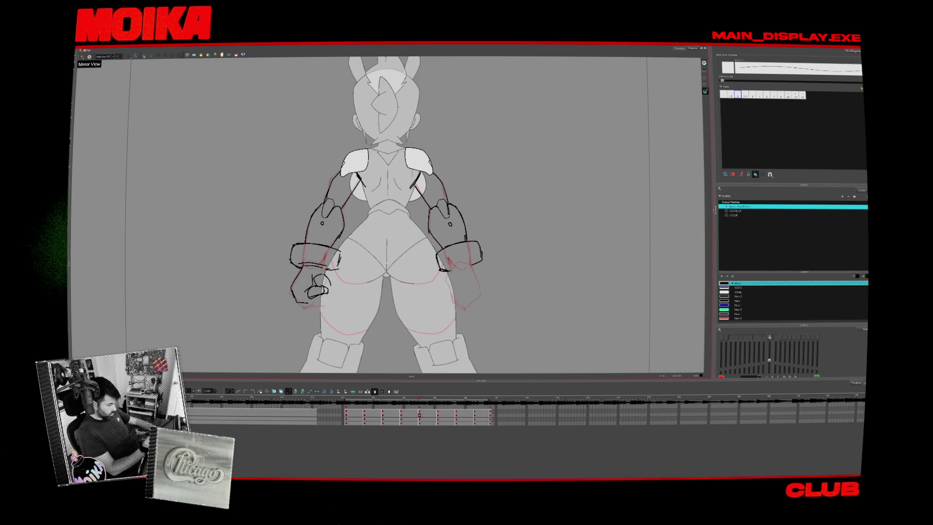
key("alt+x")
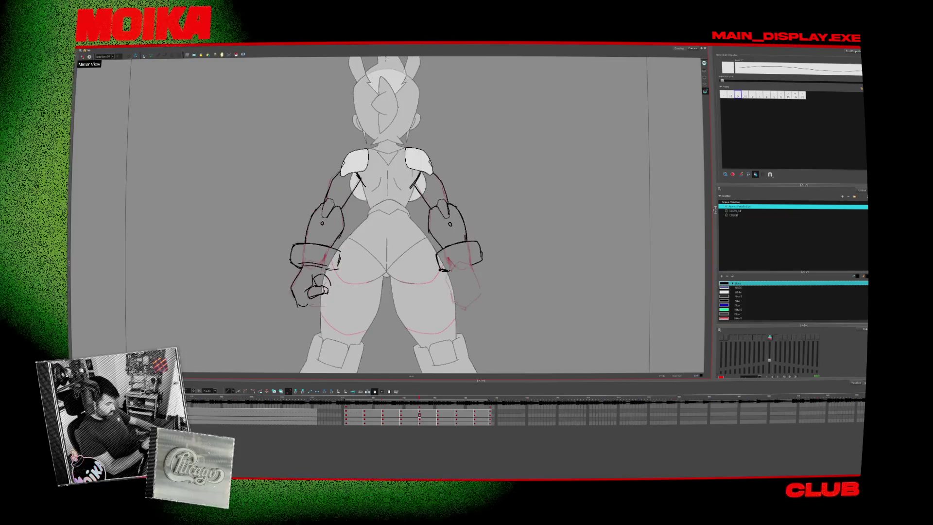
- Undo the back view's fist strokes down to a single line
key("f")
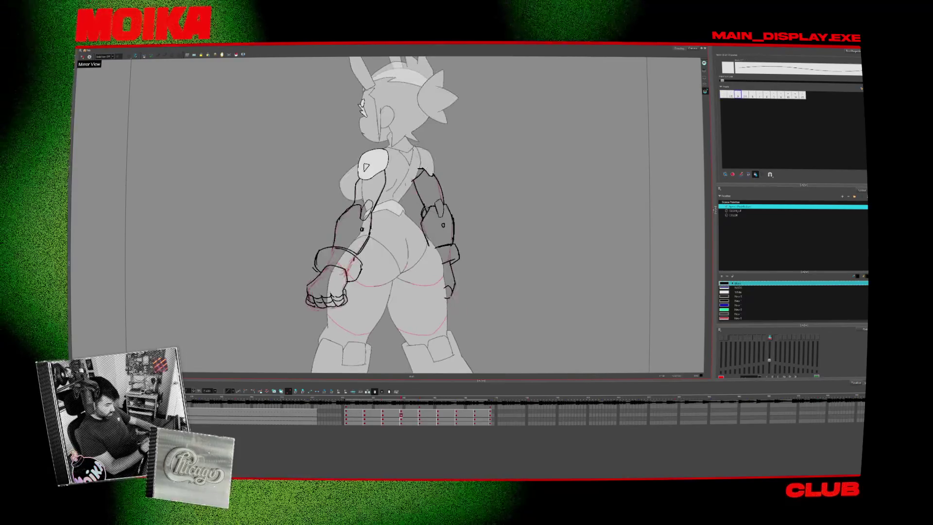
key("g")
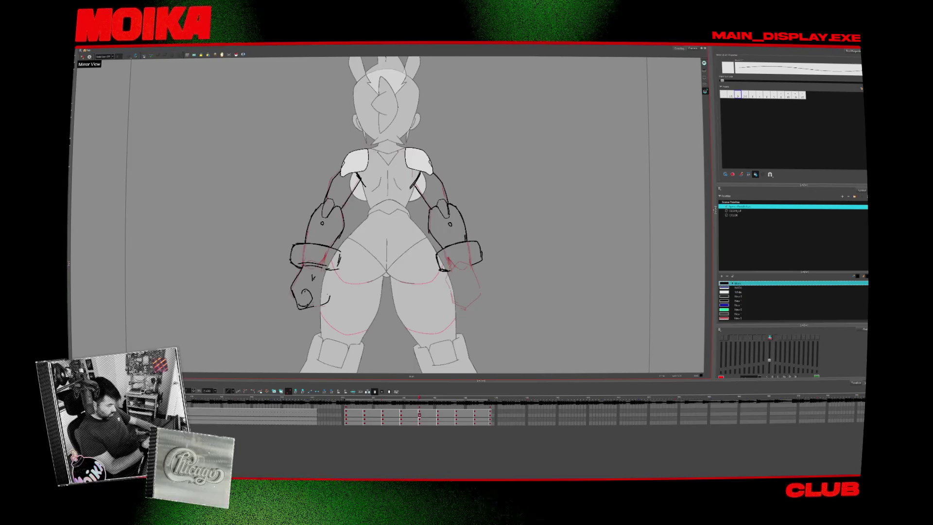
key("ctrl+z")
key("ctrl+z")
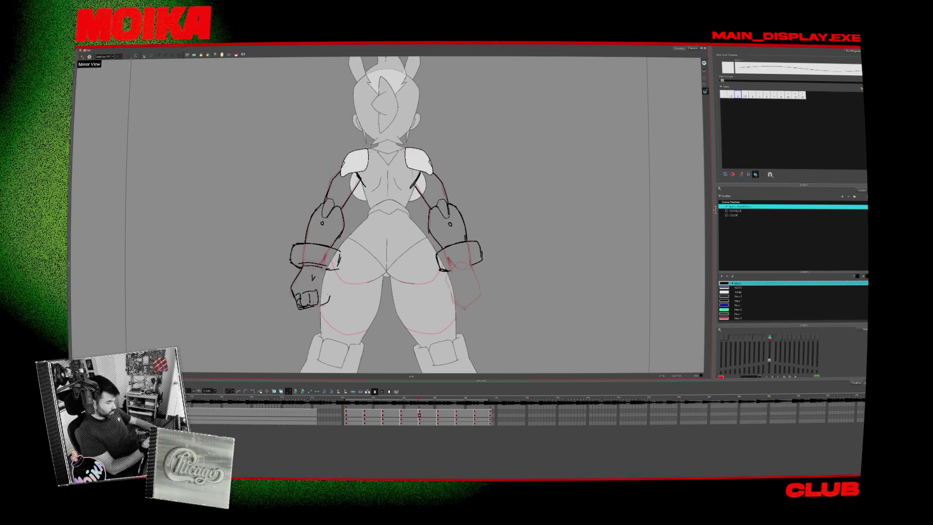
key("period")
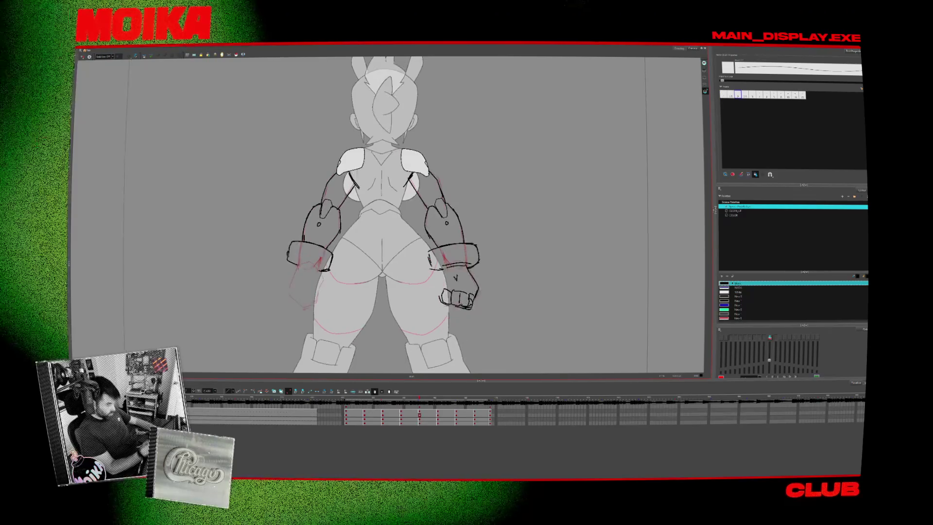
key("comma")
key("alt+b")
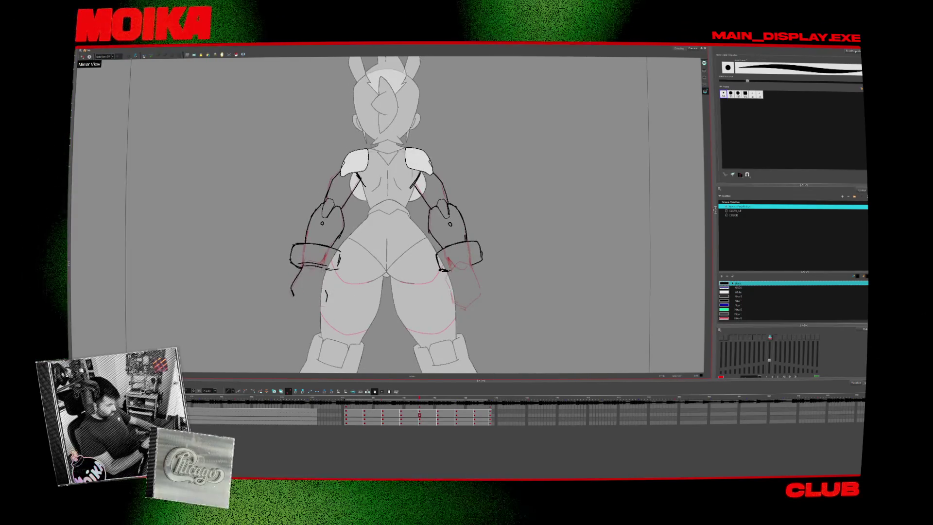
key("period")
key("comma")
- Step through the side, front and three-quarter poses to compare the fist
key("period")
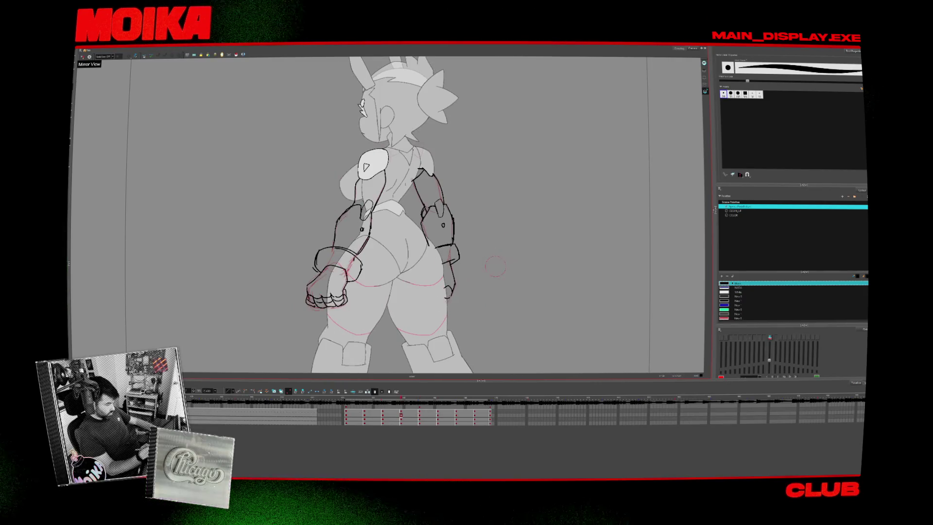
key("comma")
key("alt+slash")
key("period")
key("comma")
key("comma")
key("comma")
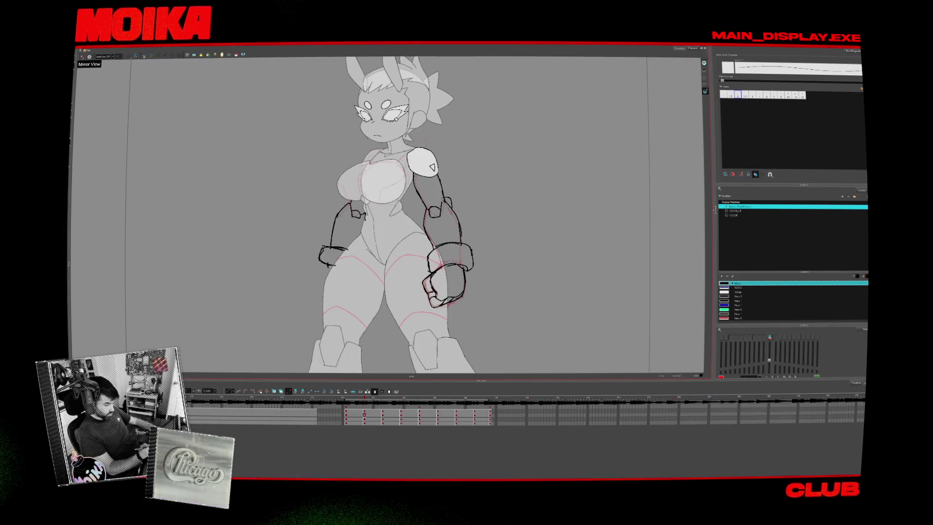
key("period")
key("period")
key("period")
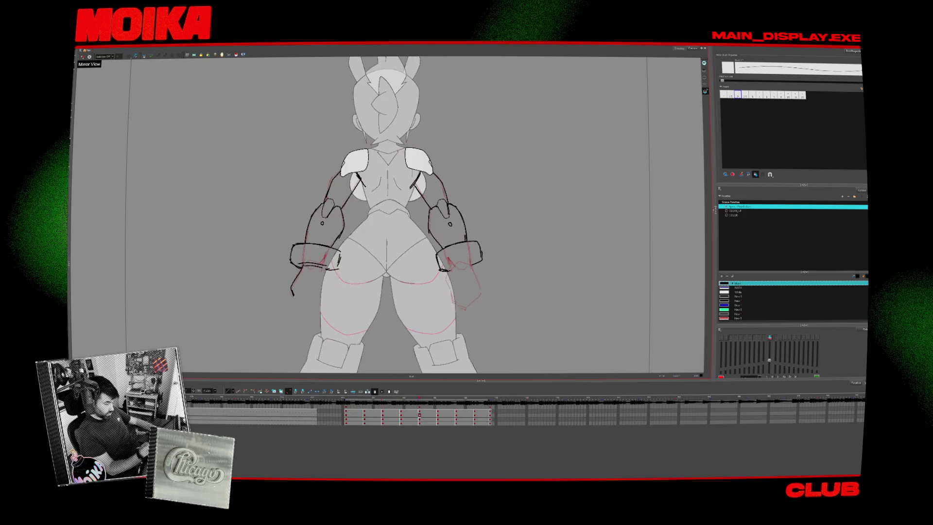
key("comma")
key("comma")
key("comma")
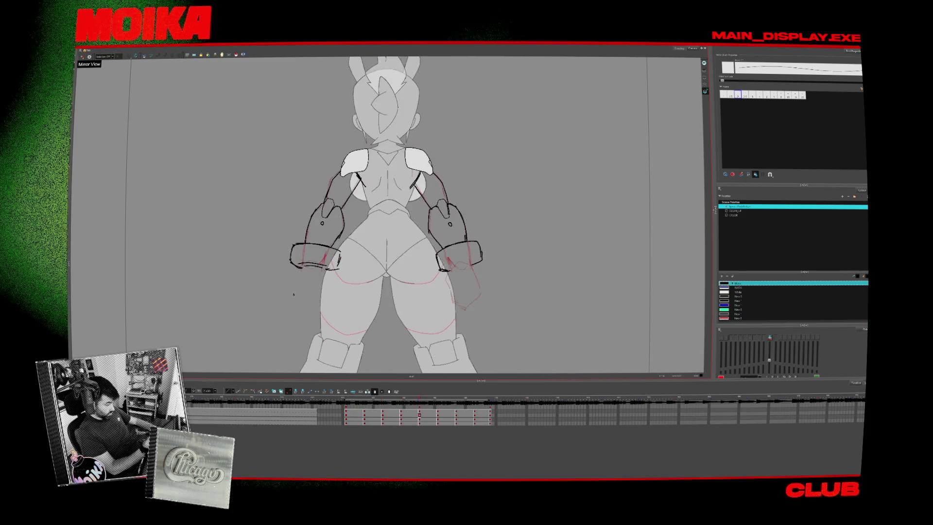
key("period")
key("comma")
key("comma")
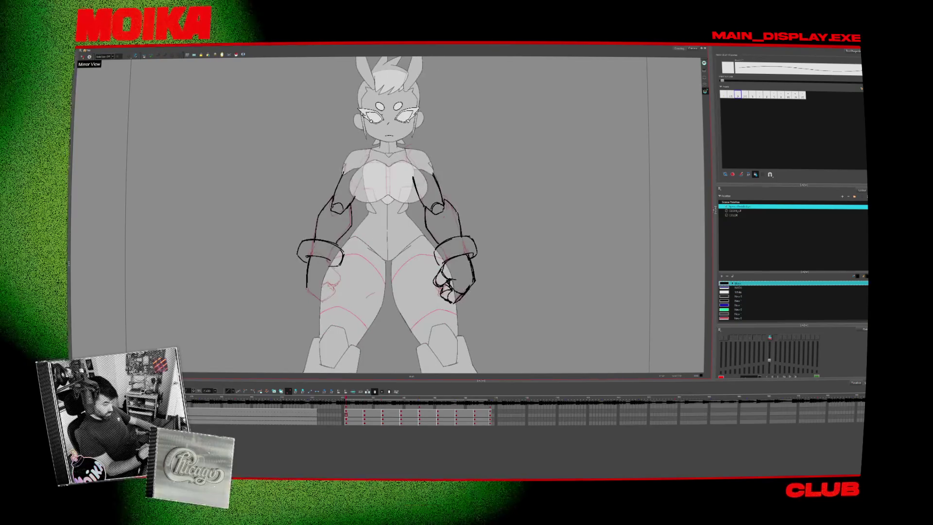
key("period")
key("period")
key("period")
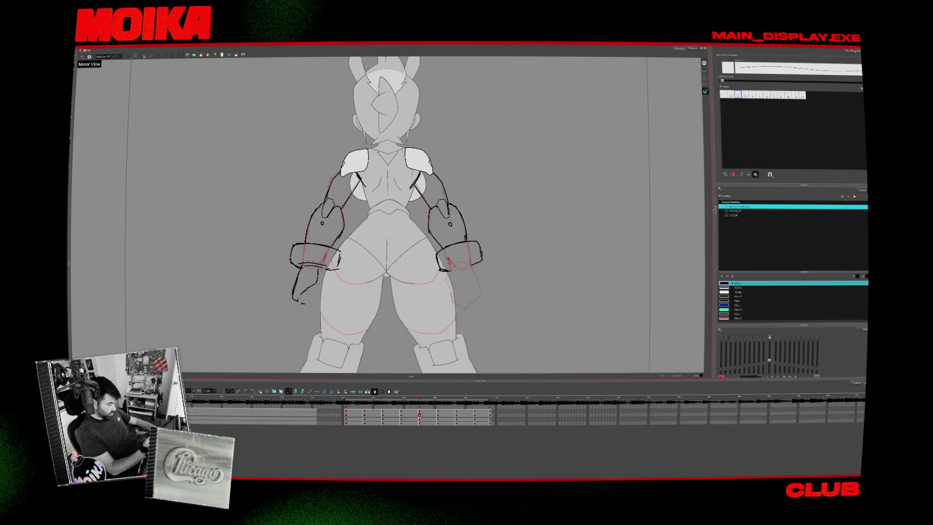
key("comma")
key("period")
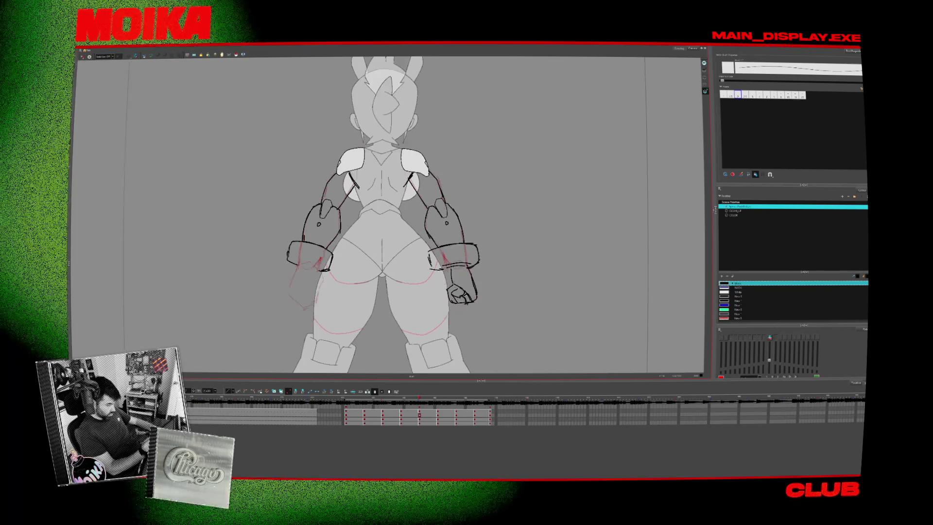
- Redraw the fist with thin pencil lines, checking it repeatedly in Mirror View
left_click(82, 56)
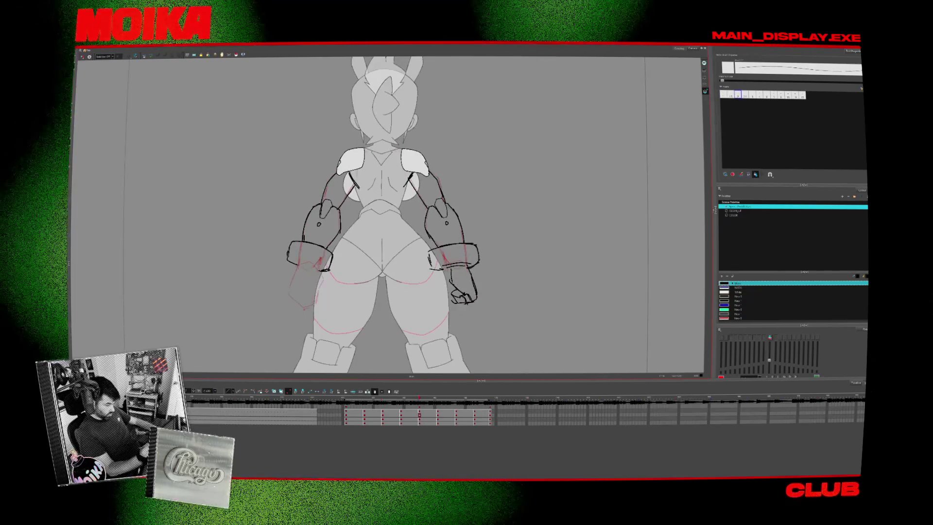
left_click(82, 57)
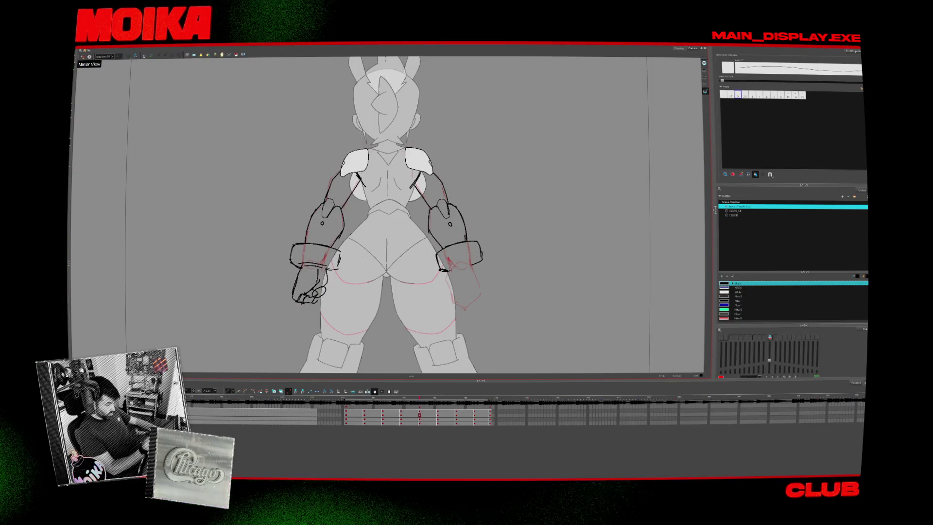
left_click(83, 56)
left_click(83, 56)
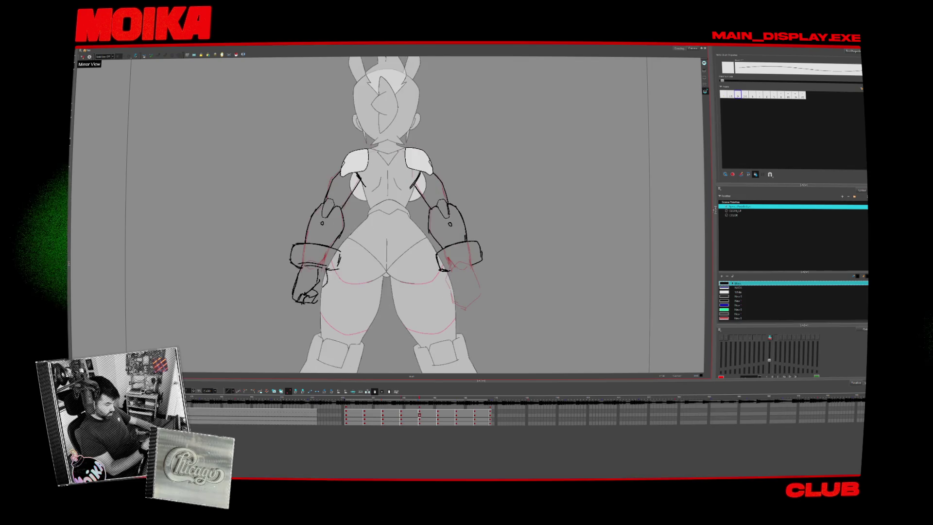
key("alt+slash")
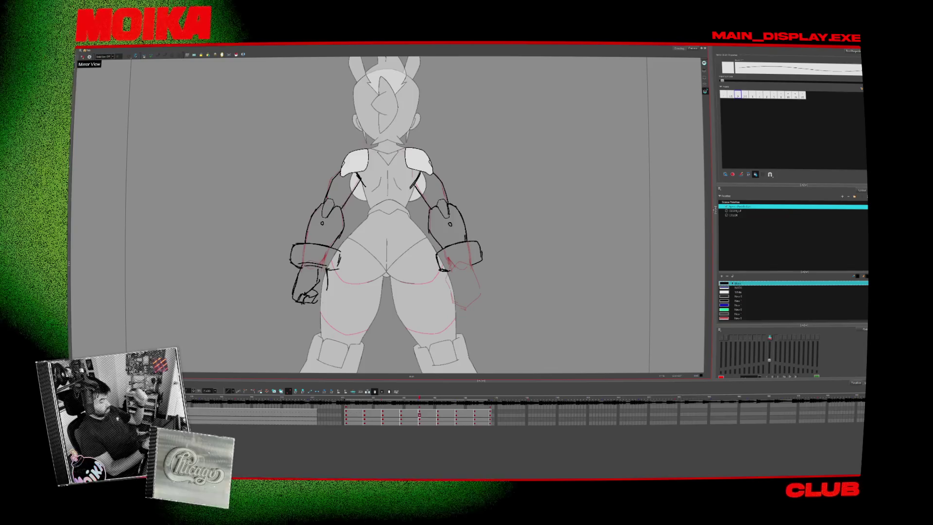
left_click(82, 56)
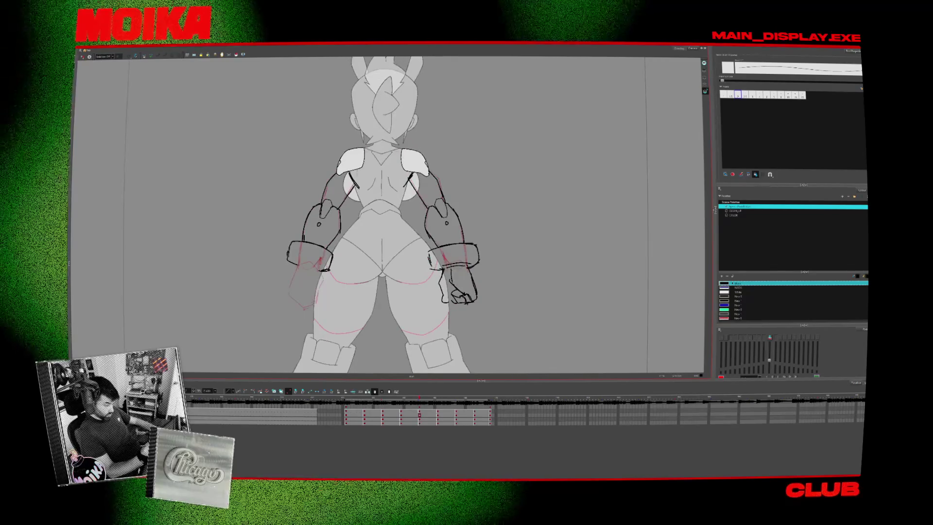
left_click(83, 57)
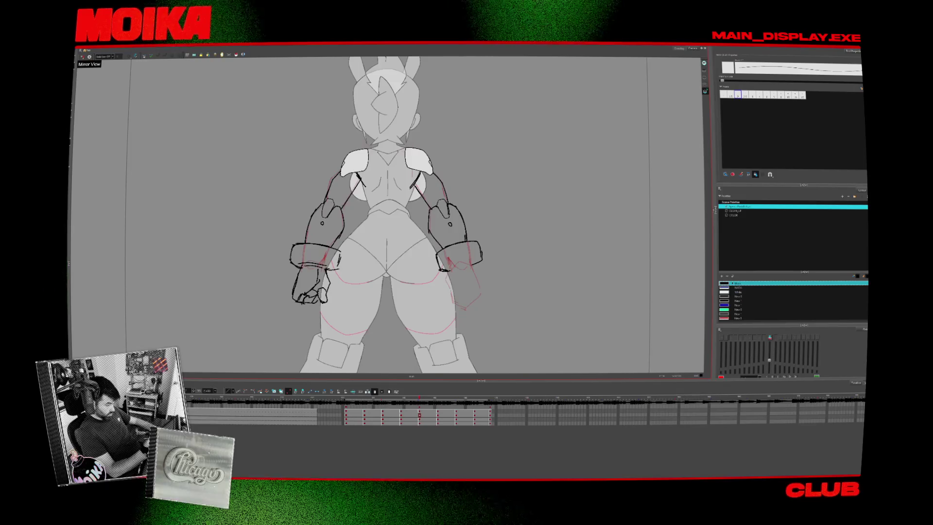
left_click(83, 57)
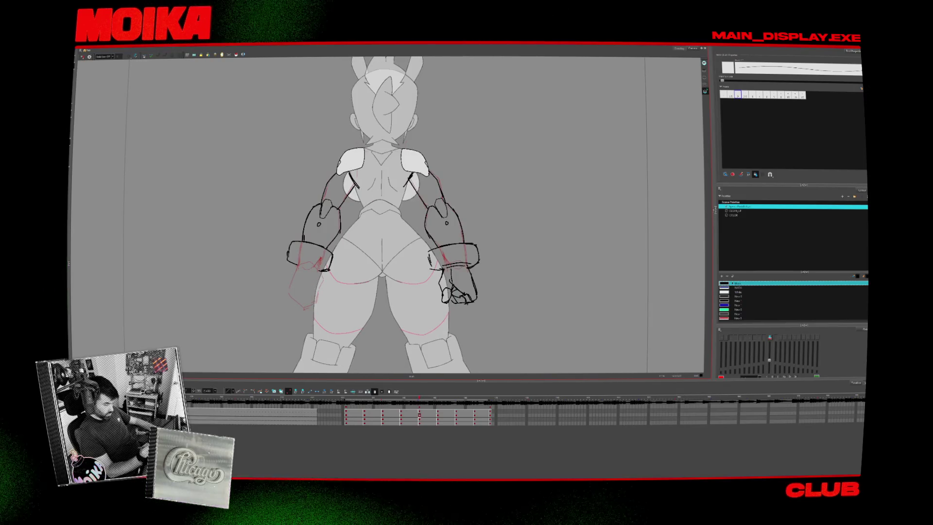
left_click(83, 57)
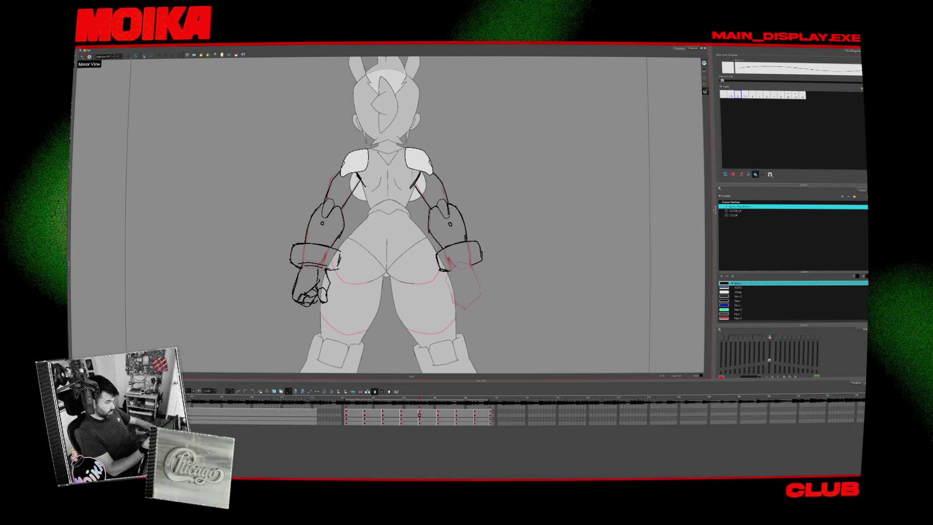
key("period")
key("comma")
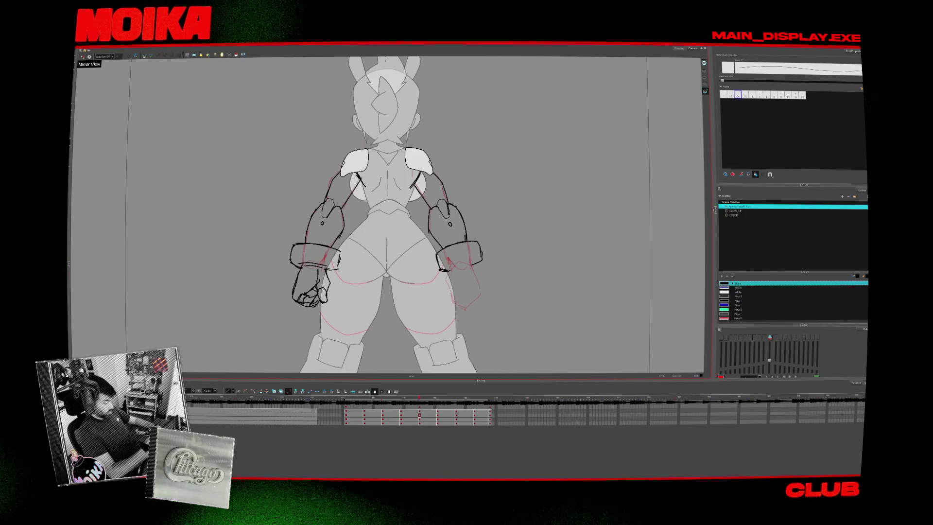
key("4")
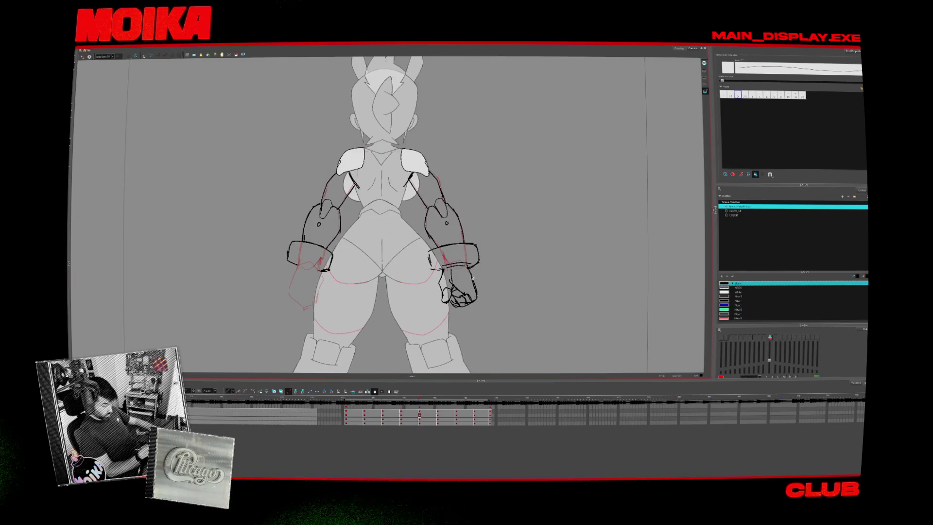
key("alt+s")
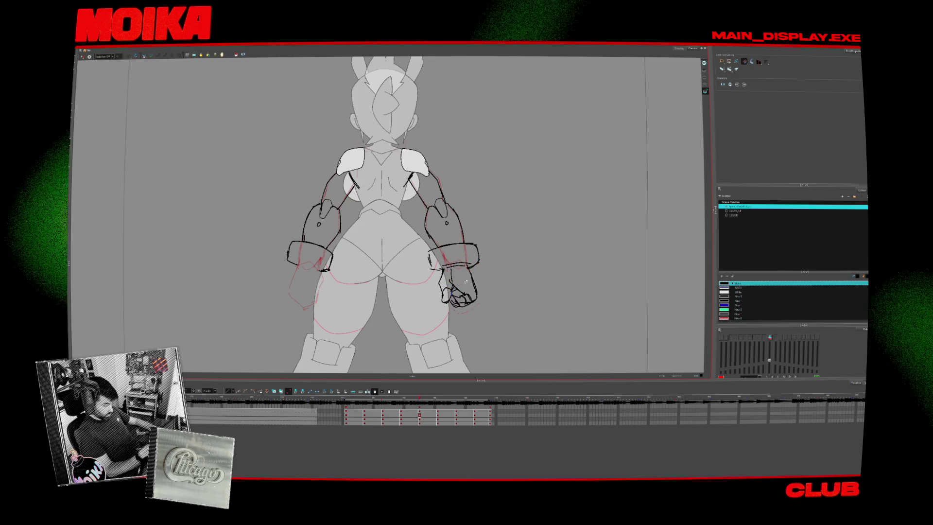
- Select and transform the back view's fist strokes, then check them mirrored
left_click_drag(448, 270, 483, 318)
left_click_drag(448, 270, 481, 311)
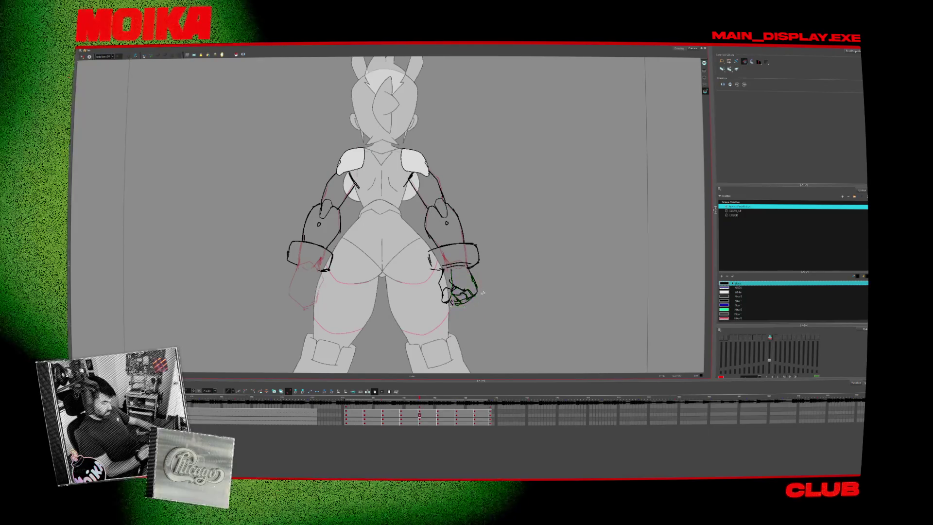
key("alt+b")
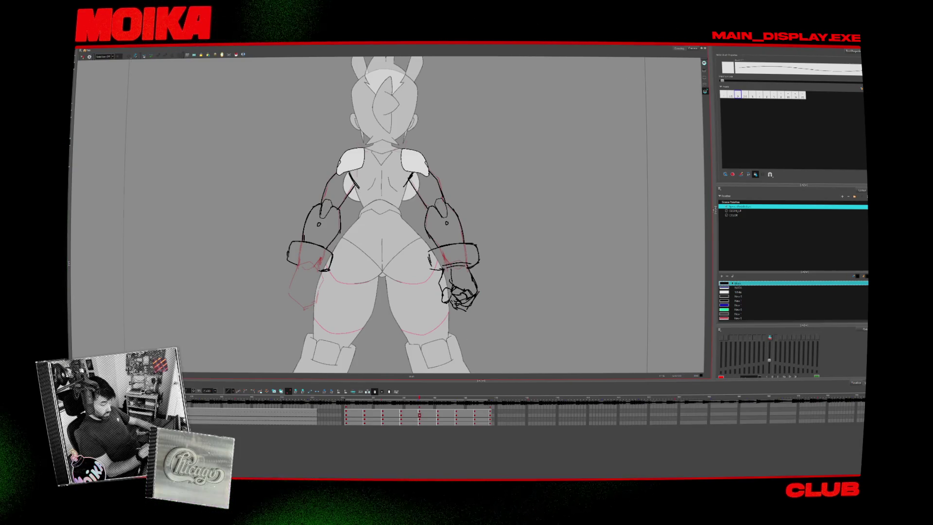
left_click(89, 57)
left_click(89, 57)
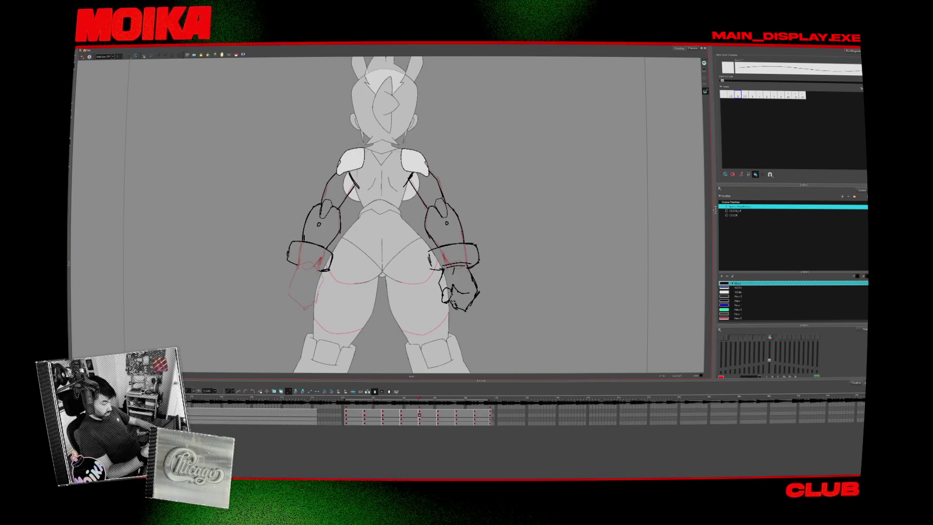
- Mirror-check the fist again and reselect its strokes to enlarge them
key("4")
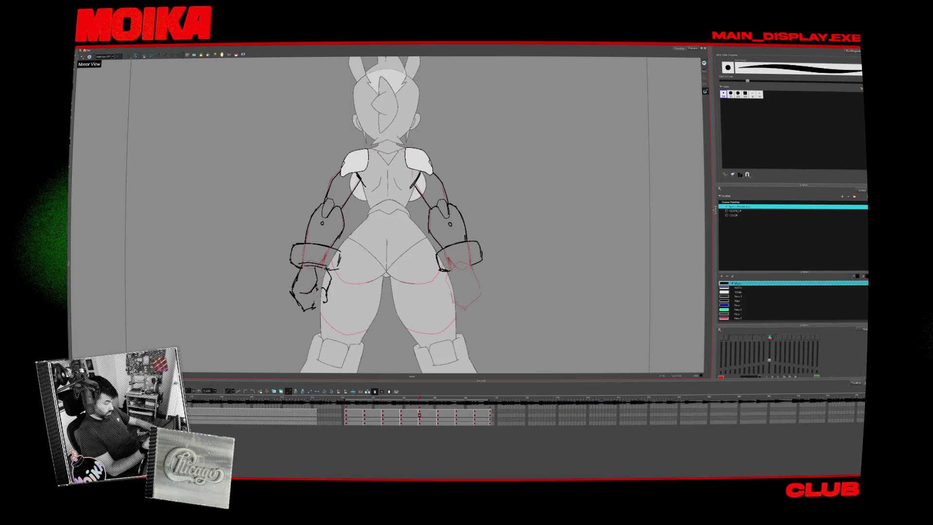
key("alt+x")
key("4")
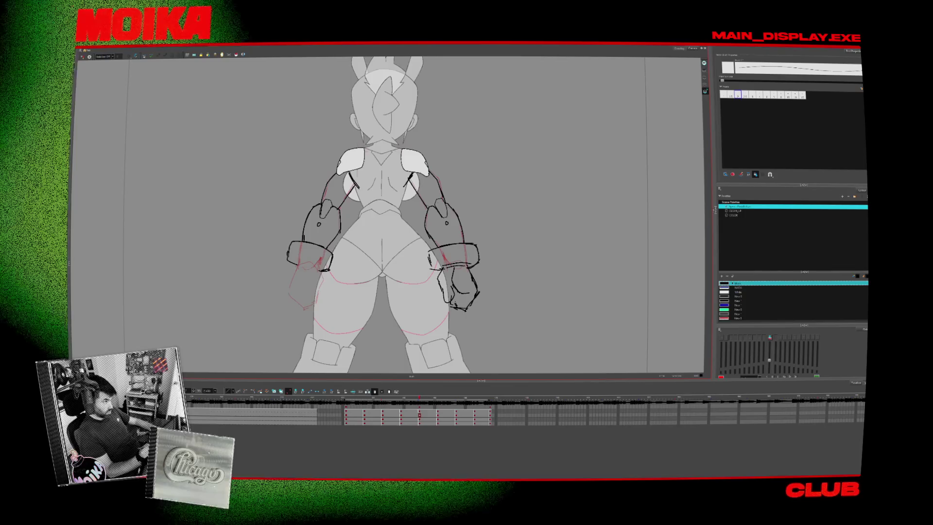
left_click(460, 292)
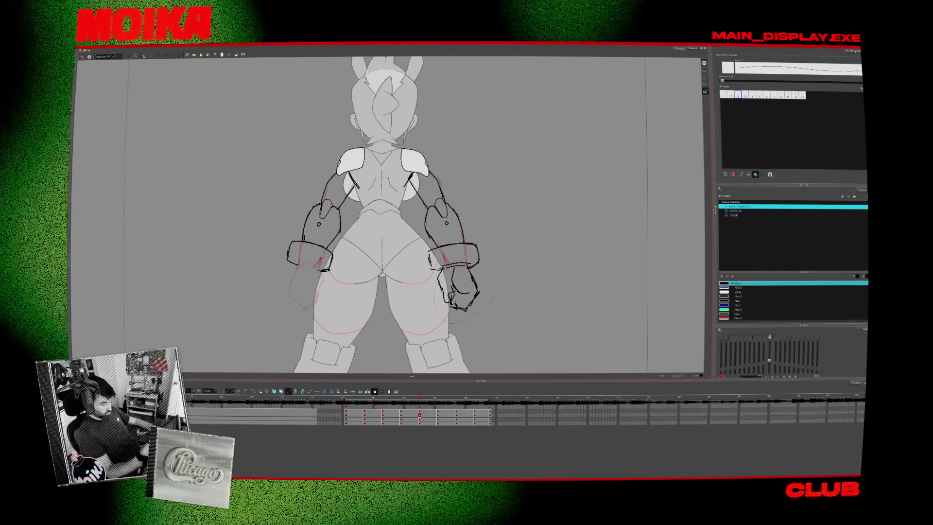
key("Escape")
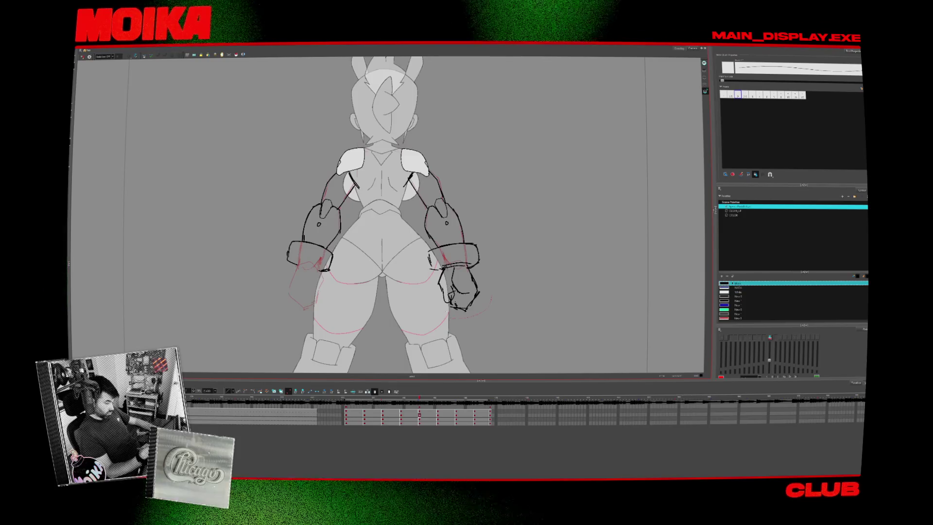
left_click_drag(436, 261, 482, 309)
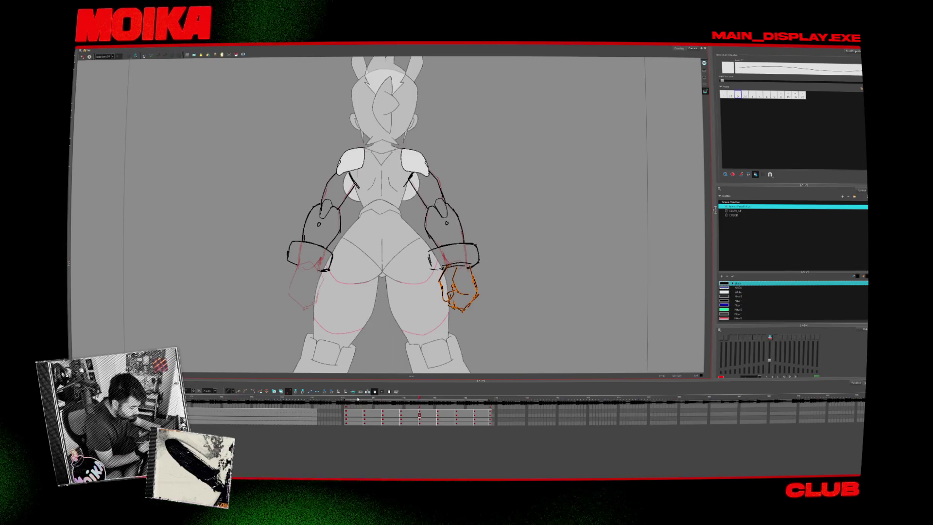
- Copy the front view's finished fist and paste it in place as a drawing object
left_click_drag(358, 399, 360, 401)
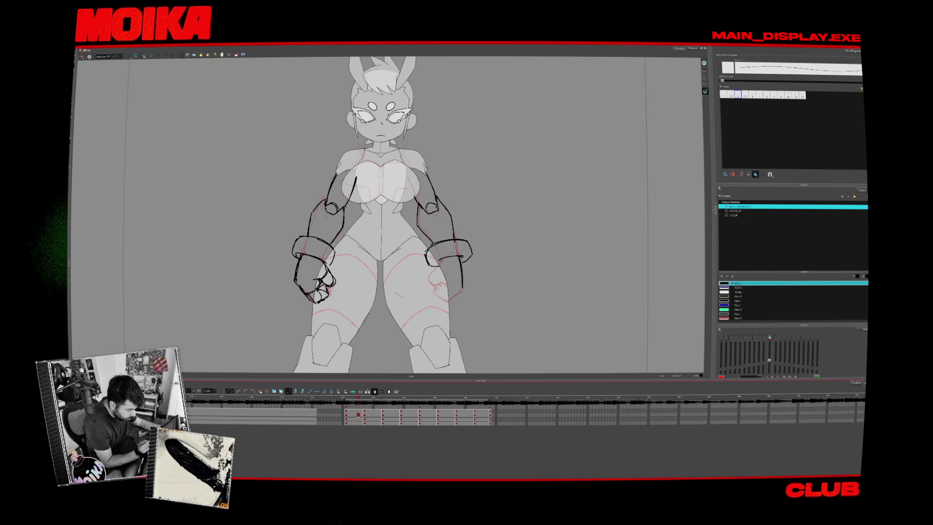
key("alt+s")
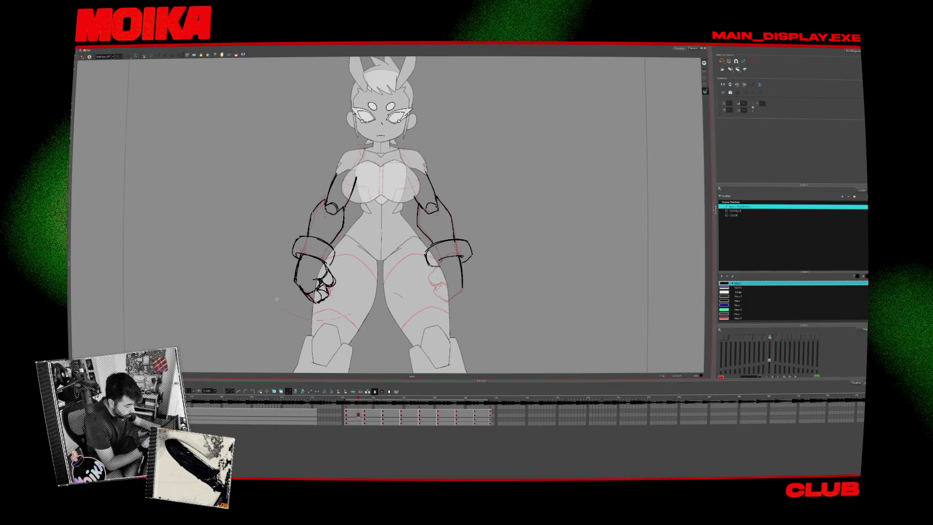
left_click(315, 279)
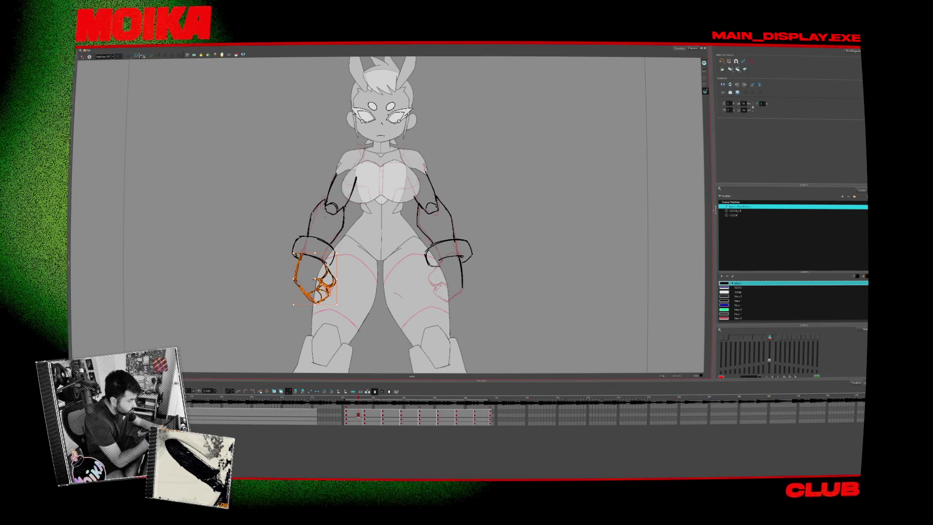
mouse_move(93, 82)
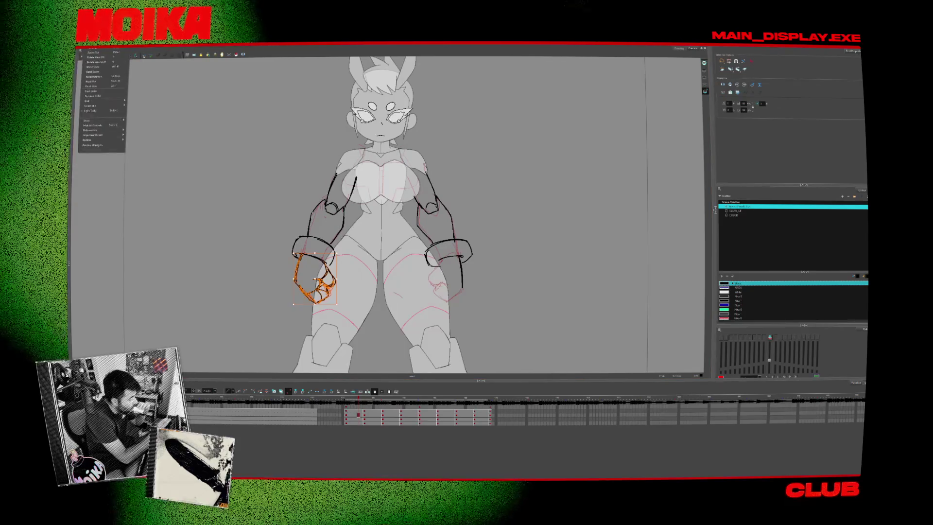
mouse_move(85, 47)
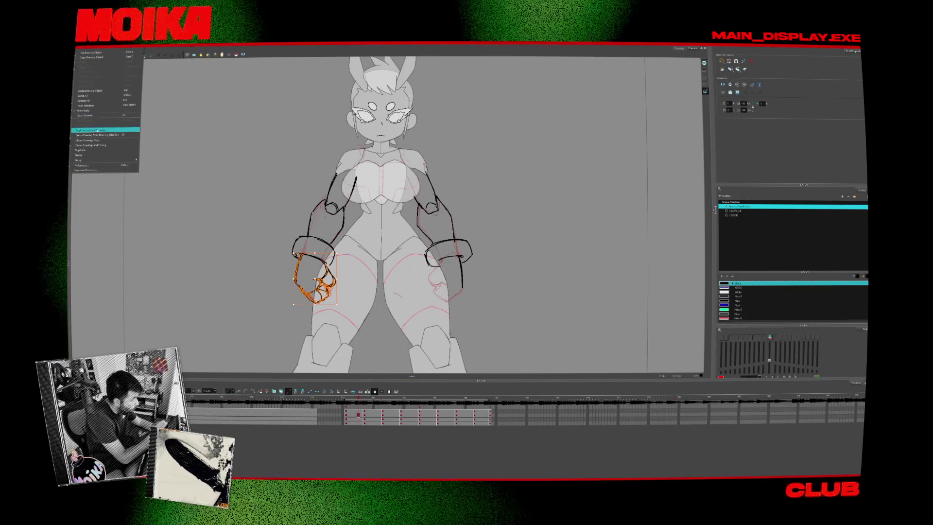
left_click(100, 57)
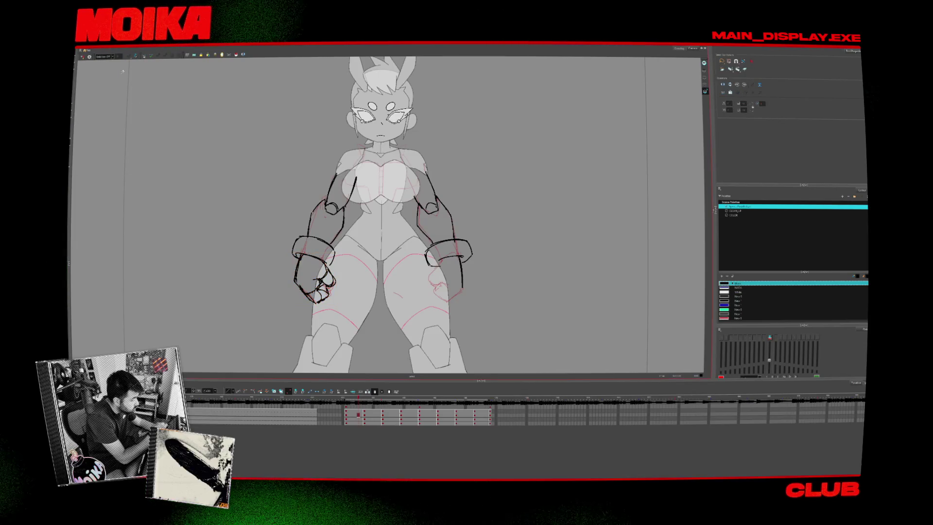
left_click(81, 50)
left_click(99, 67)
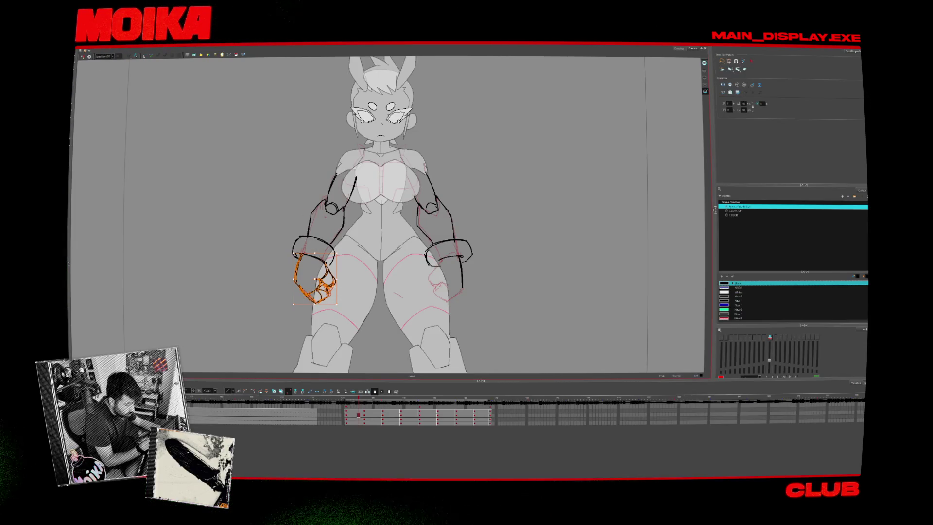
- Flip the pasted fist horizontally, move it onto the other hand, and scrub to the three-quarter back view
key("4")
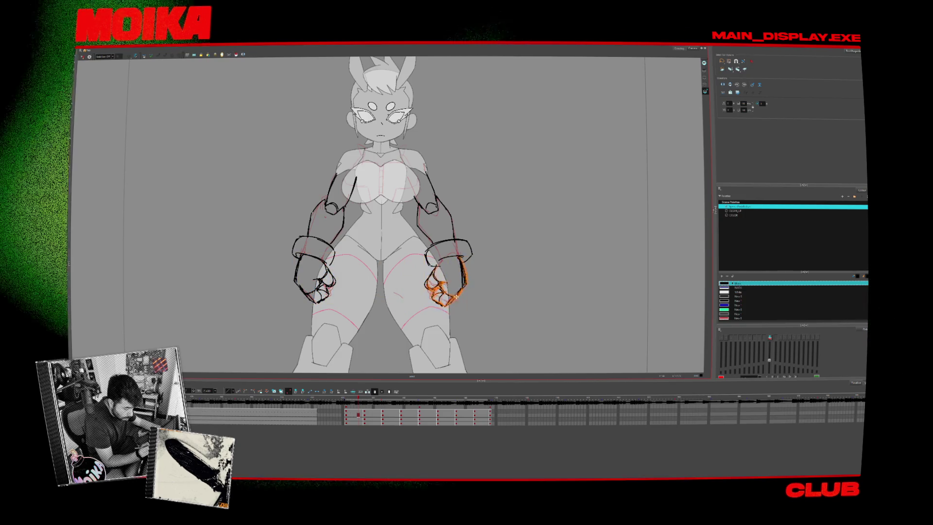
left_click_drag(437, 292, 484, 288)
left_click_drag(361, 399, 401, 401)
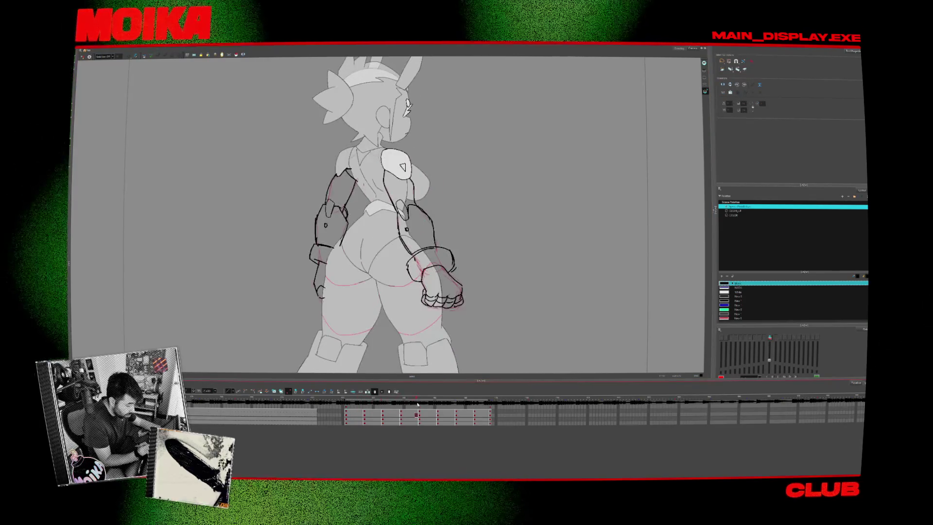
- Go to the back-view drawing and step between it and the three-quarter view
left_click(425, 400)
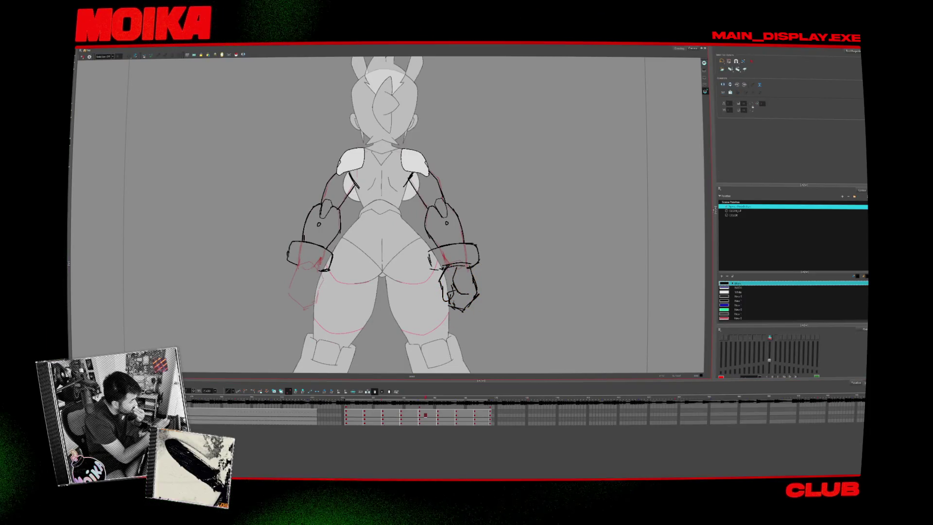
key("alt+b")
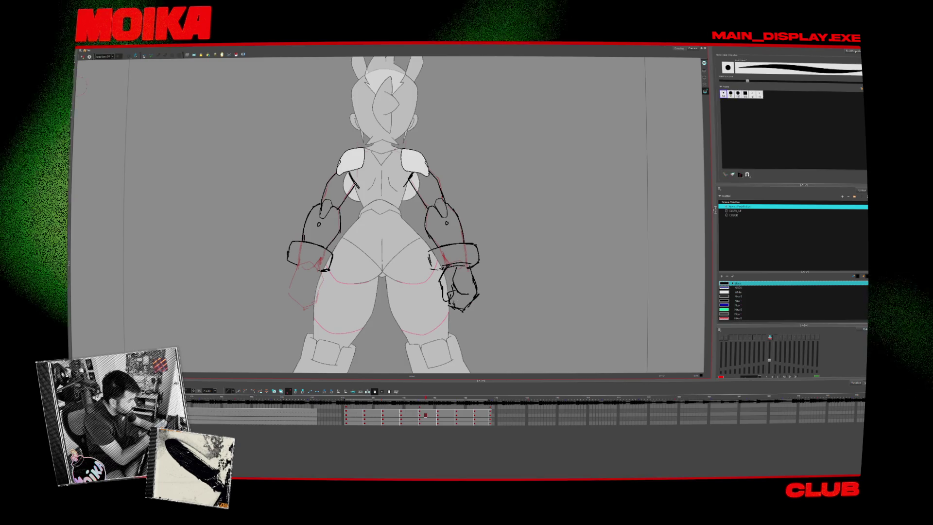
key("alt+b")
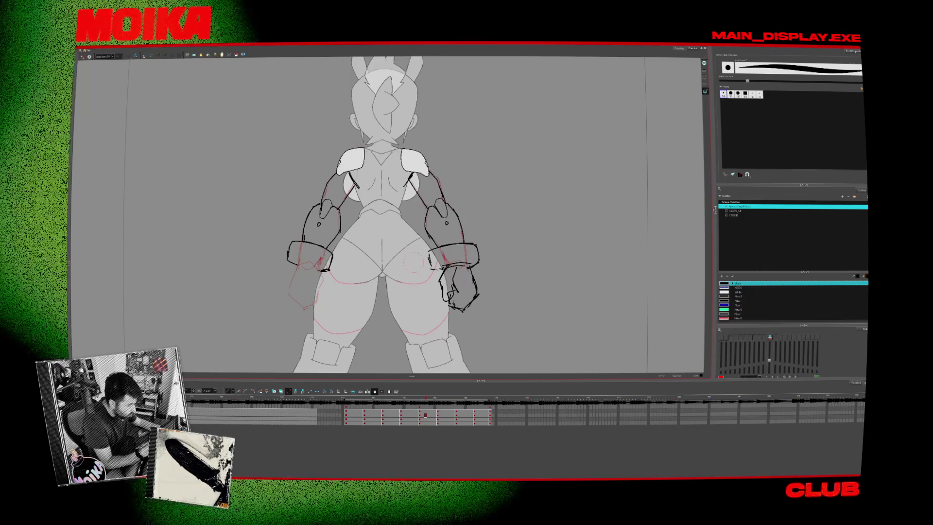
key("alt+slash")
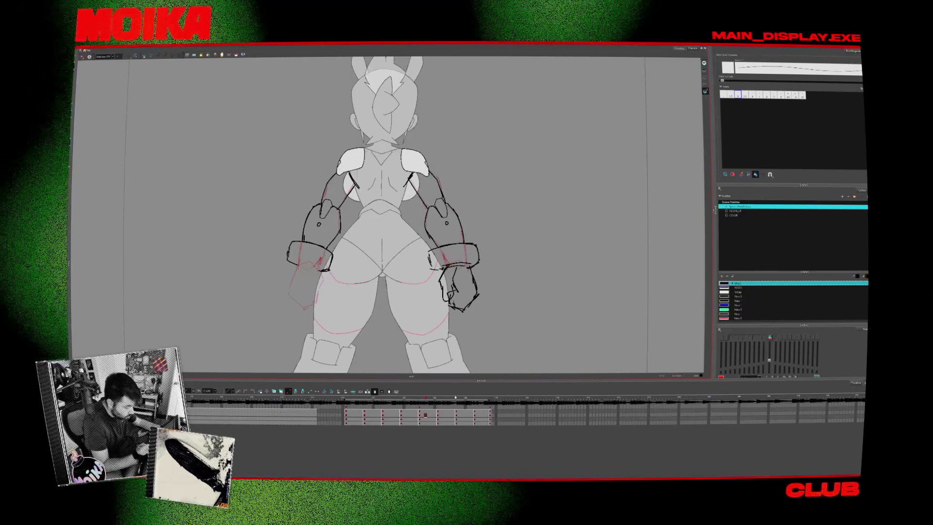
key("f")
key("g")
key("f")
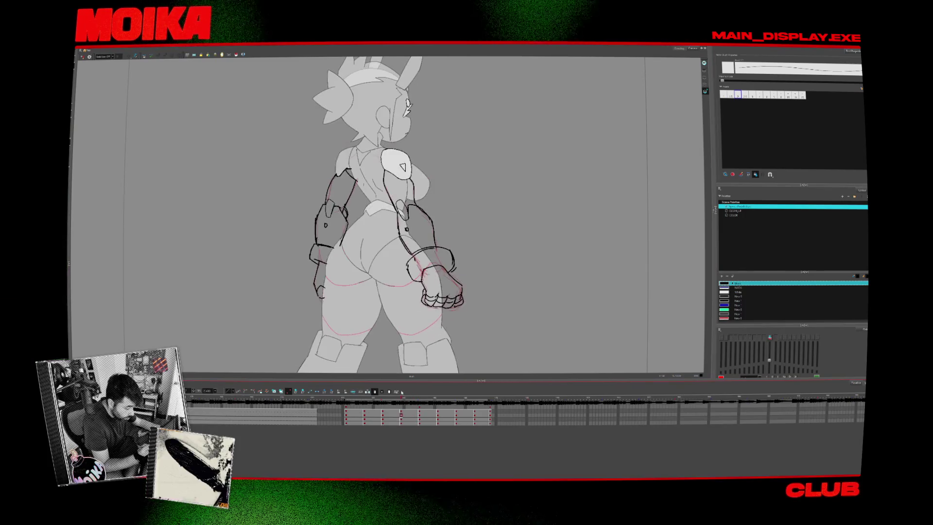
key("f")
key("g")
- Select and reposition the fist in the three-quarter view
key("alt+s")
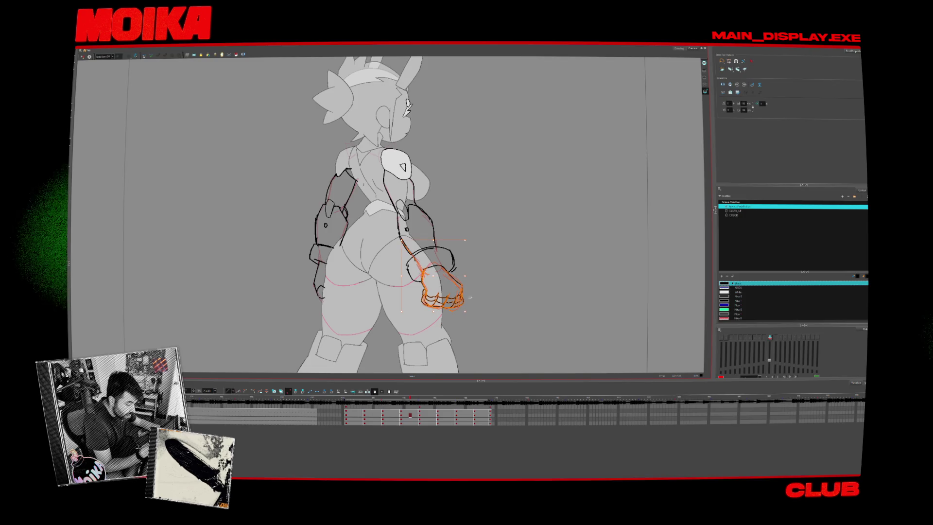
key("Escape")
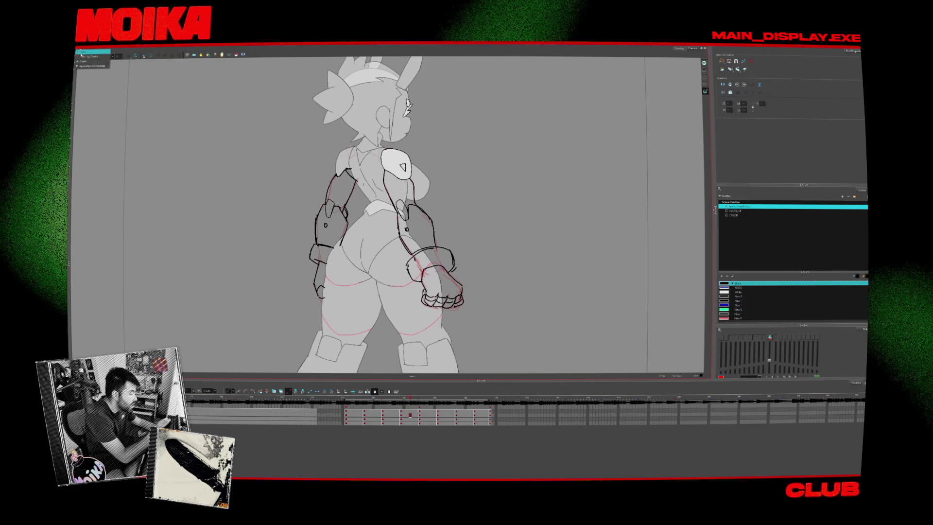
left_click(82, 56)
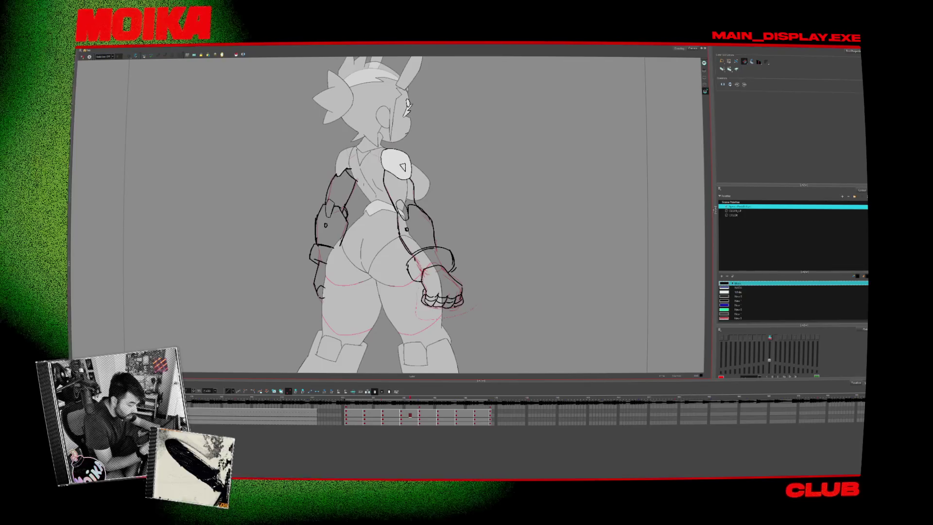
left_click_drag(418, 258, 460, 311)
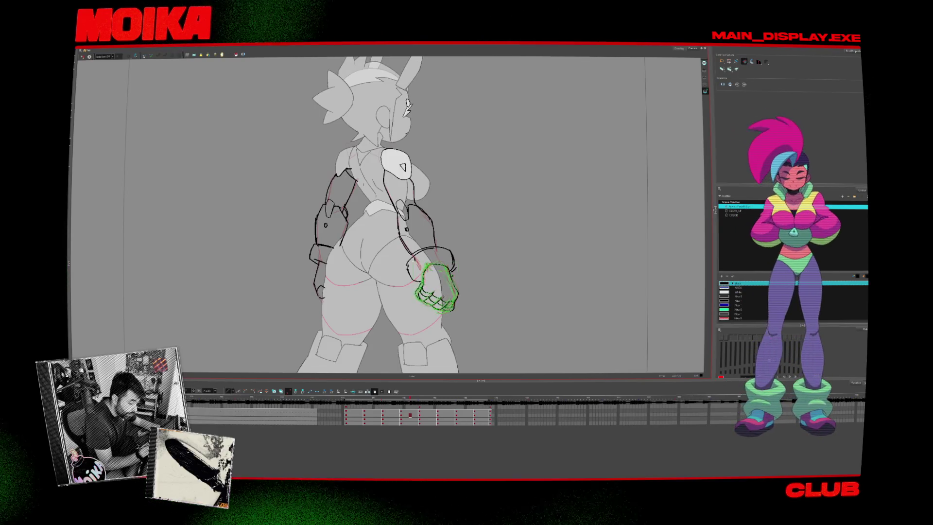
mouse_move(408, 399)
left_mouse_down()
mouse_move(389, 399)
mouse_move(408, 398)
left_mouse_up()
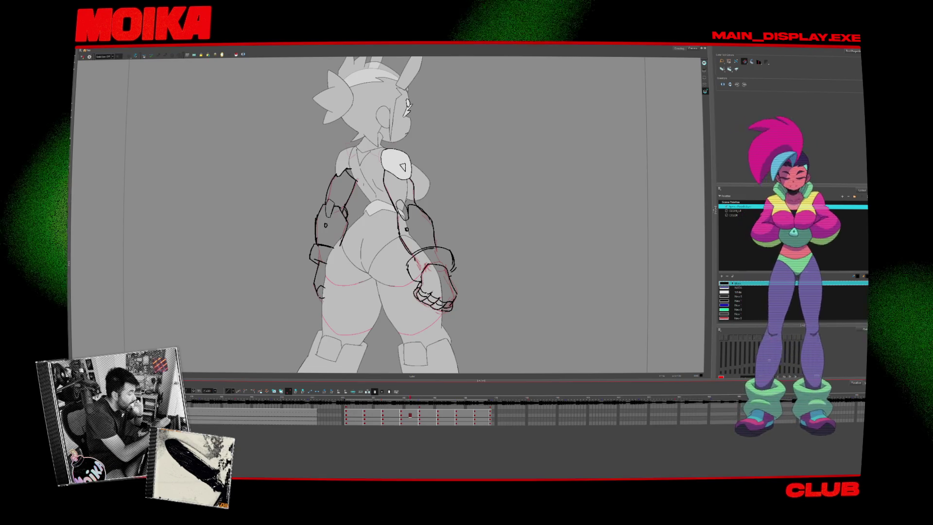
key("alt+b")
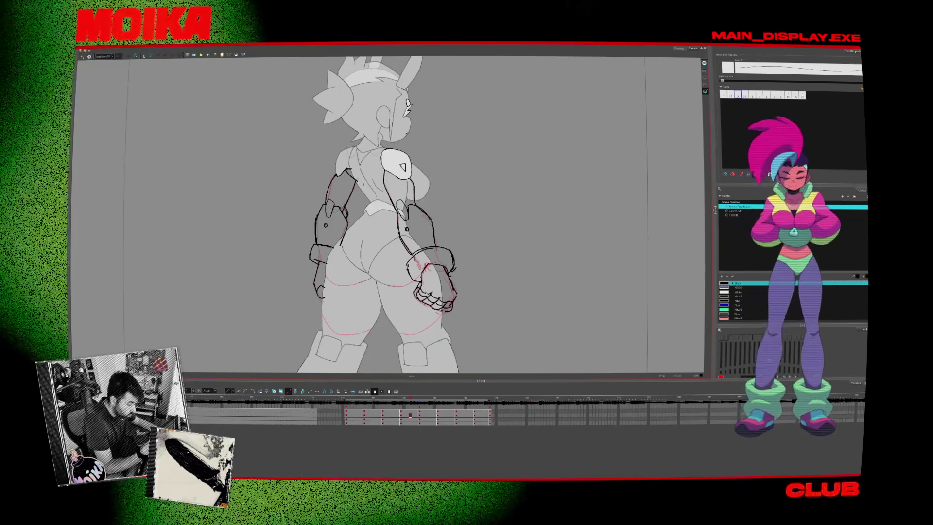
- Rotate the back view's right fist into place at the wrist
key("comma")
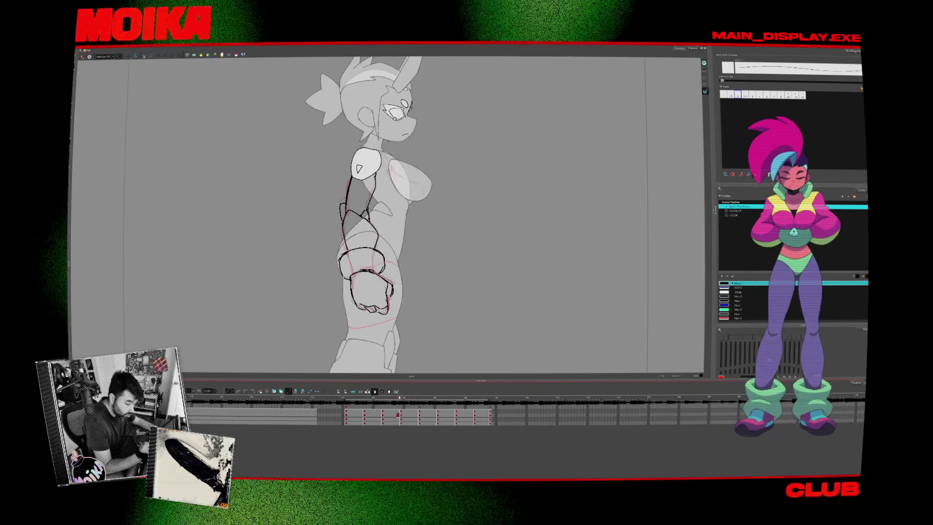
key("period")
key("period")
key("alt+s")
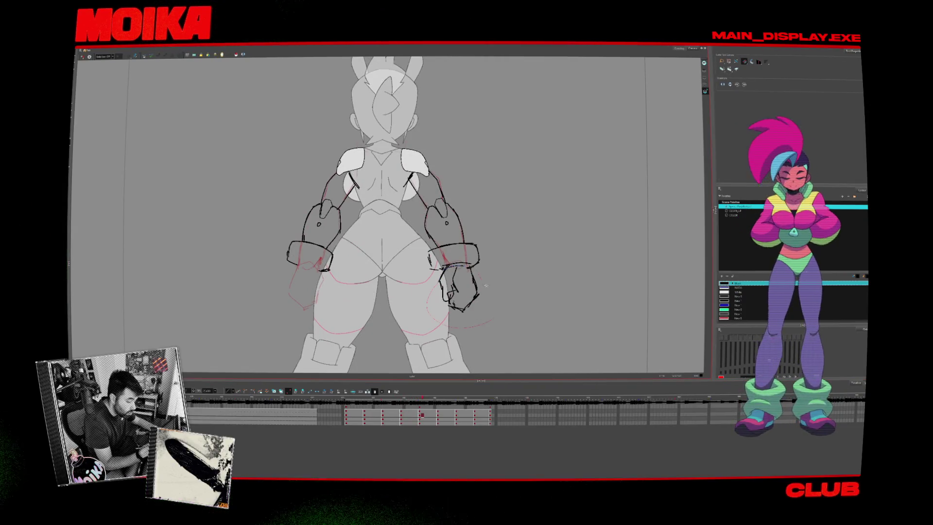
left_click_drag(482, 312, 484, 313)
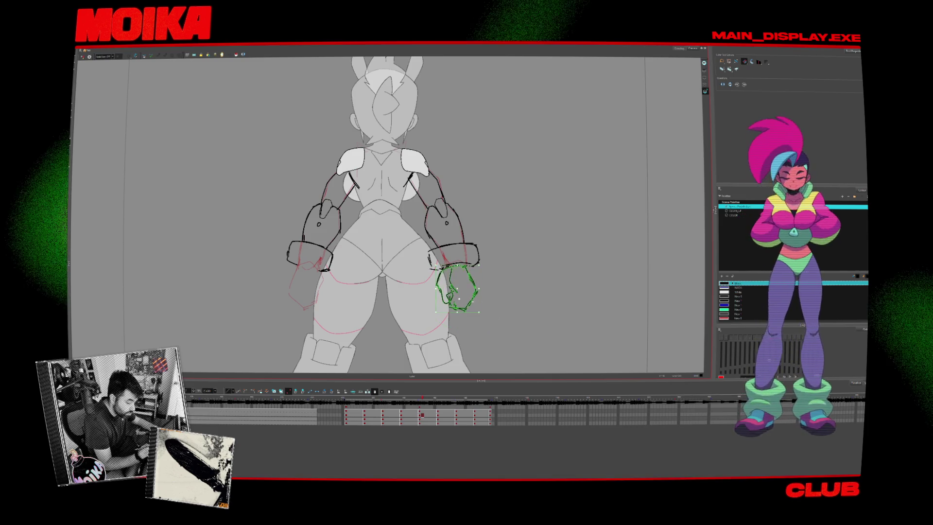
key("alt+b")
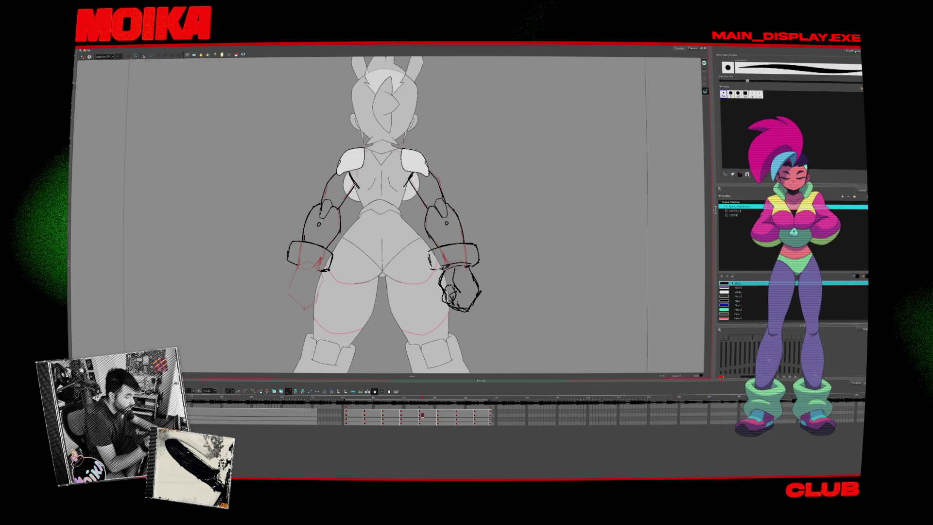
- Remove the right fist's outline, pencil a new line beside the wrist, and play the turnaround
key("ctrl+z")
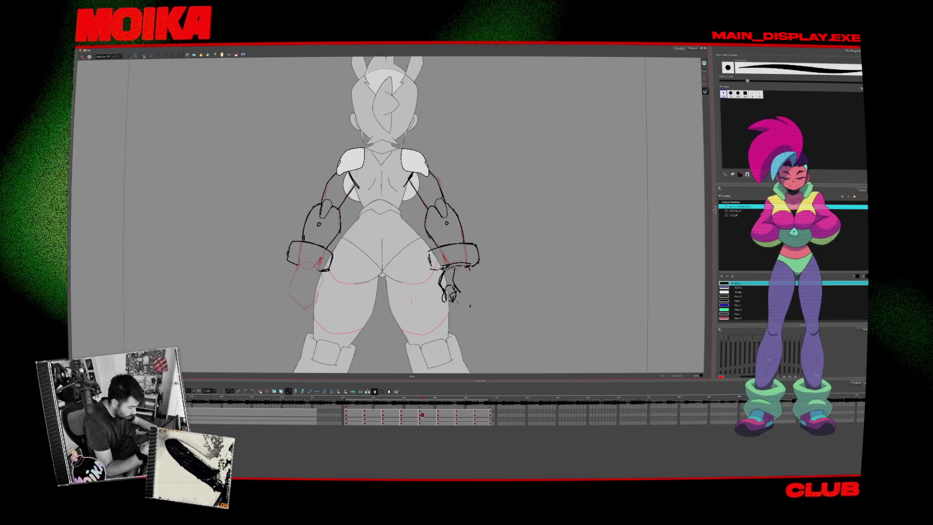
left_click(73, 68)
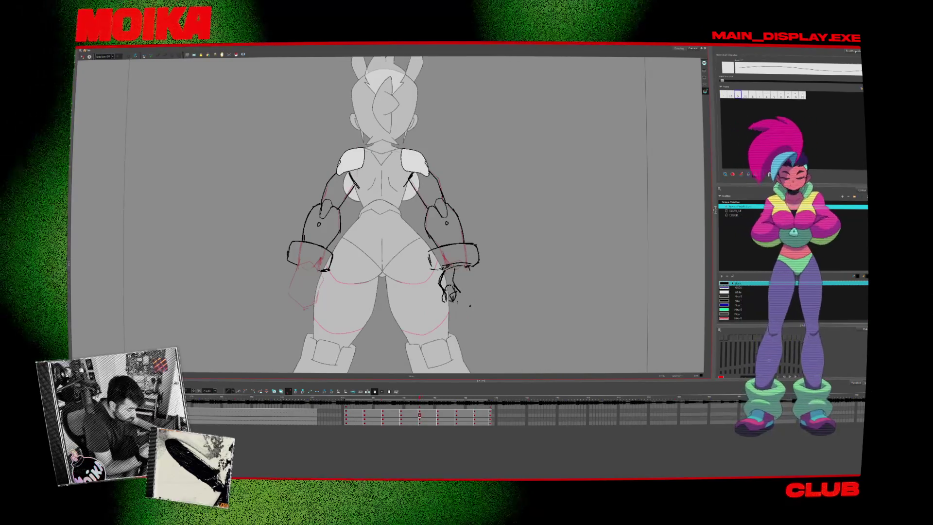
left_click_drag(468, 267, 473, 304)
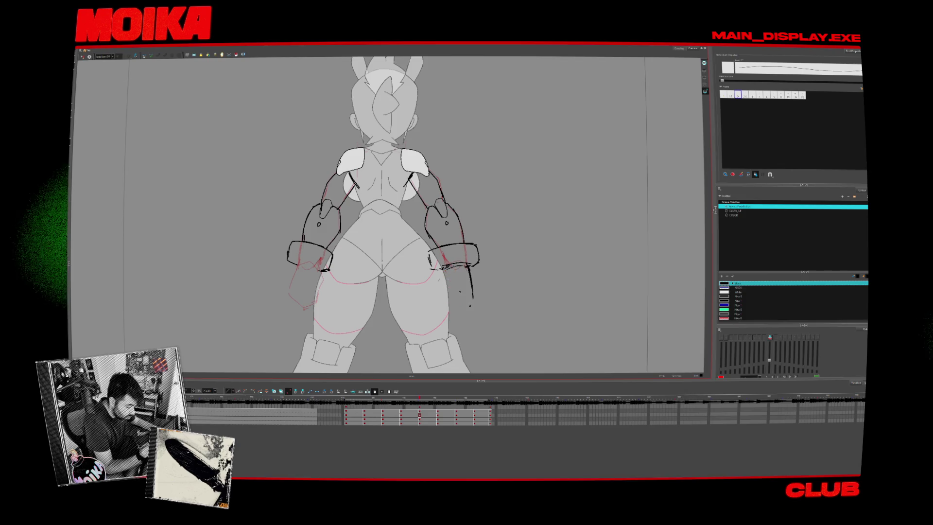
key("Return")
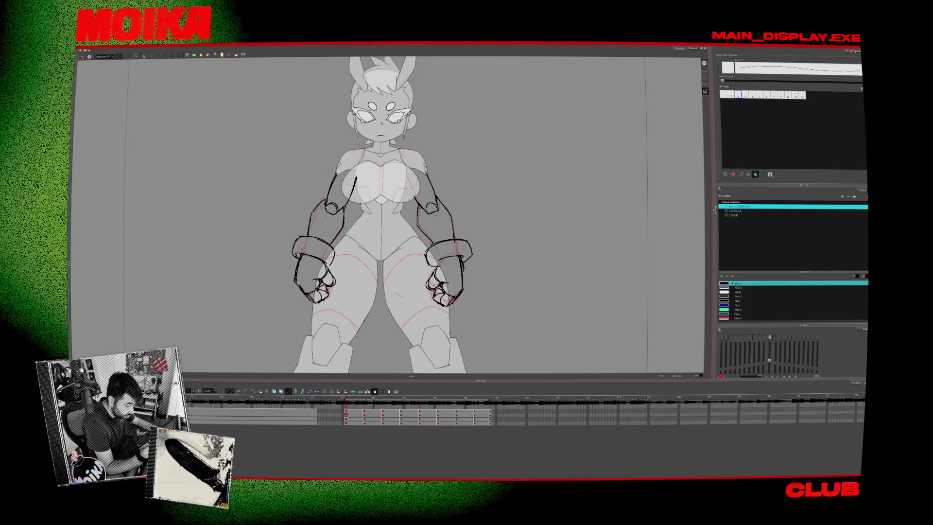
key("Return")
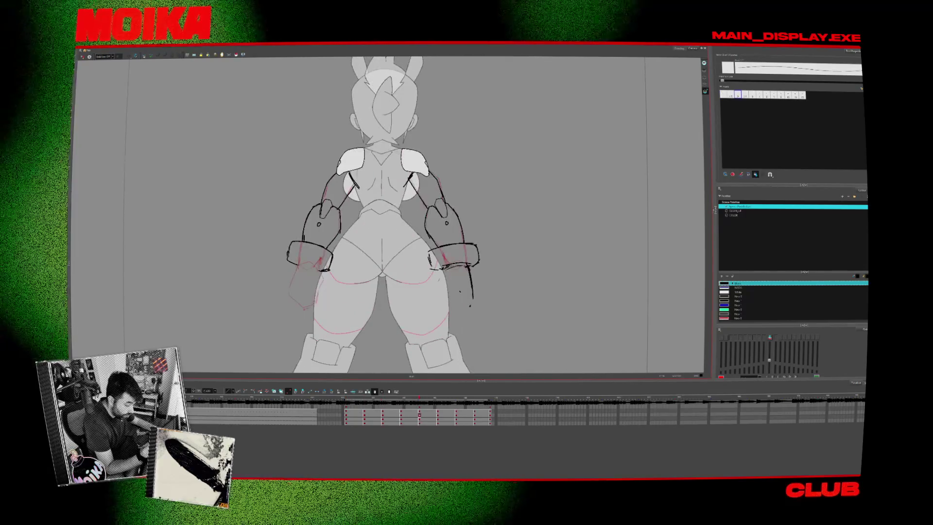
- Restore the curved wrist stroke and compare the arms across neighbouring poses in Mirror View
left_click(471, 286)
key("ctrl+z")
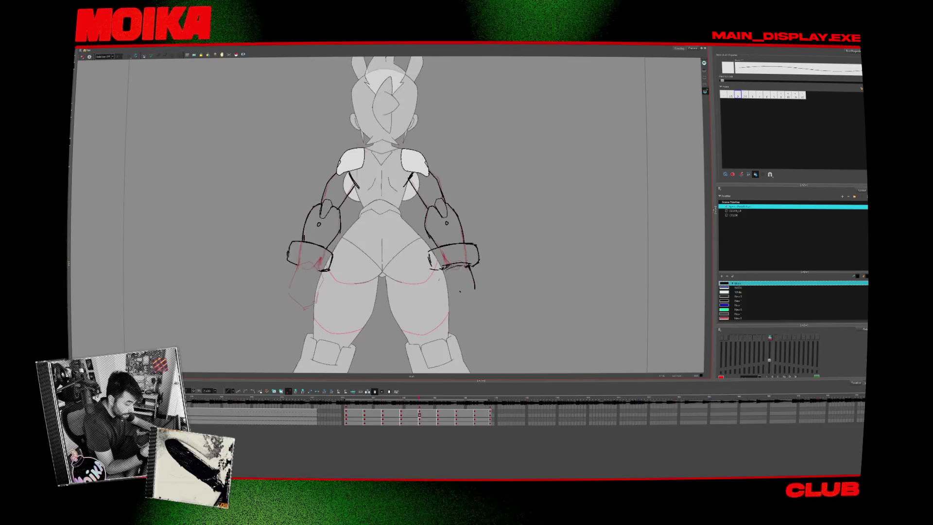
key("period")
key("comma")
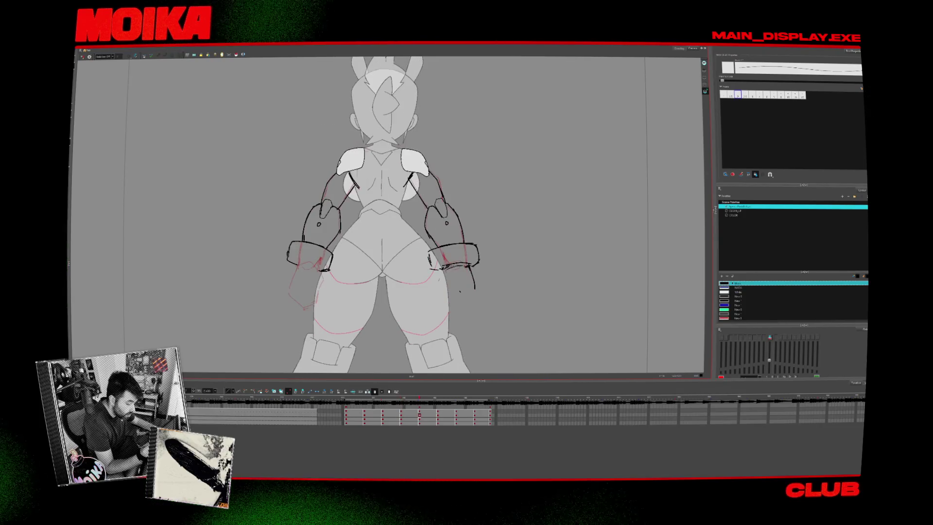
key("period")
key("comma")
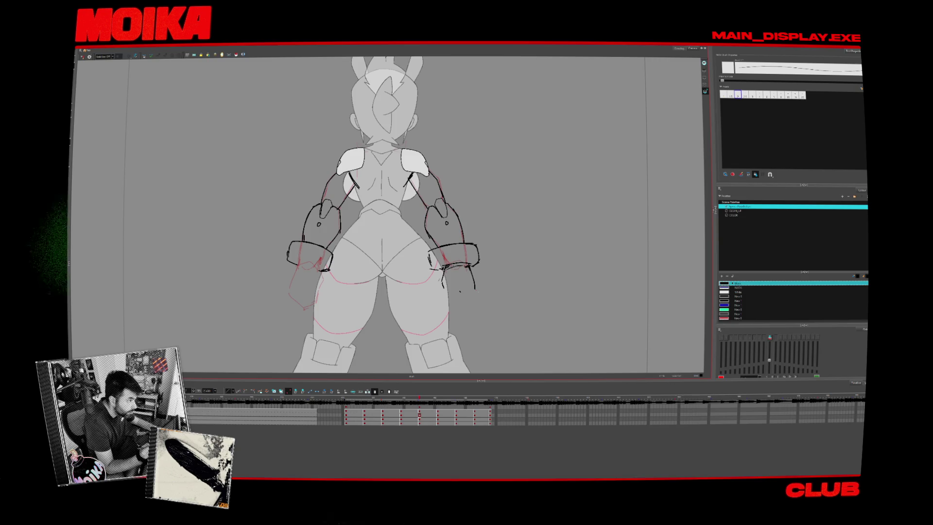
left_click(82, 57)
key("period")
key("period")
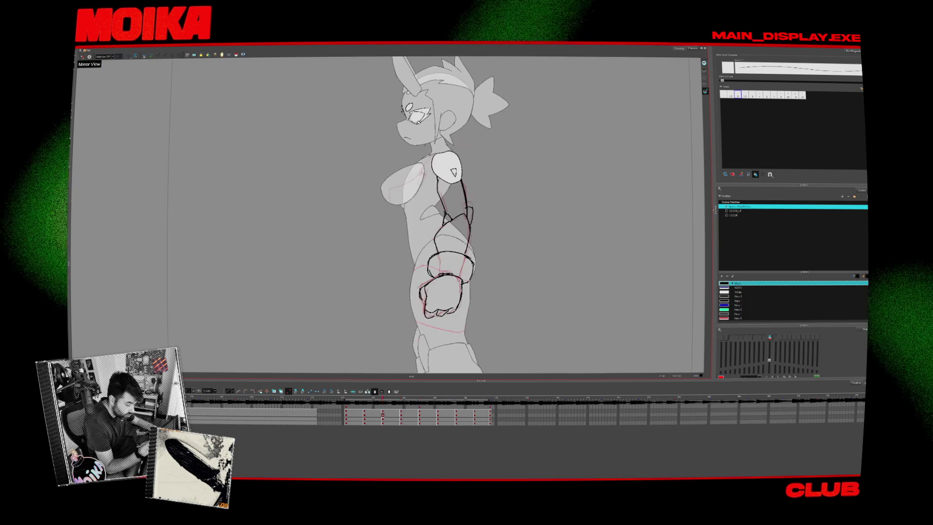
- Compare the back view with the turned pose while switching between thick and thin brushes
key("comma")
key("comma")
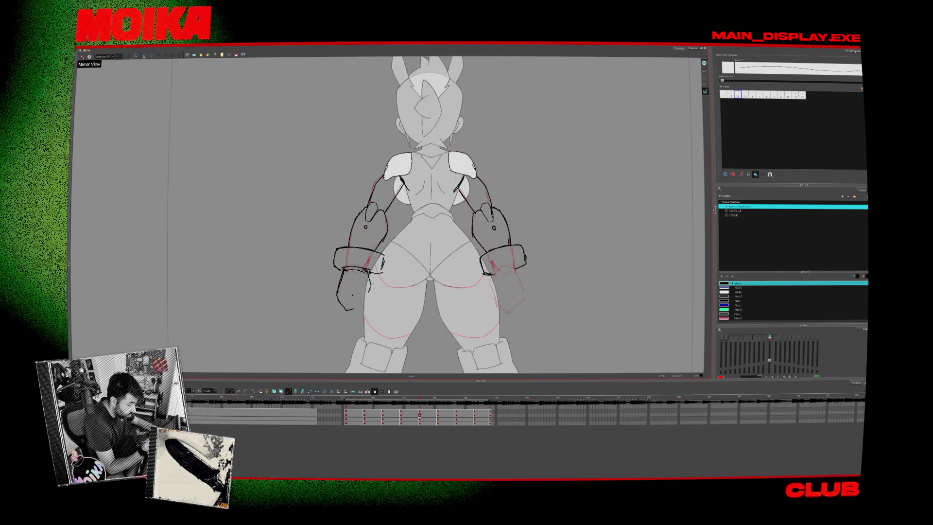
key("period")
key("comma")
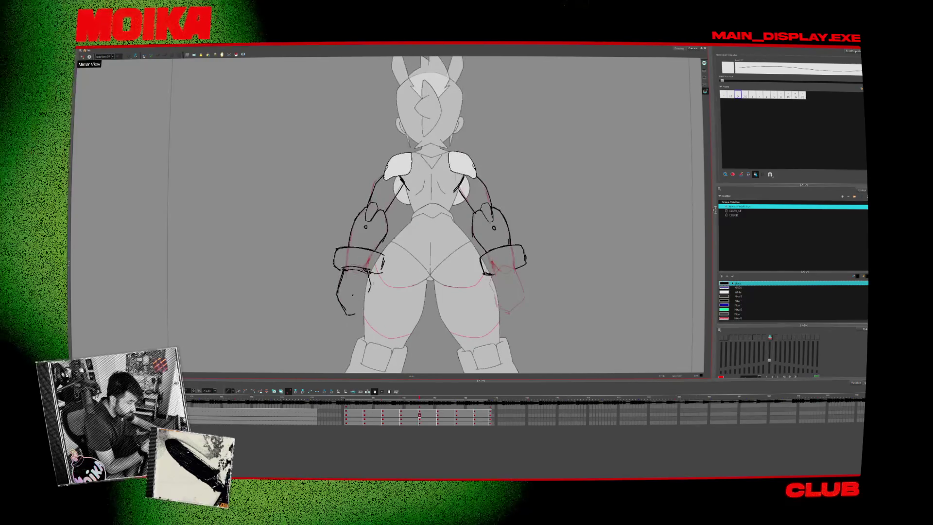
key("period")
key("comma")
key("alt+e")
key("alt+b")
- Step through the side, front and three-quarter poses, ending on the back-view drawing
key("comma")
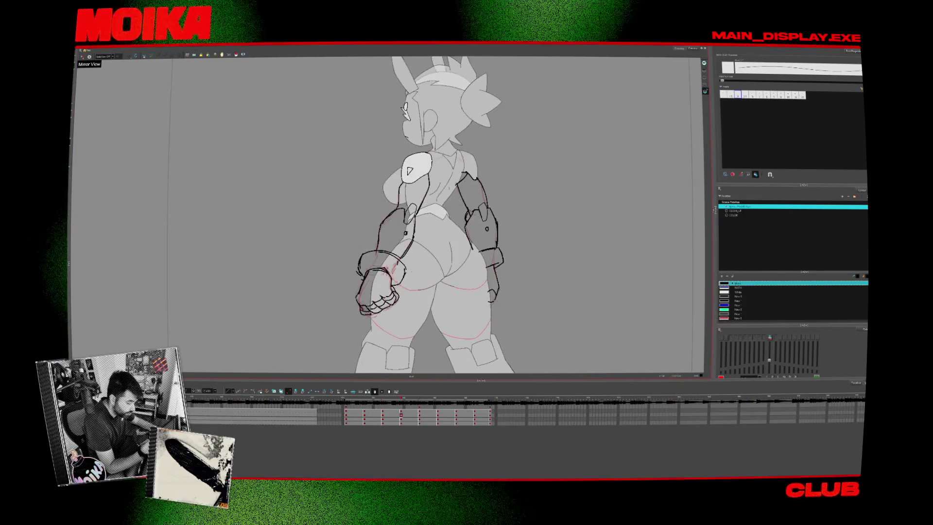
key("comma")
key("comma")
key("comma")
key("period")
key("period")
key("period")
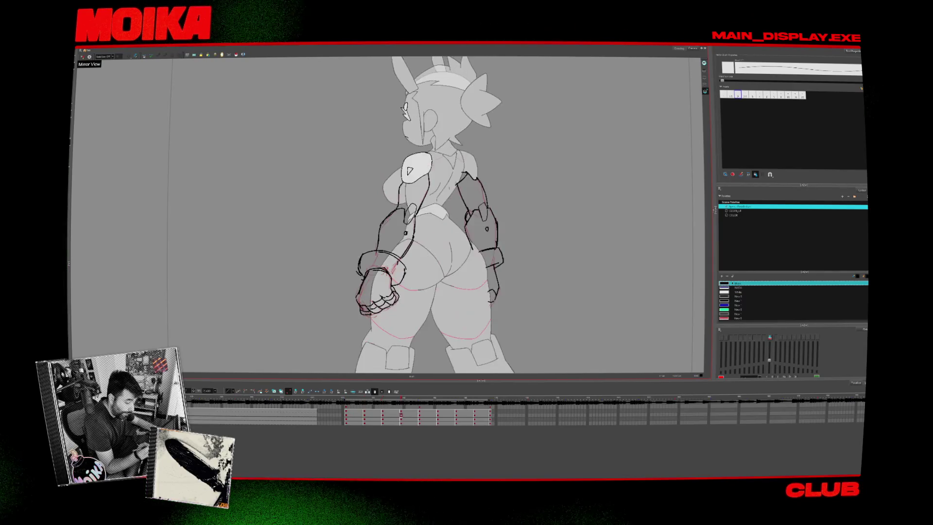
key("period")
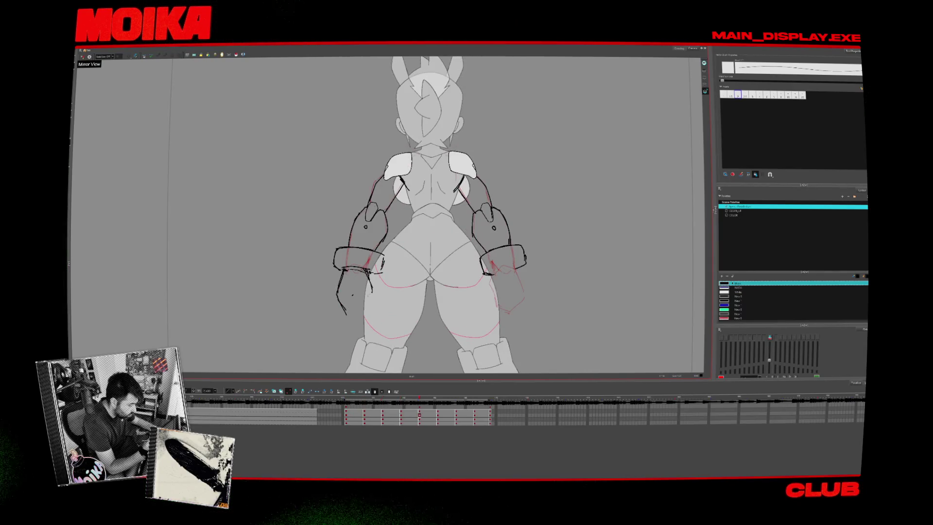
key("comma")
key("comma")
key("period")
key("period")
key("comma")
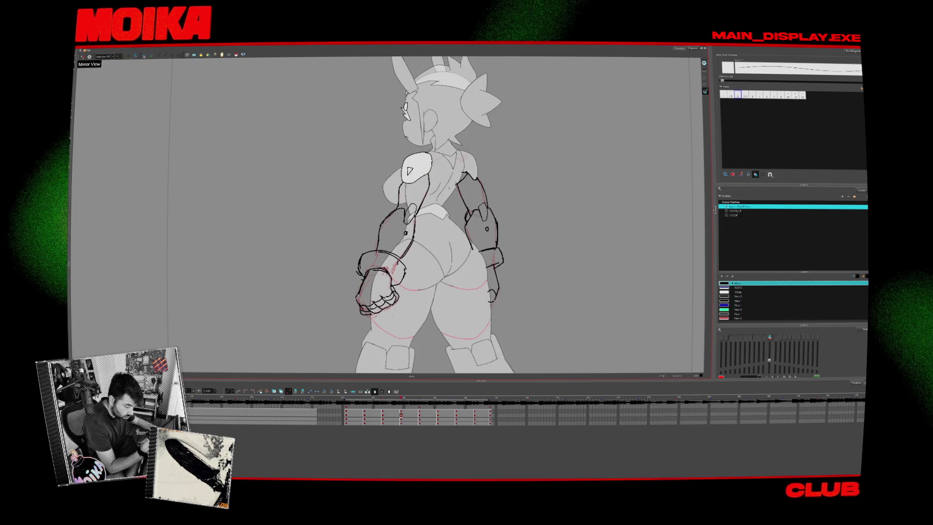
key("period")
key("comma")
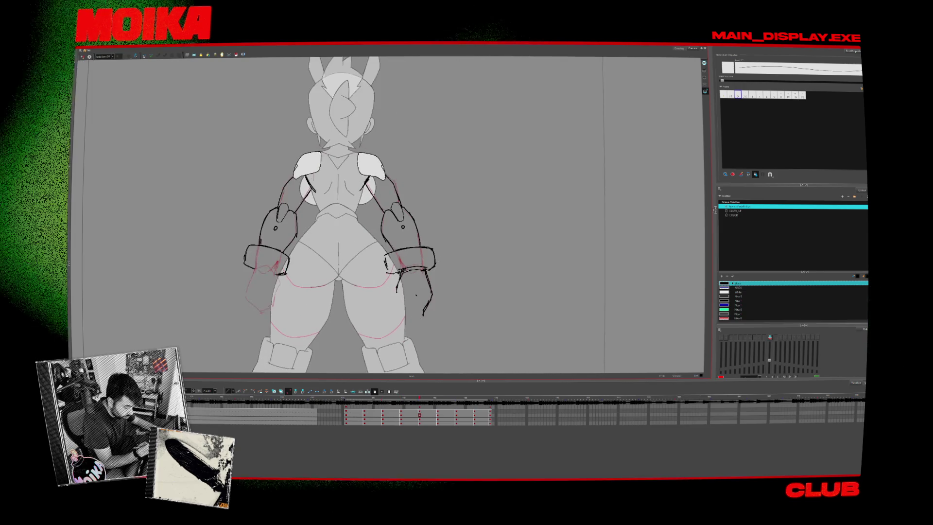
key("comma")
key("comma")
key("comma")
key("period")
key("period")
key("period")
key("period")
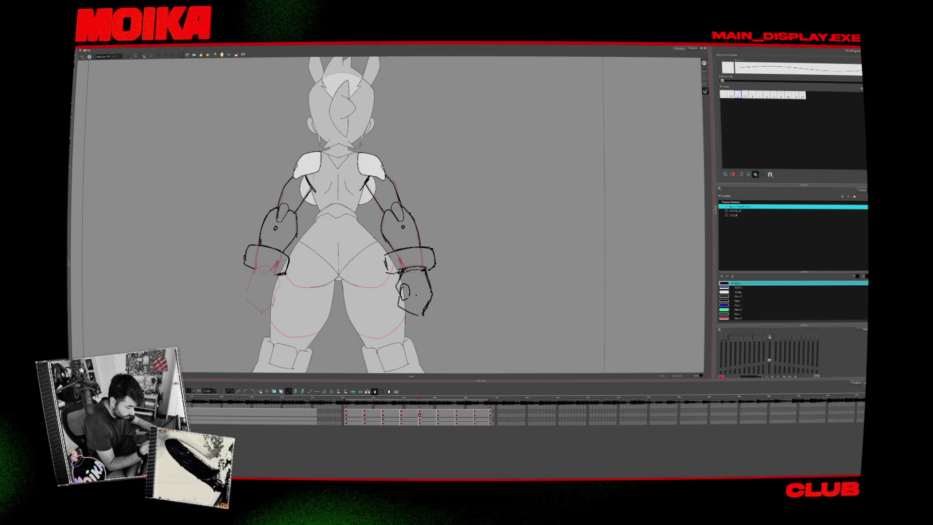
- Check the back view mirrored, then briefly compare it with the turned pose
left_click(89, 57)
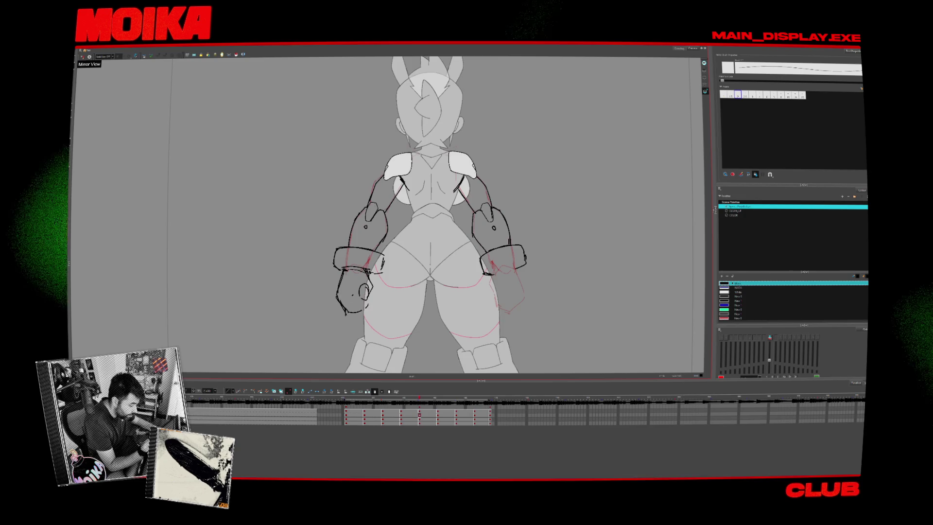
left_click(89, 57)
key("comma")
key("period")
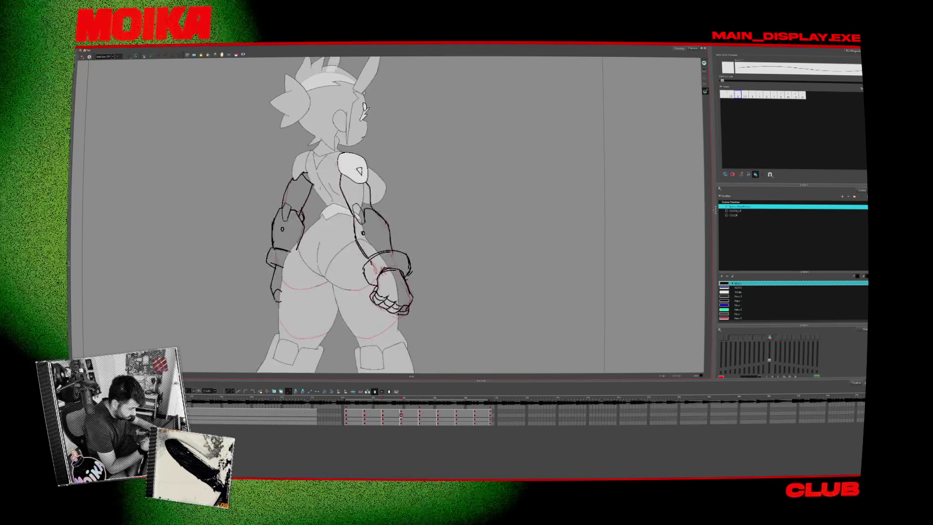
- Draw a short stroke below the left fist and check it against the side and front poses
left_click_drag(278, 266, 267, 286)
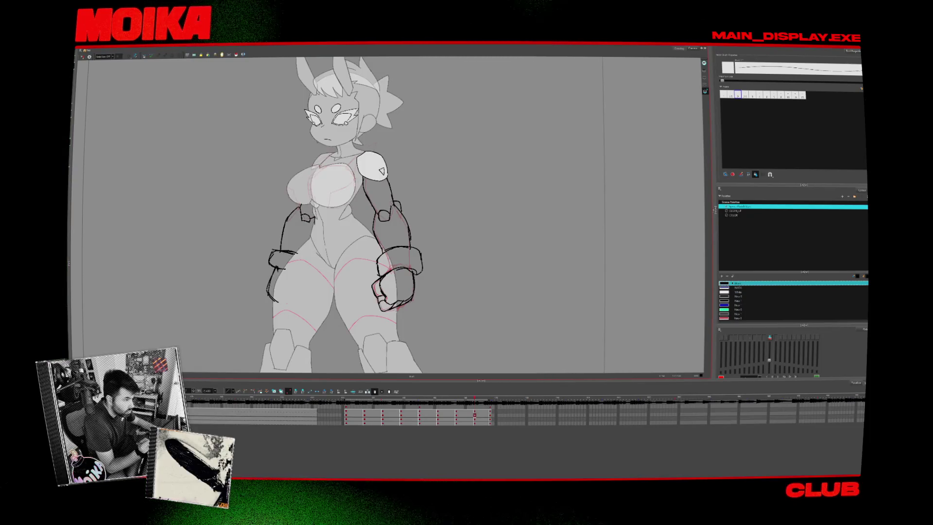
key("comma")
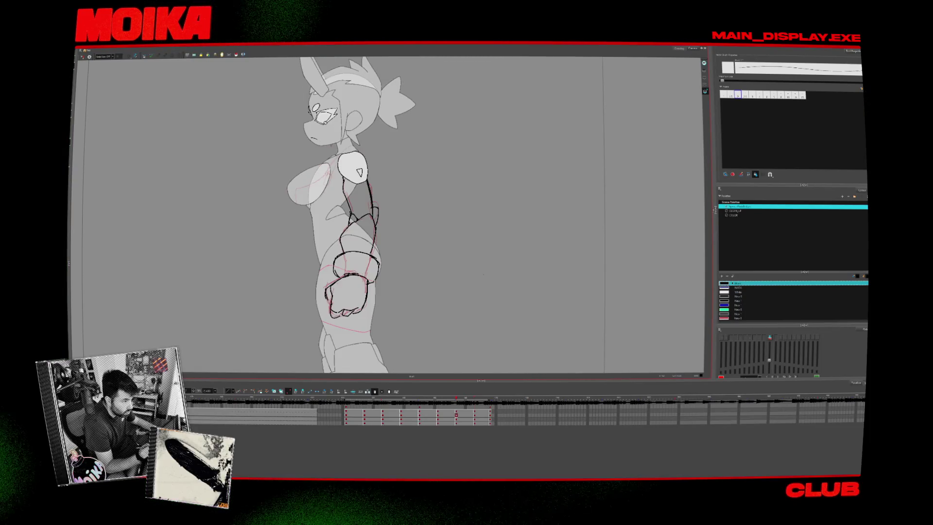
key("period")
key("period")
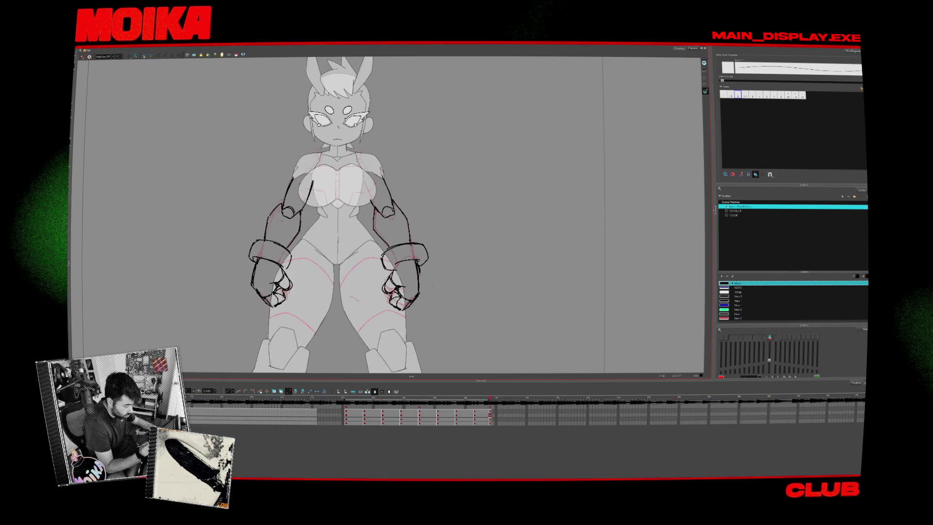
key("comma")
key("comma")
key("comma")
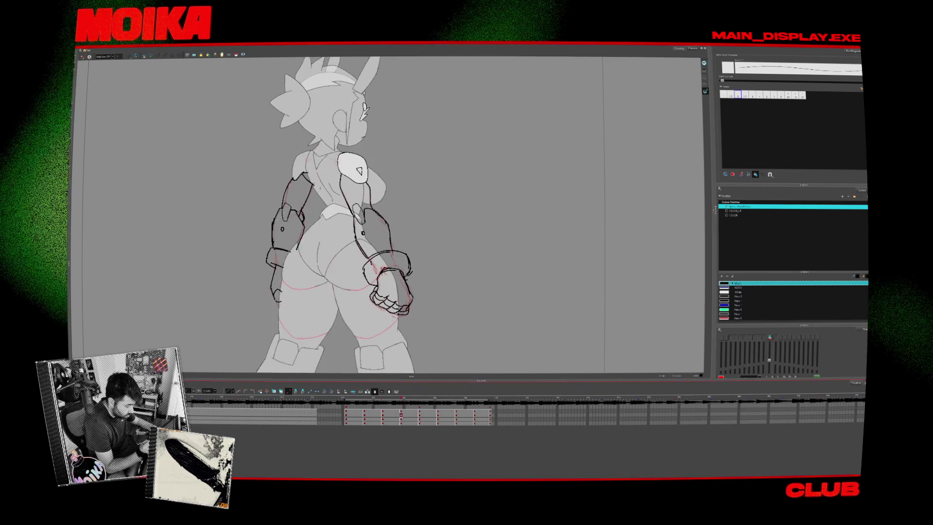
- Compare the arm armor across the side, front and three-quarter front drawings
key("comma")
key("comma")
key("period")
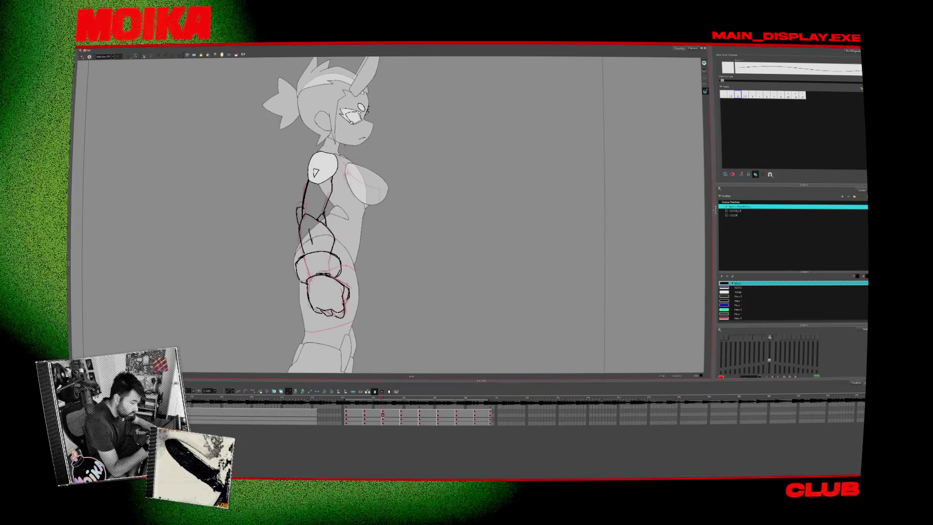
key("comma")
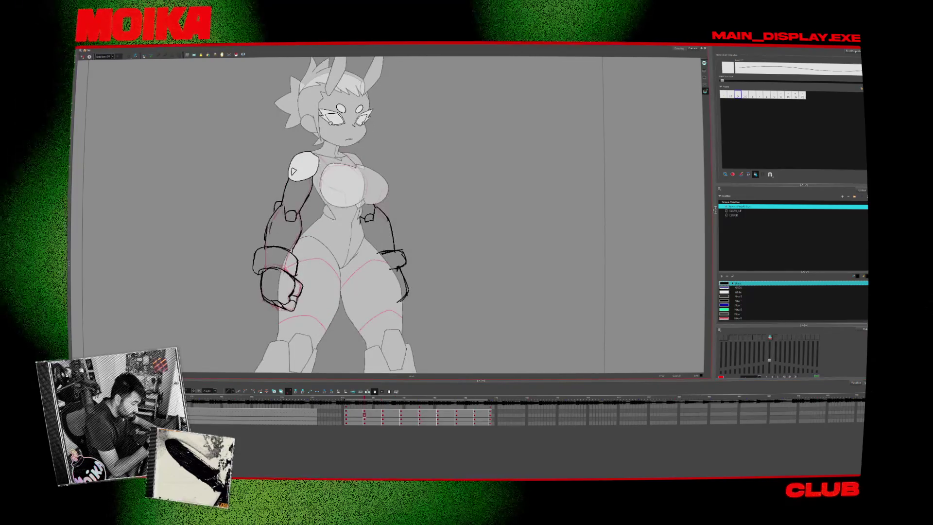
key("period")
key("comma")
key("comma")
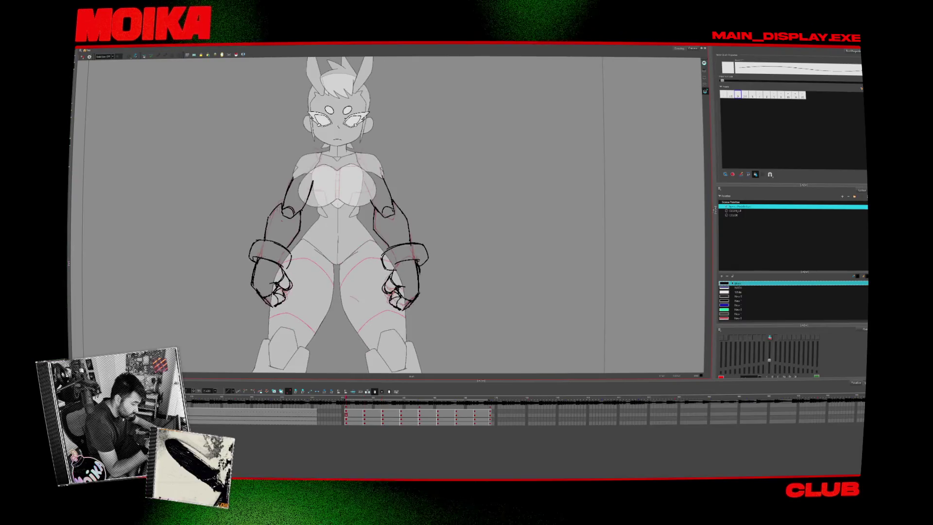
key("period")
key("comma")
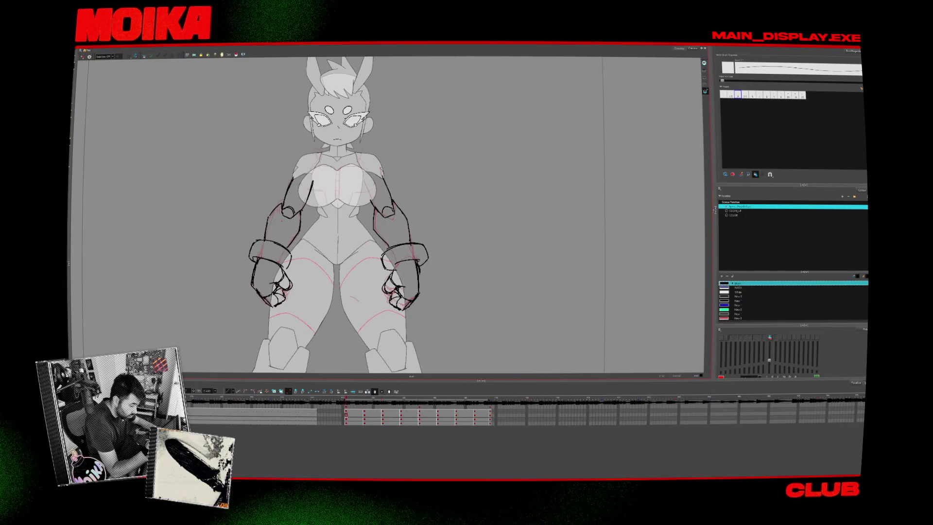
key("period")
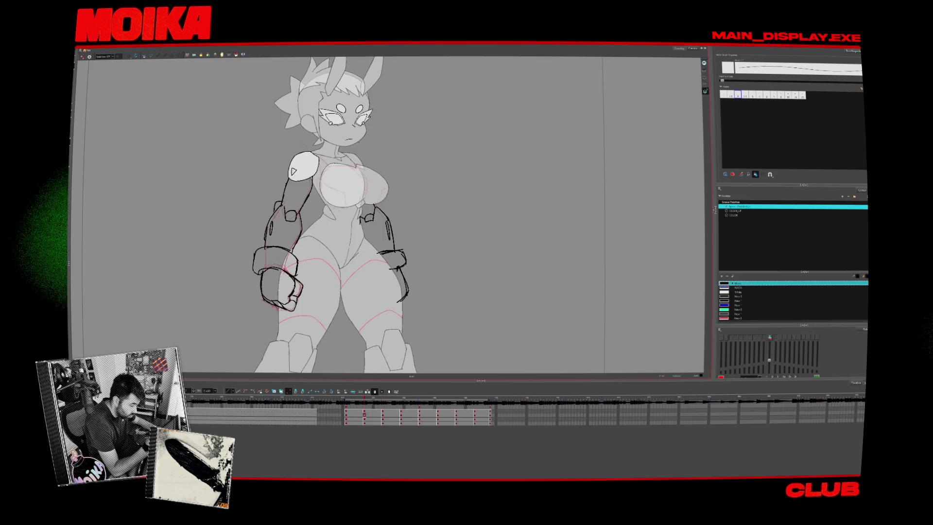
key("comma")
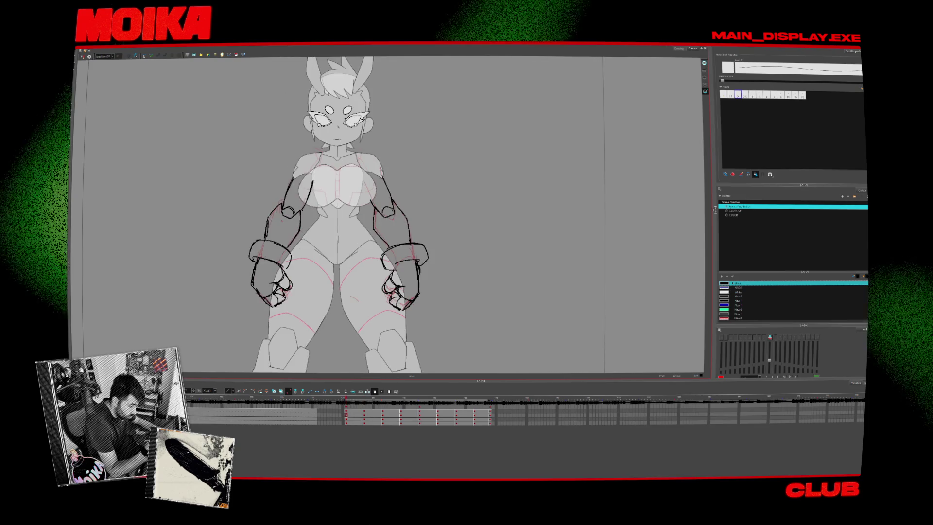
key("period")
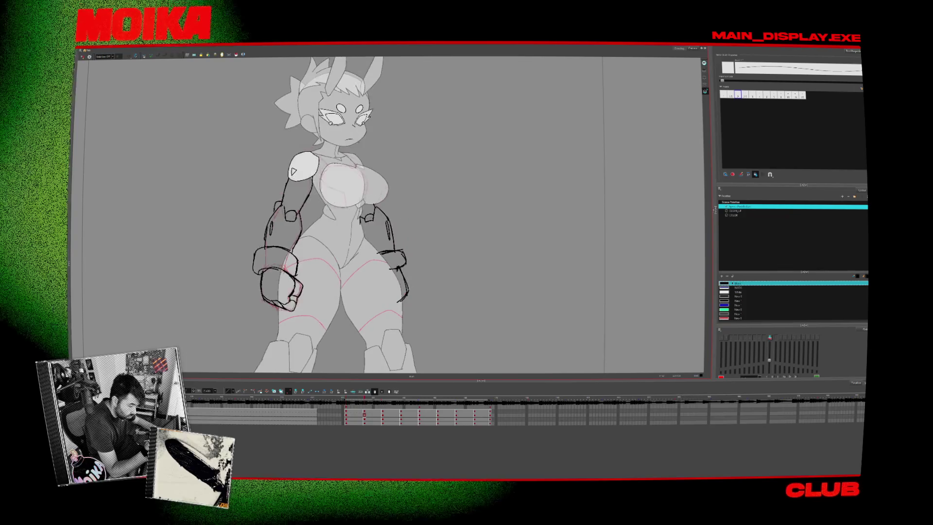
- Flip between the side, back and front views to compare the arm armor
key("period")
key("period")
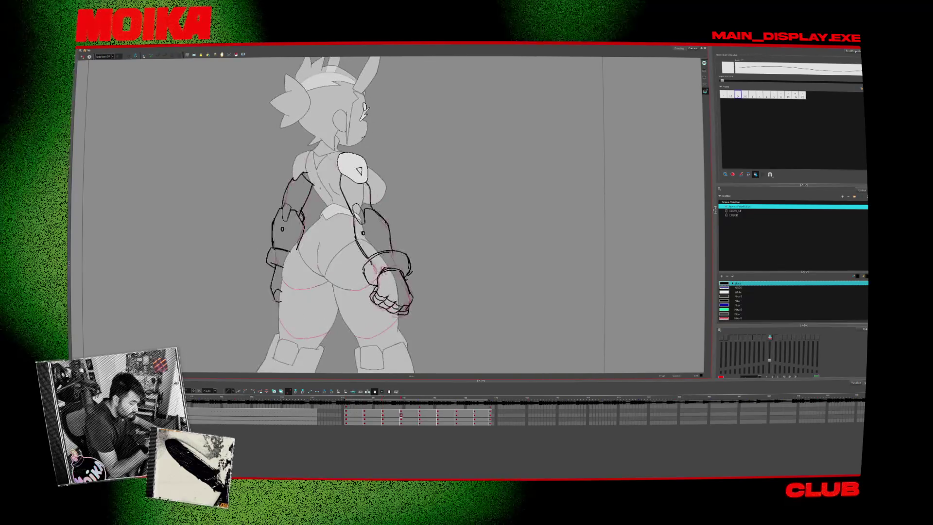
key("comma")
key("period")
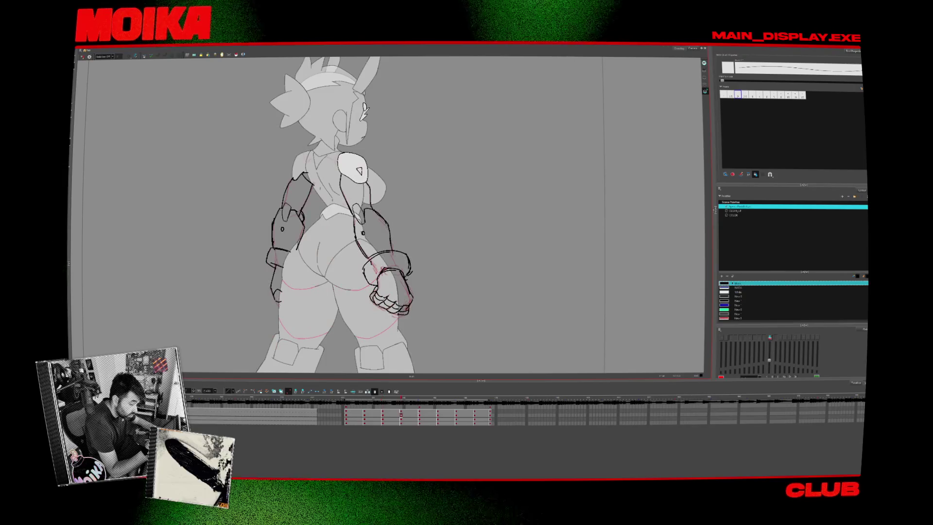
key("comma")
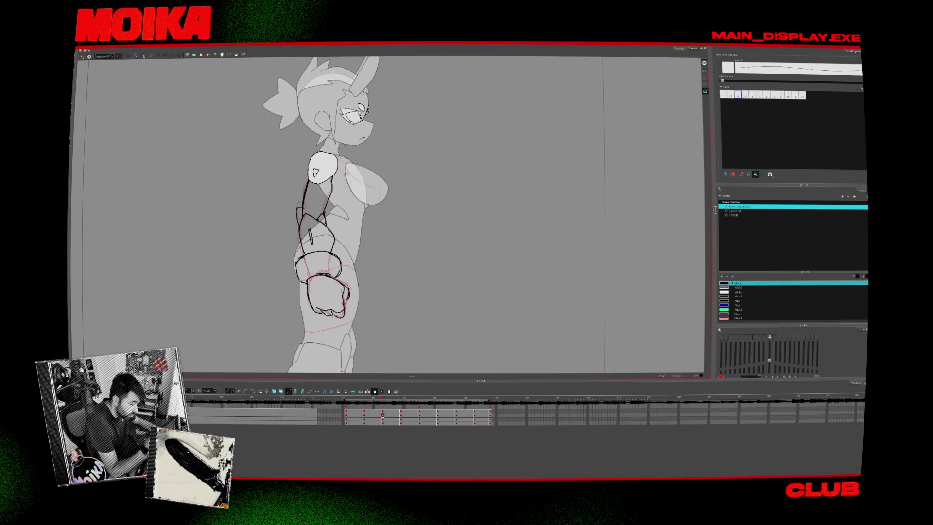
key("period")
key("comma")
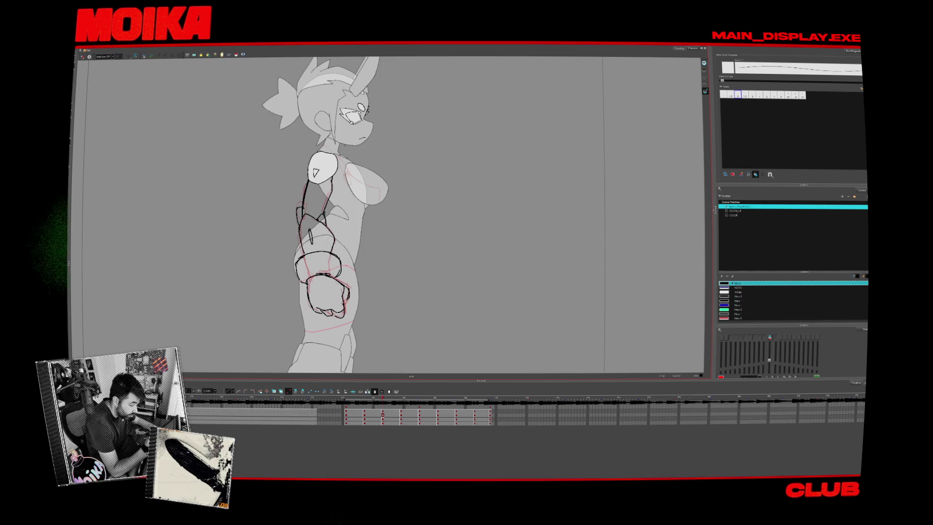
key("period")
key("period")
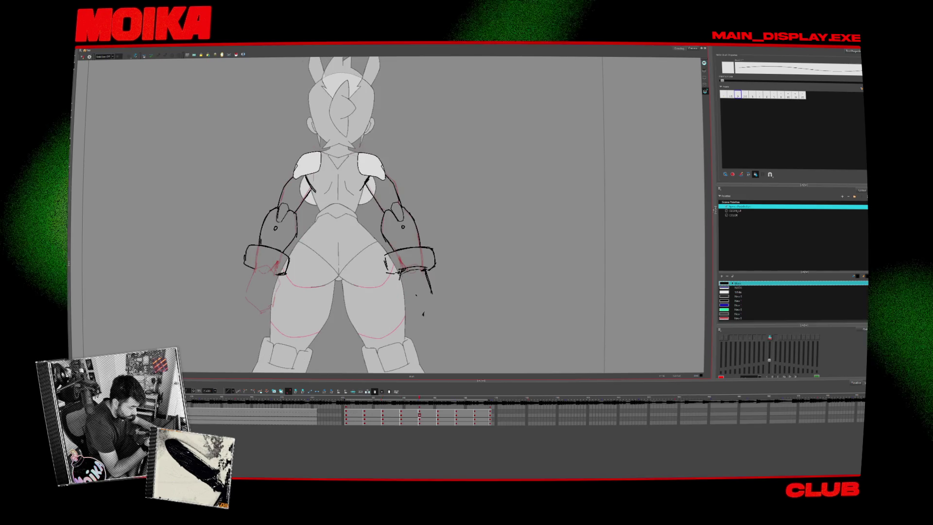
key("period")
key("period")
key("period")
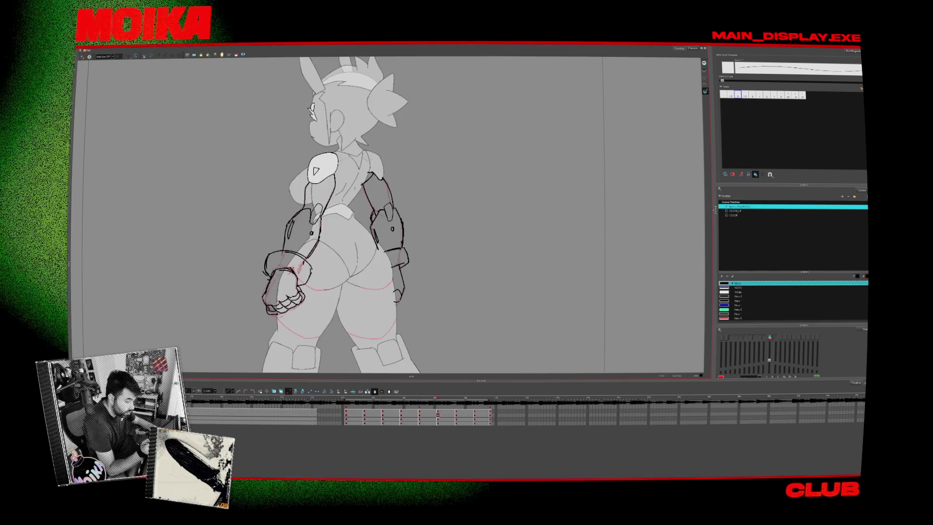
key("comma")
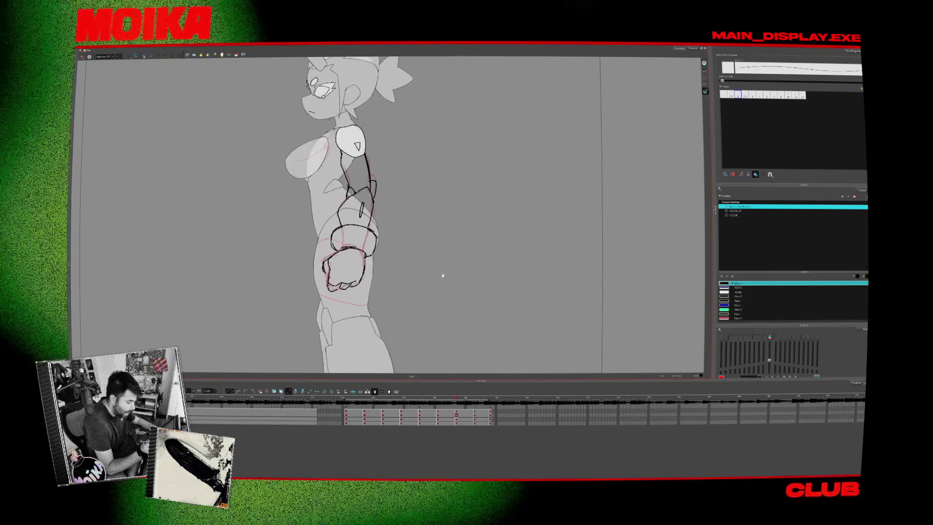
key("period")
key("period")
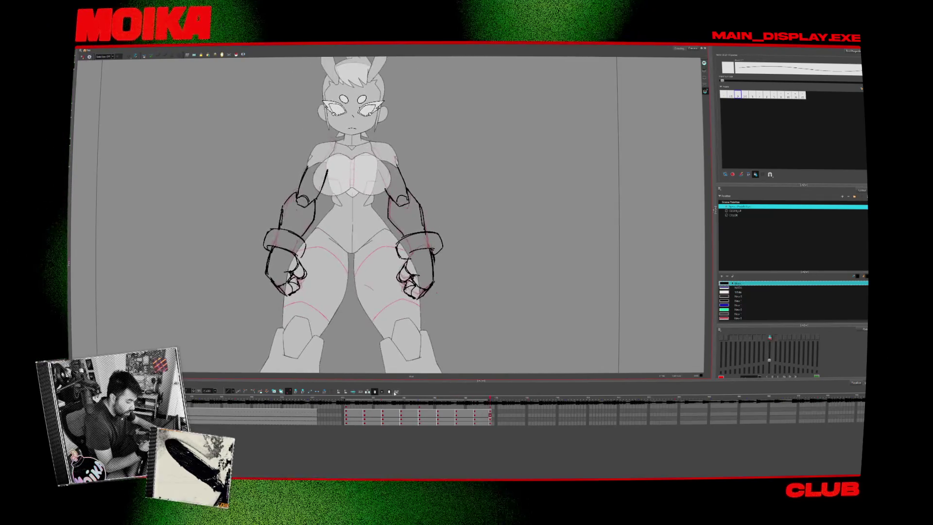
key("comma")
- Scrub the timeline to review the turnaround poses, landing on the back view
mouse_move(475, 398)
left_mouse_down()
mouse_move(353, 391)
mouse_move(478, 403)
mouse_move(353, 401)
mouse_move(419, 402)
left_mouse_up()
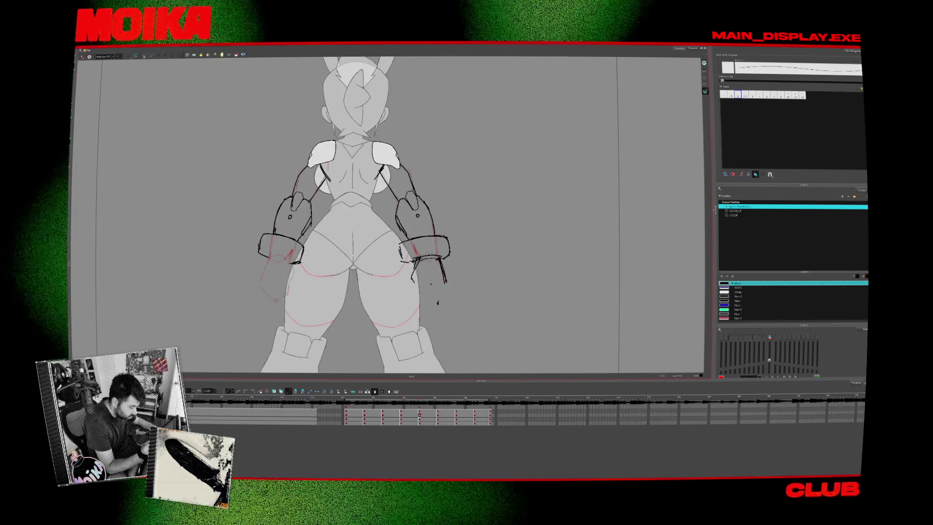
left_click(353, 396)
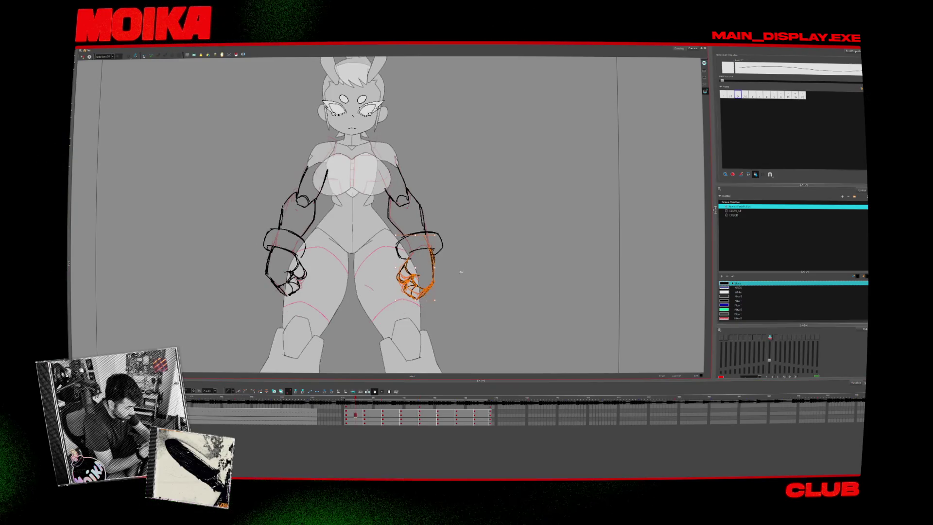
left_click(448, 402)
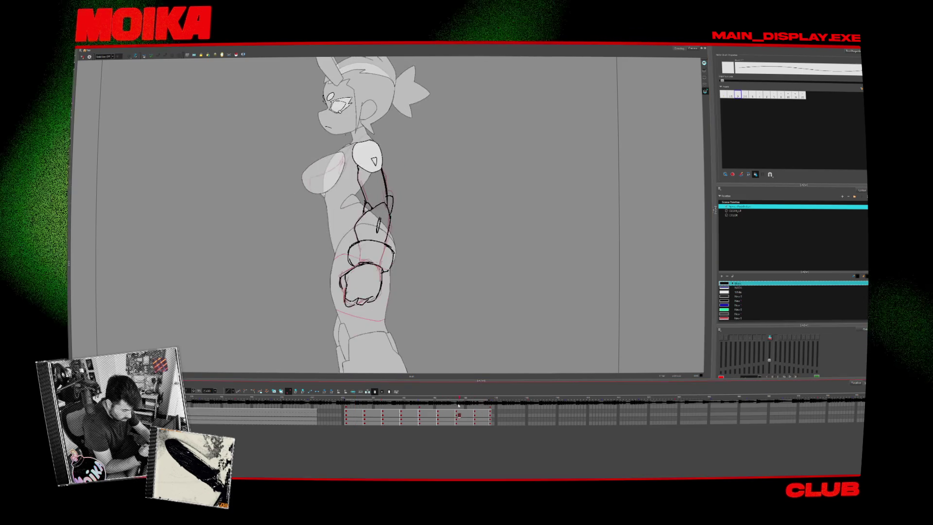
key("comma")
key("comma")
- Move the back view's right fist strokes lower and outward, then return to the Brush
left_click(416, 274)
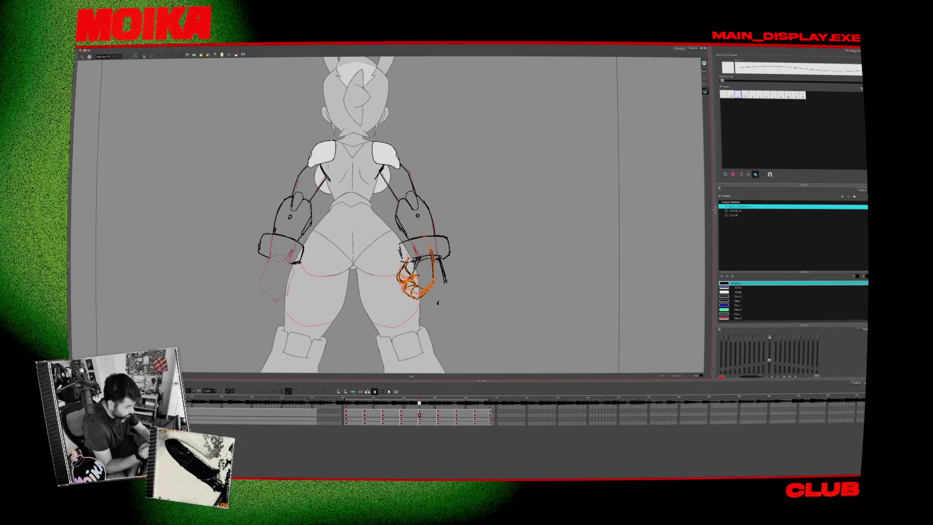
left_click_drag(437, 303, 427, 283)
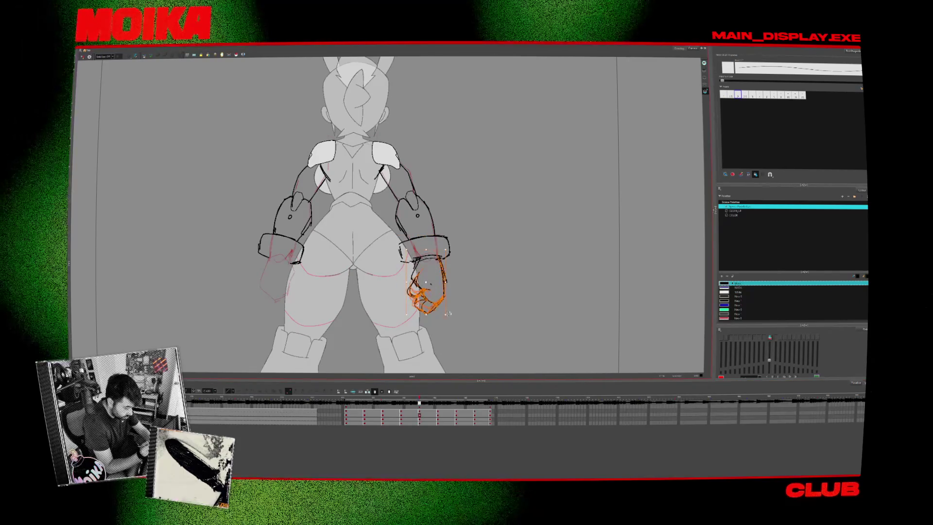
key("alt+b")
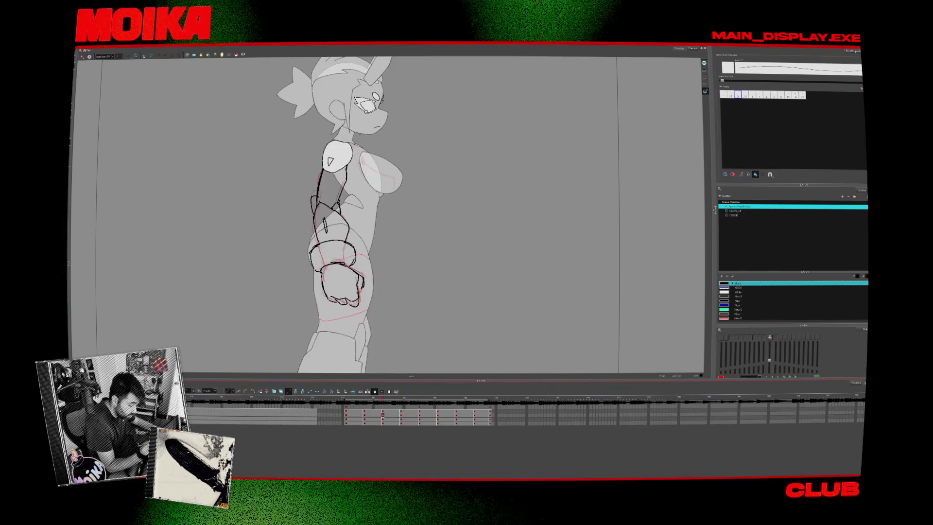
key("alt+b")
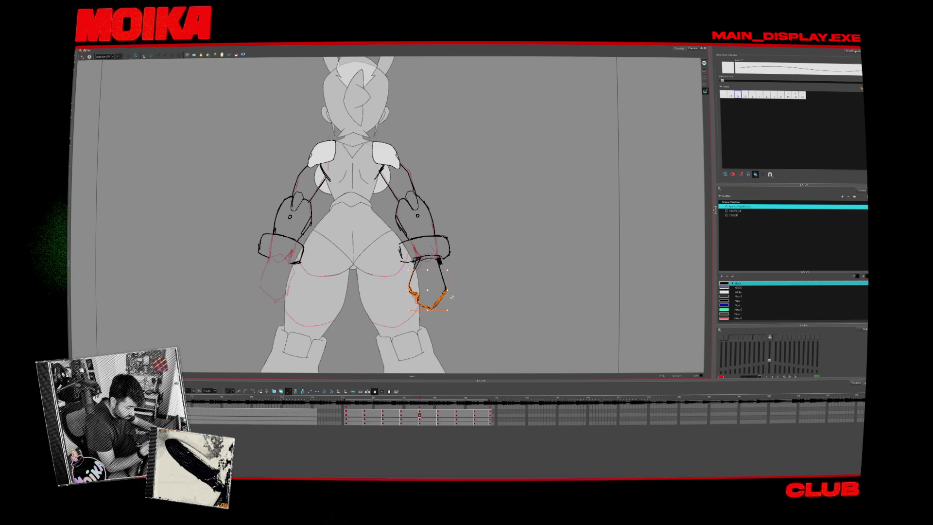
key("comma")
- Select the three-quarter back fist strokes and check the view mirrored, then normal
key("alt+s")
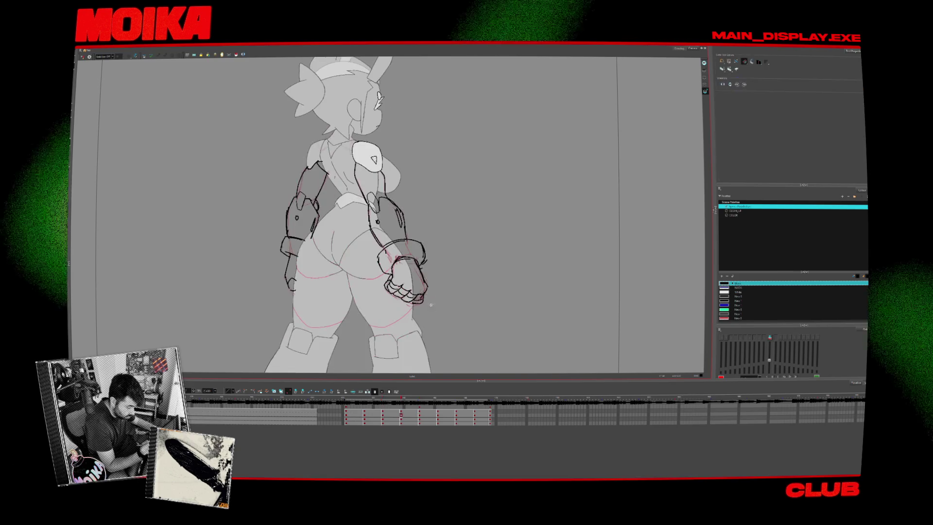
left_click(405, 294)
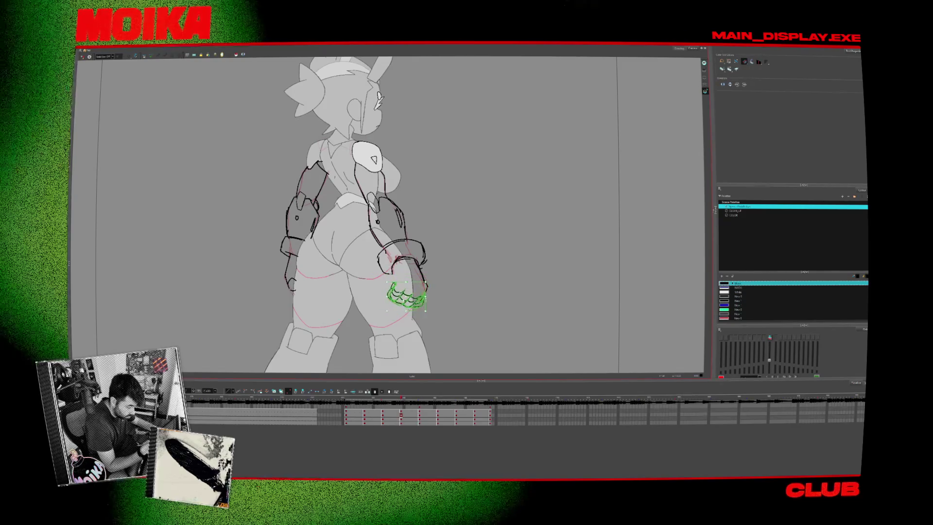
key("Escape")
key("4")
key("alt+b")
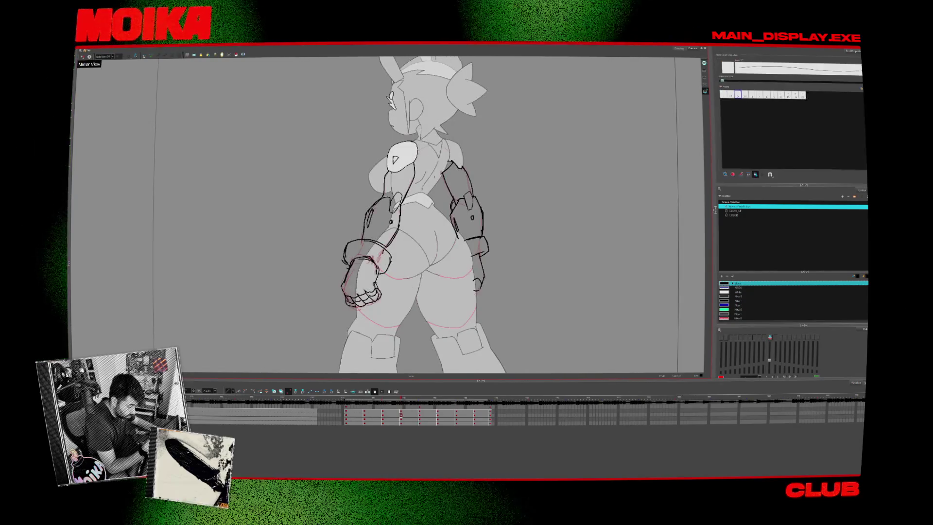
key("4")
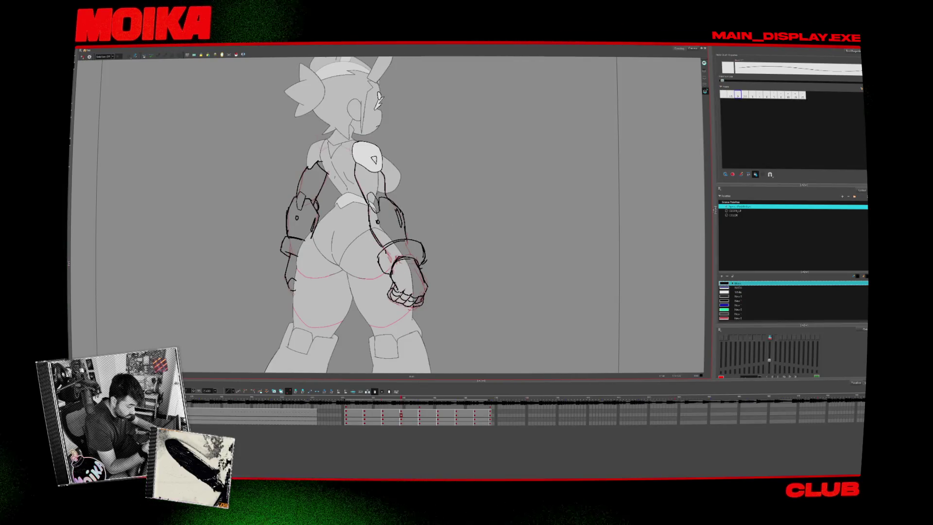
- Flip back and forth between the back and three-quarter back drawings
key("period")
key("period")
key("comma")
key("comma")
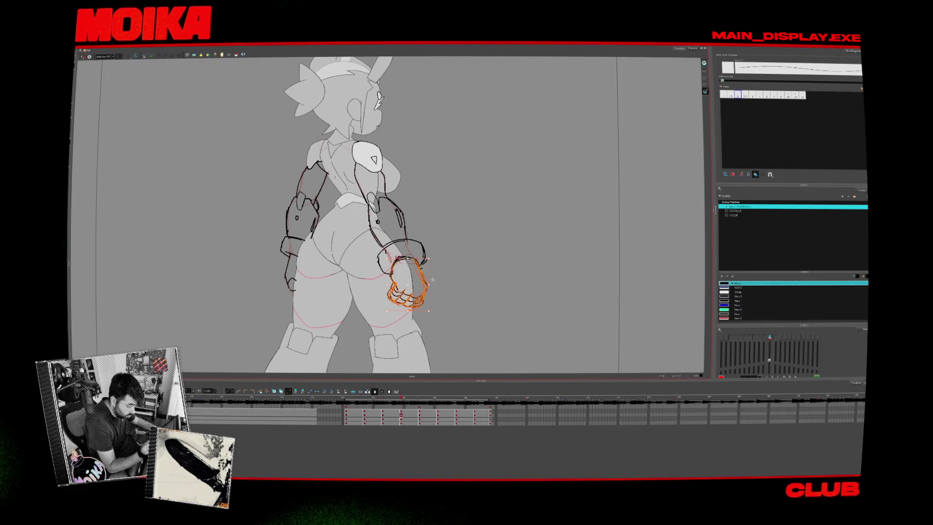
key("period")
key("comma")
key("period")
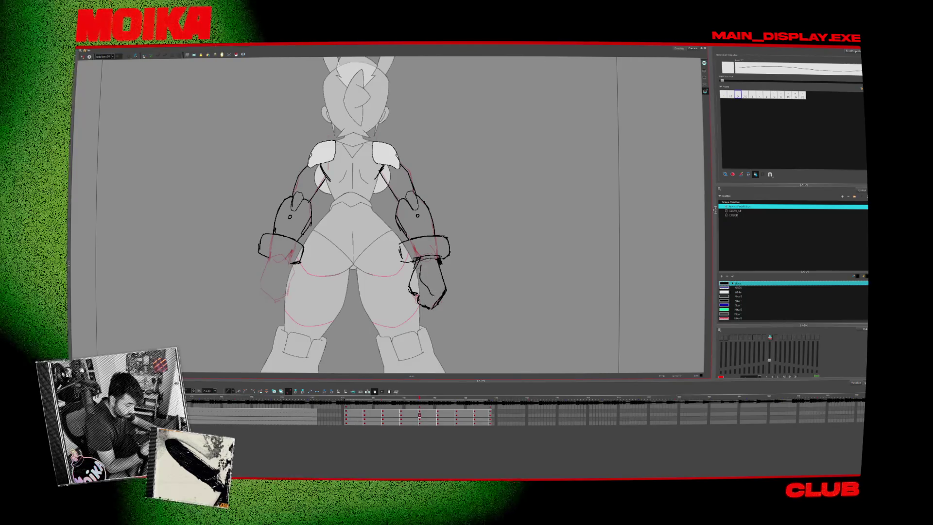
key("comma")
key("period")
key("comma")
key("period")
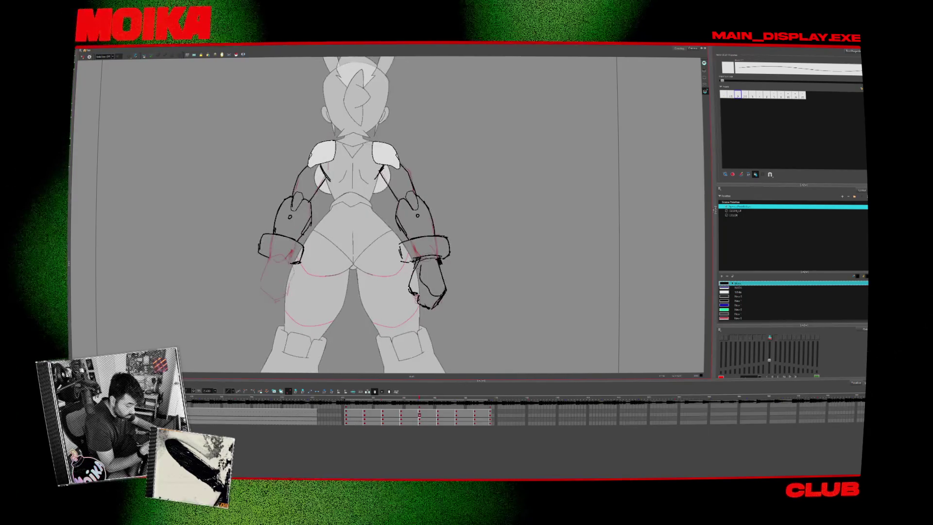
- Check the back view mirrored, then compare it again with the three-quarter back
left_click(90, 57)
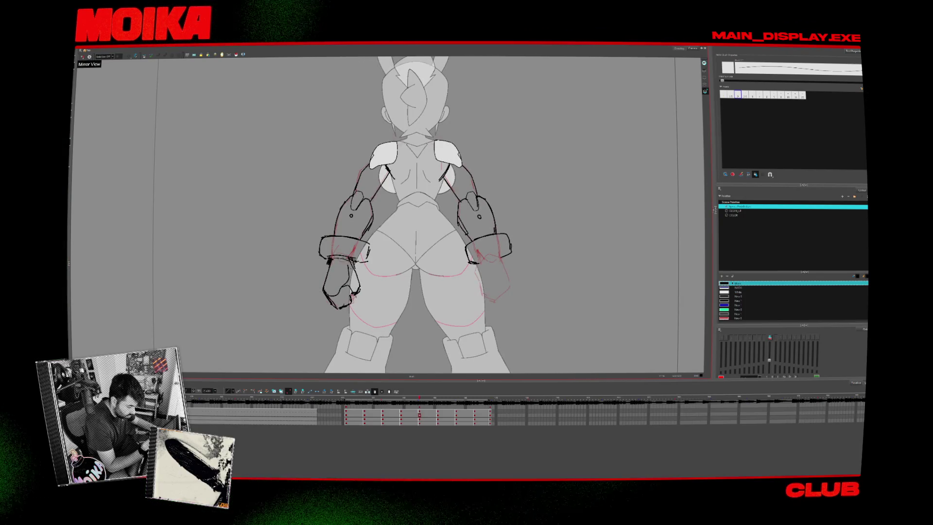
left_click(90, 56)
key("comma")
key("period")
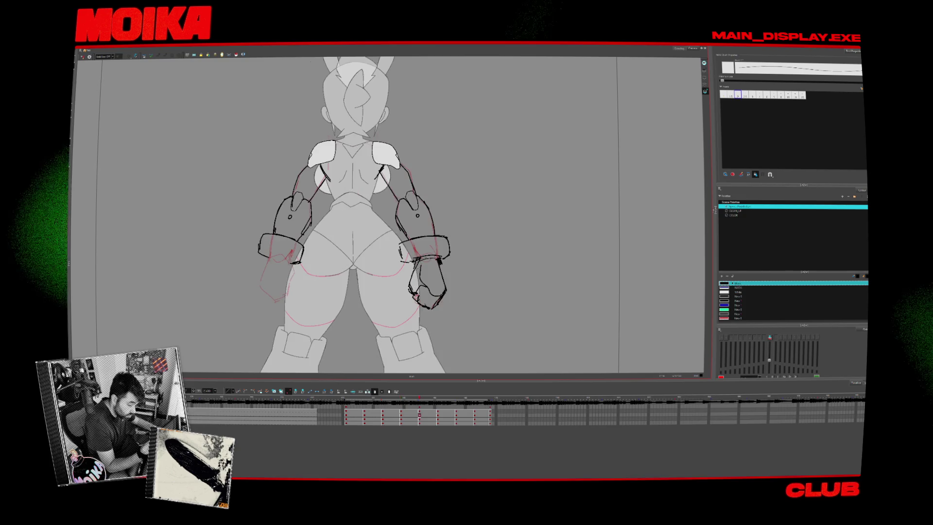
key("comma")
key("period")
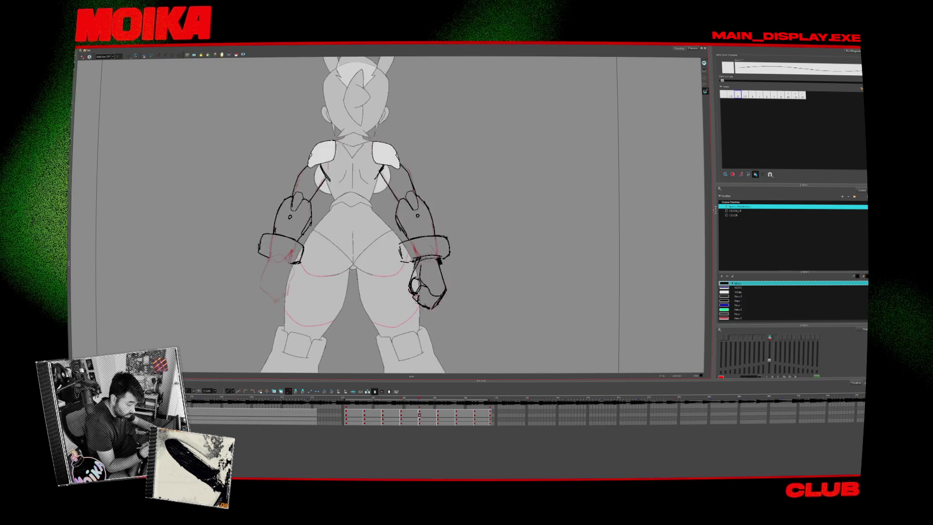
key("period")
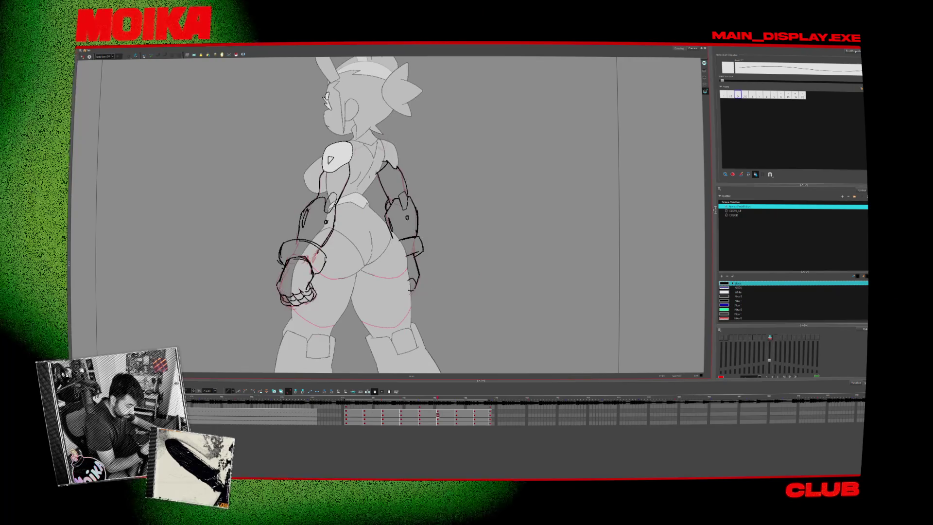
key("comma")
key("period")
- Recheck the three-quarter back wrist and mirrored back view, ending on the back view's right hand
left_click(414, 248)
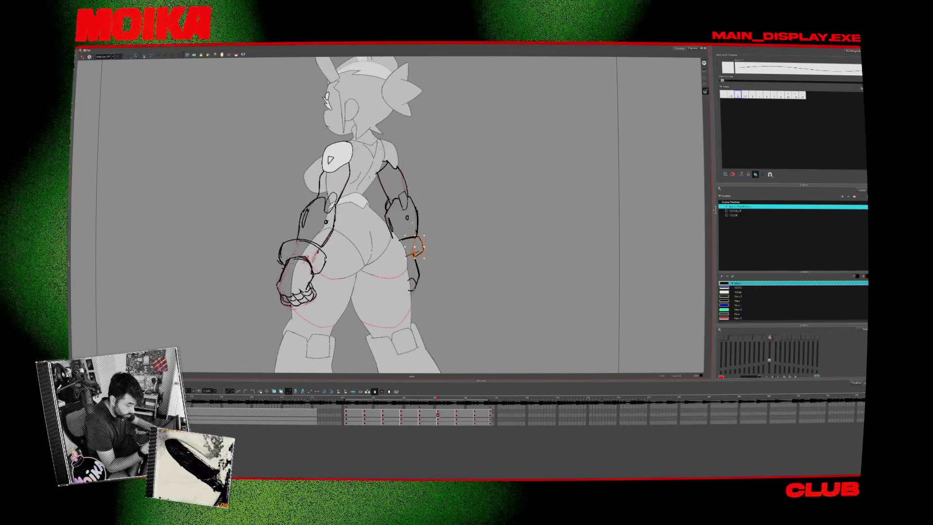
key("comma")
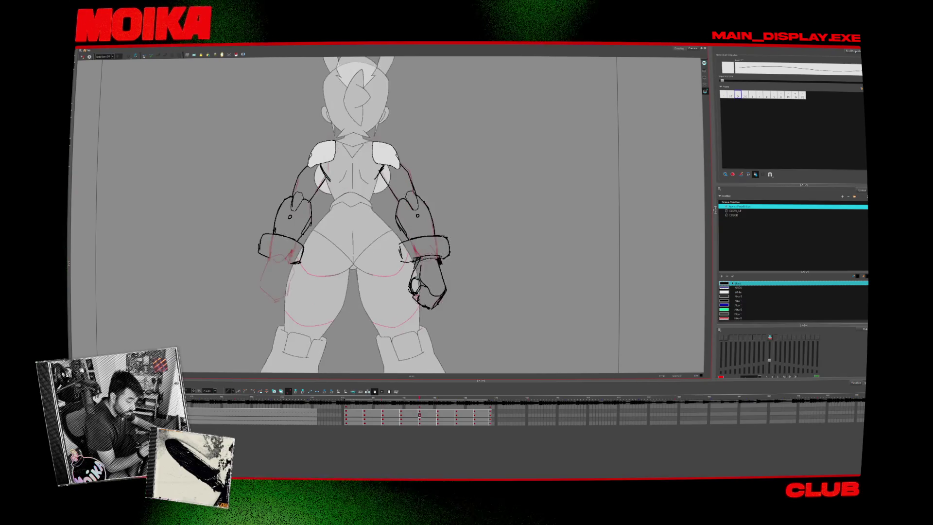
key("comma")
key("period")
key("period")
key("4")
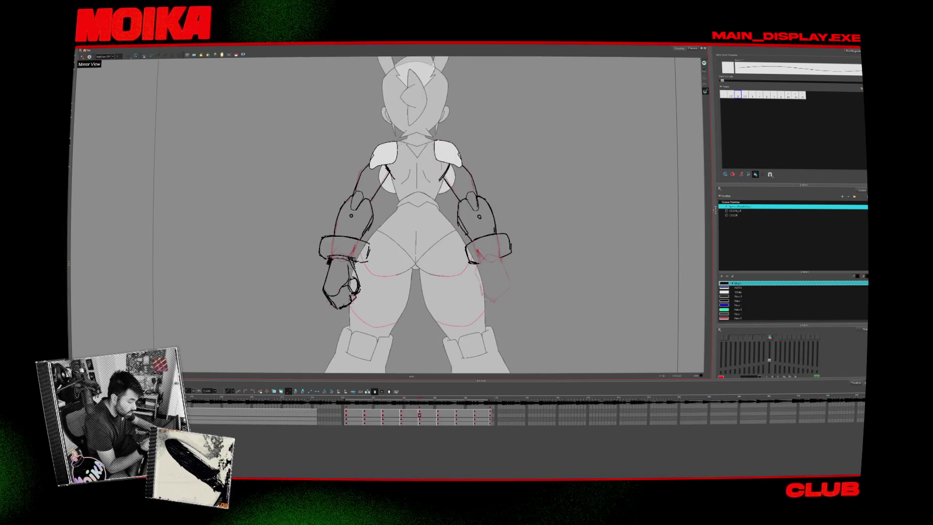
key("period")
key("4")
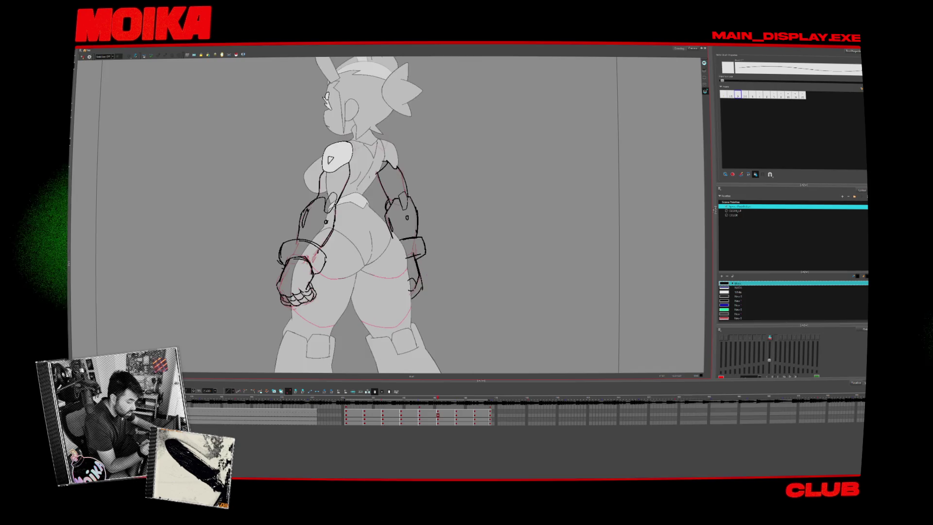
key("period")
key("comma")
key("comma")
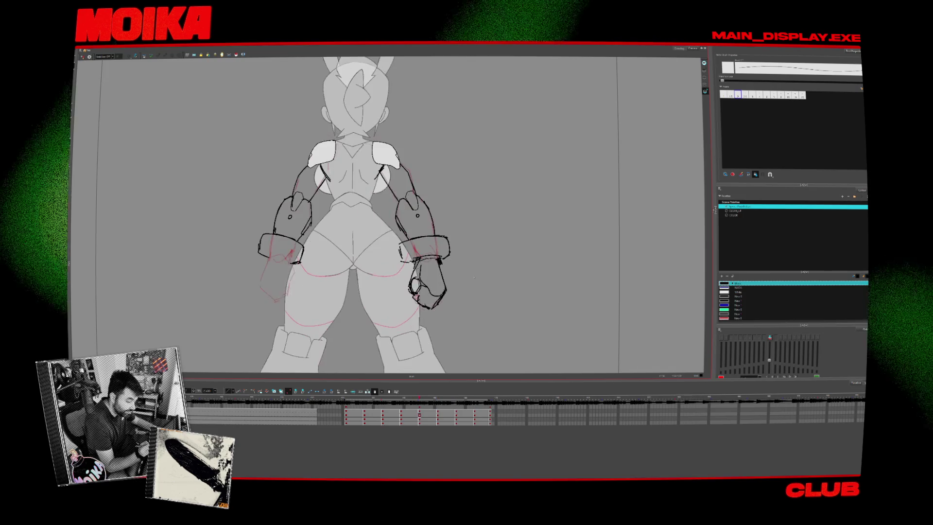
left_click(443, 266)
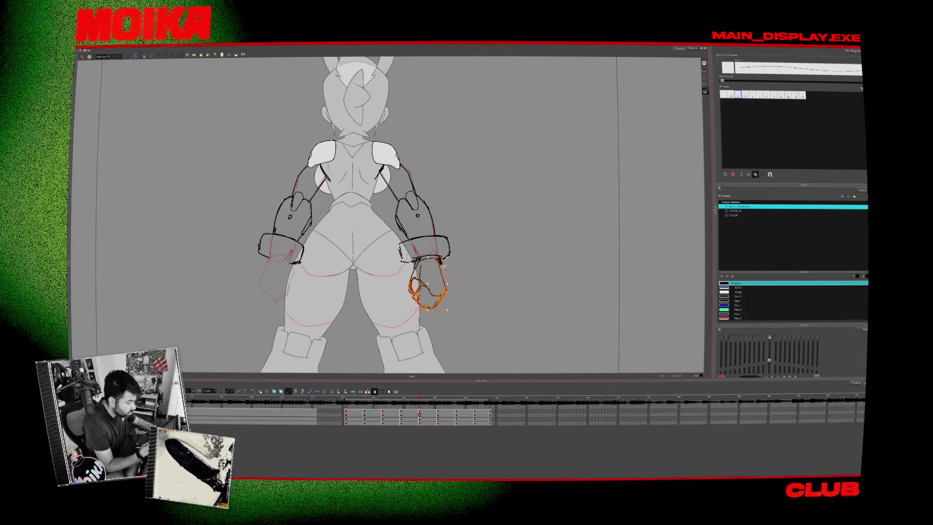
- Copy the right fist onto the left wrist as a mirrored fist, then deselect
left_click(475, 287)
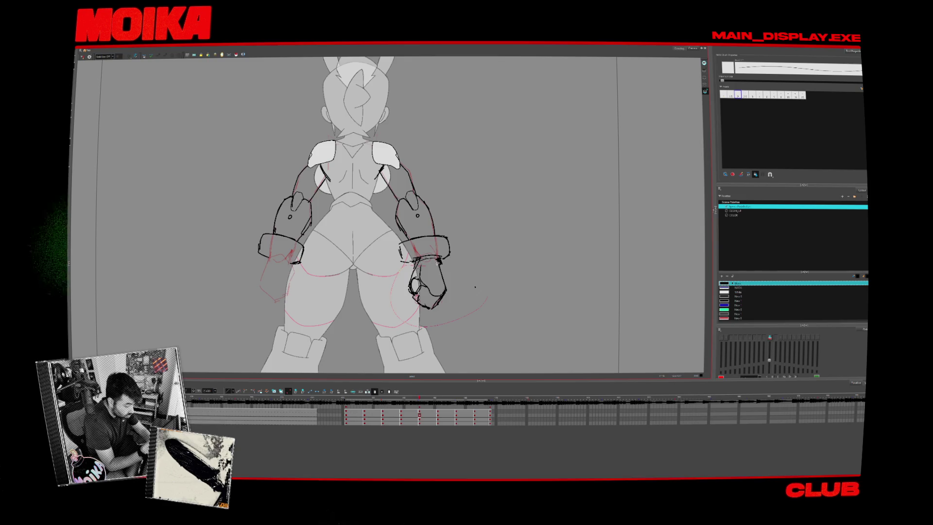
left_click(427, 287)
mouse_move(427, 287)
left_mouse_down()
mouse_move(459, 284)
mouse_move(274, 281)
left_mouse_up()
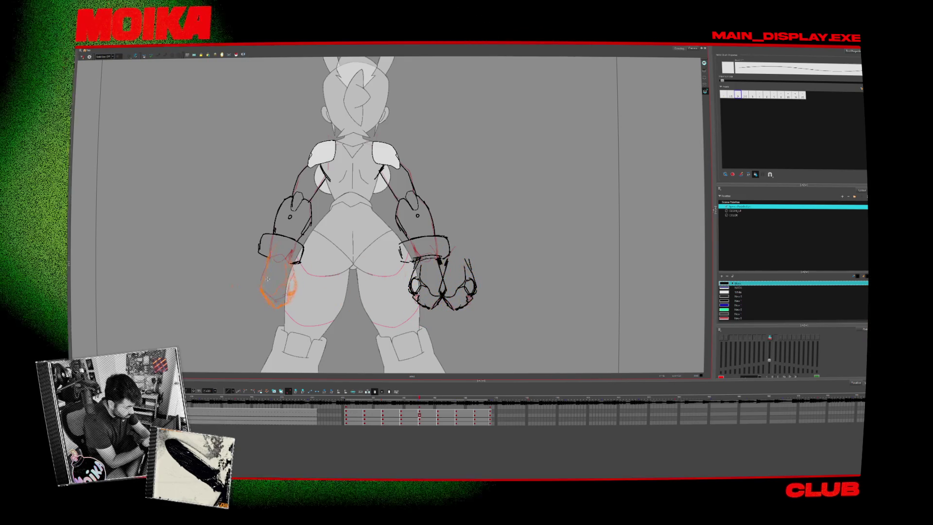
key("Escape")
- Fit the whole camera frame and flip between back and front drawings to compare the new fists
key("g")
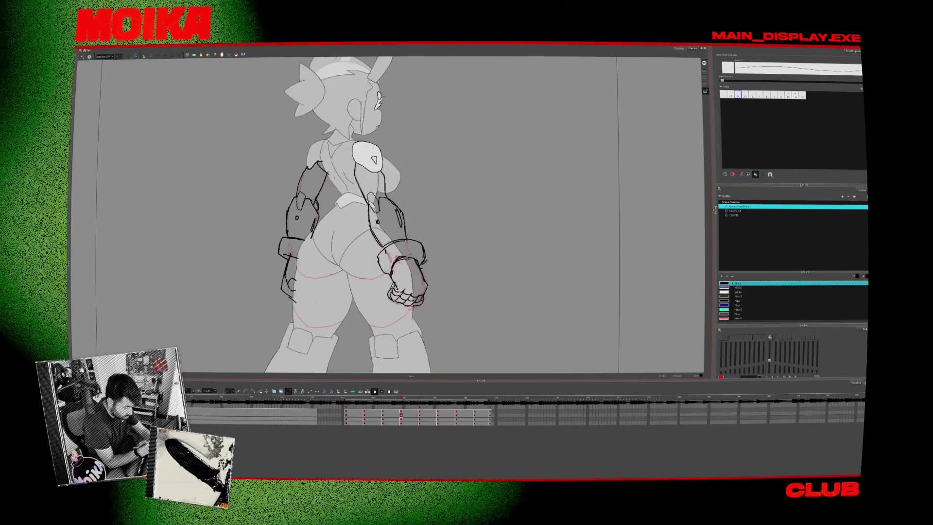
key("f")
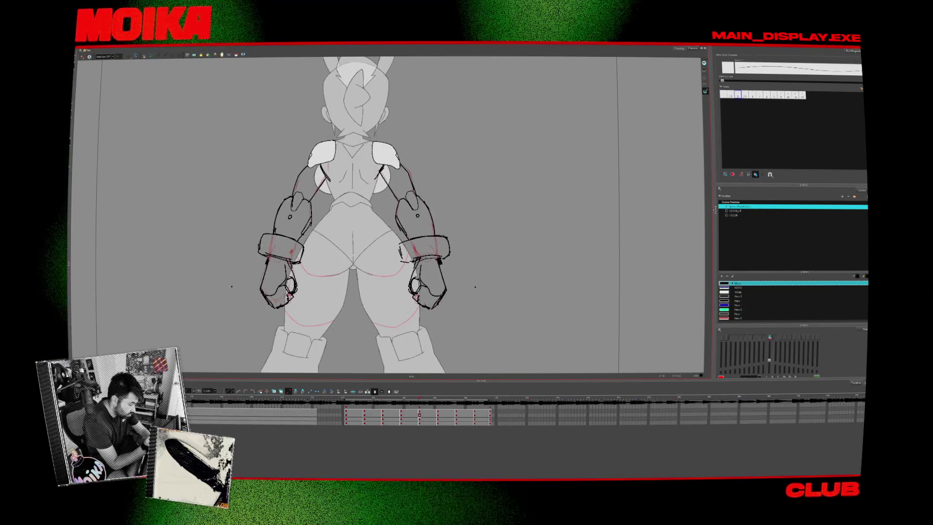
key("g")
key("f")
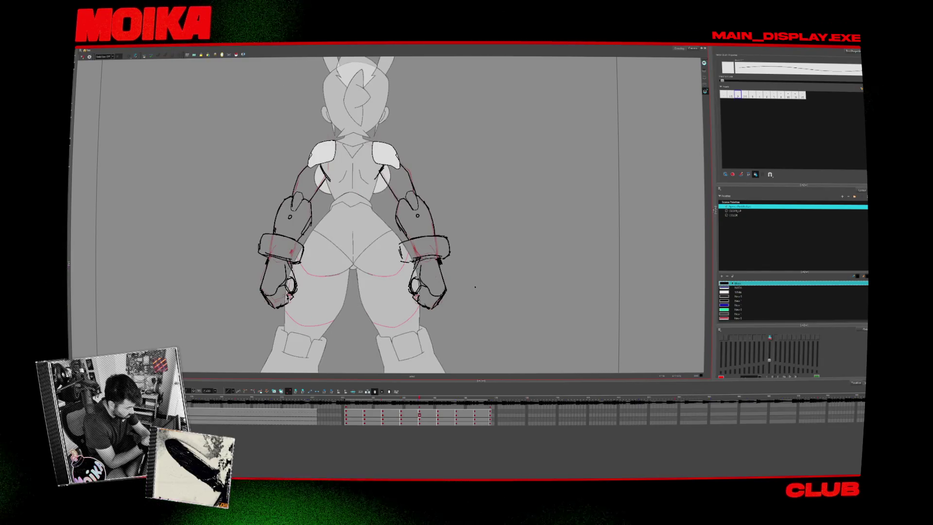
key("alt+z")
scroll(467, 277, "down", 3)
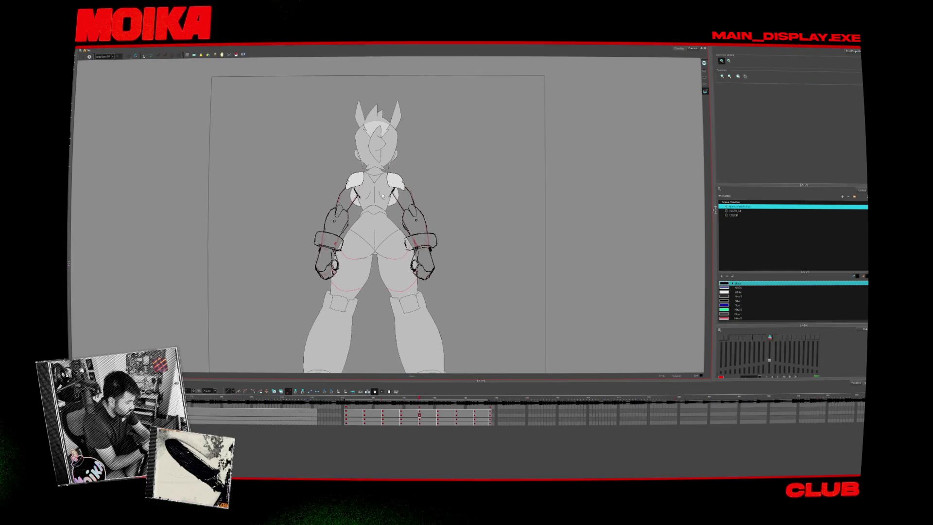
scroll(382, 196, "up", 1)
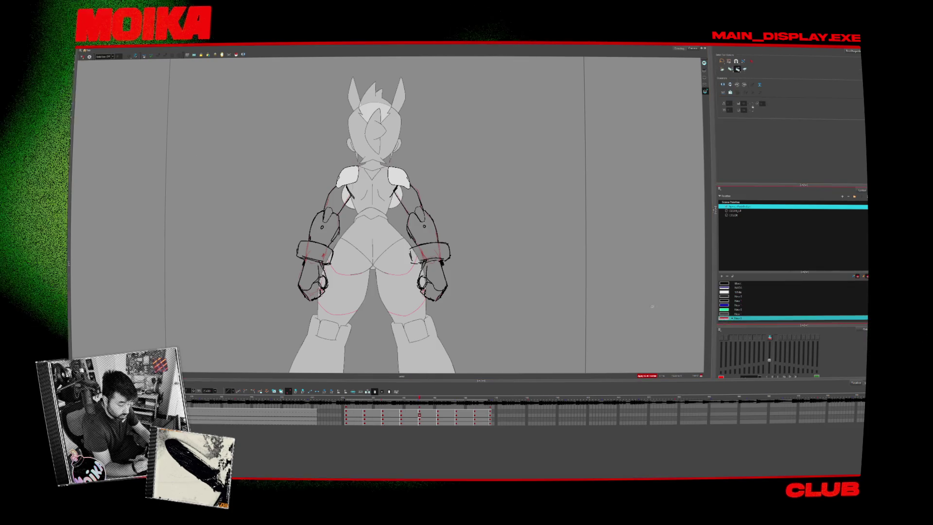
key("f")
key("f")
key("f")
key("g")
key("g")
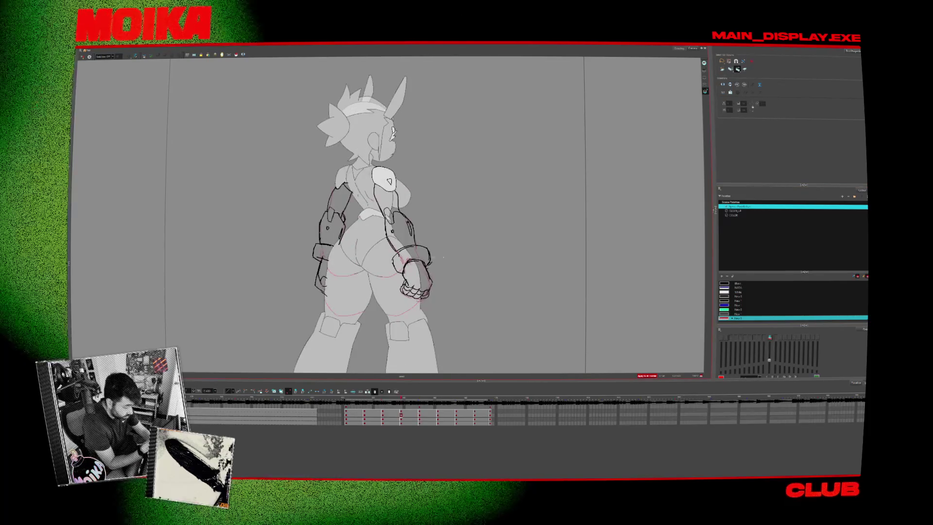
key("f")
key("f")
key("g")
key("g")
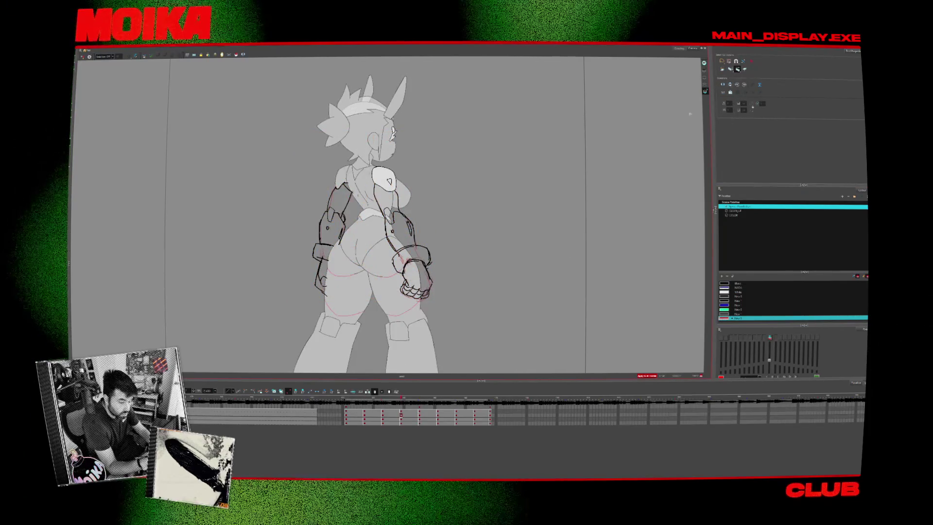
key("f")
key("g")
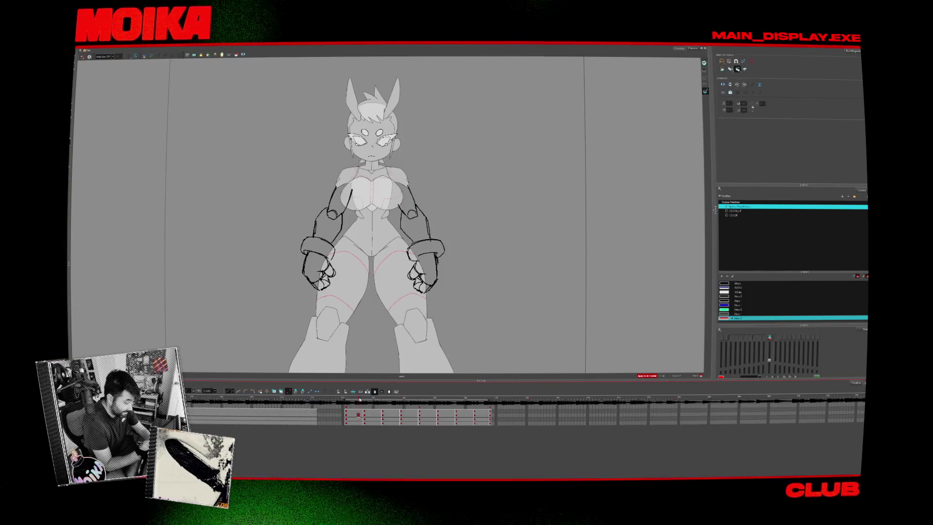
- Open the side and front drawing cells and flip between them, ending on the front view
left_click(469, 413)
left_click(483, 415)
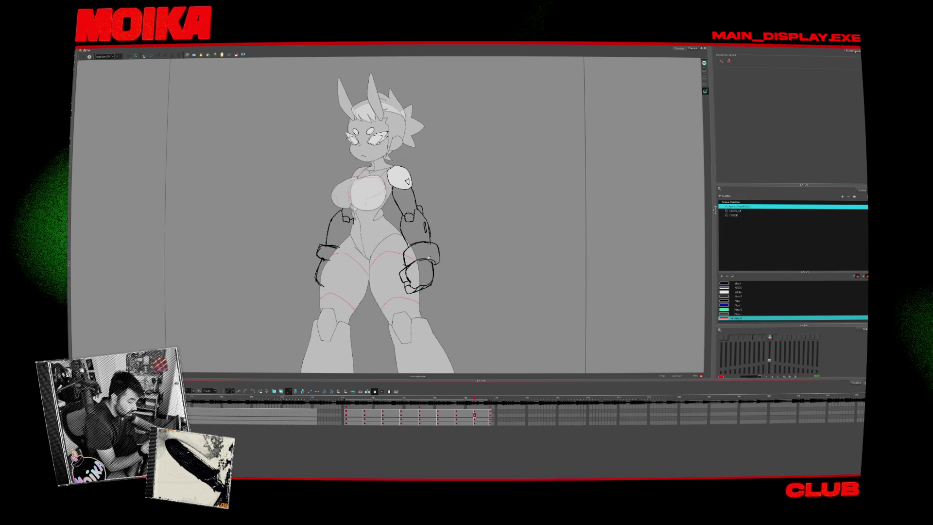
key("alt+b")
key("period")
key("comma")
key("period")
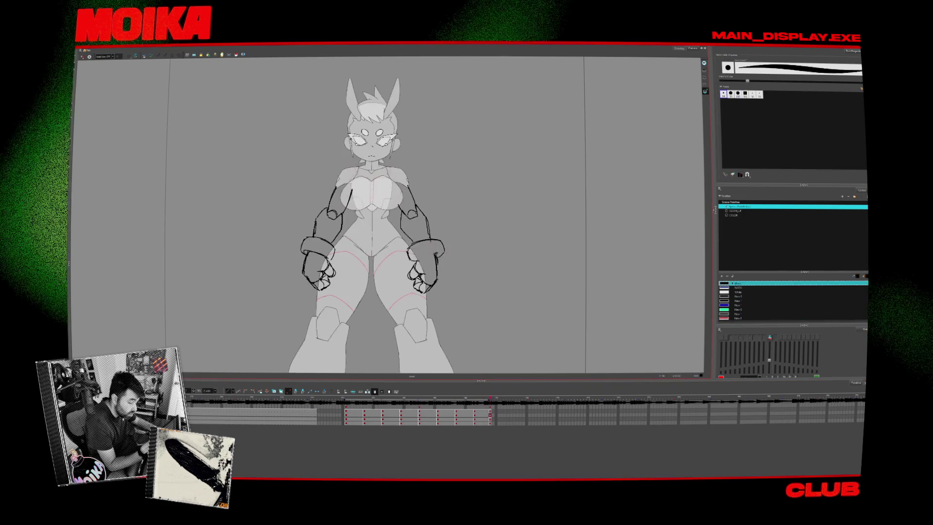
key("comma")
key("comma")
key("alt+slash")
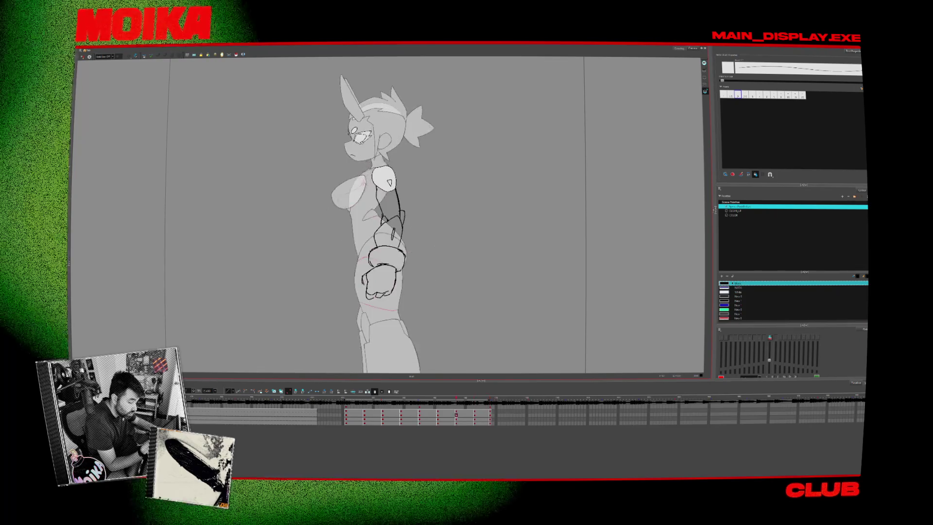
key("period")
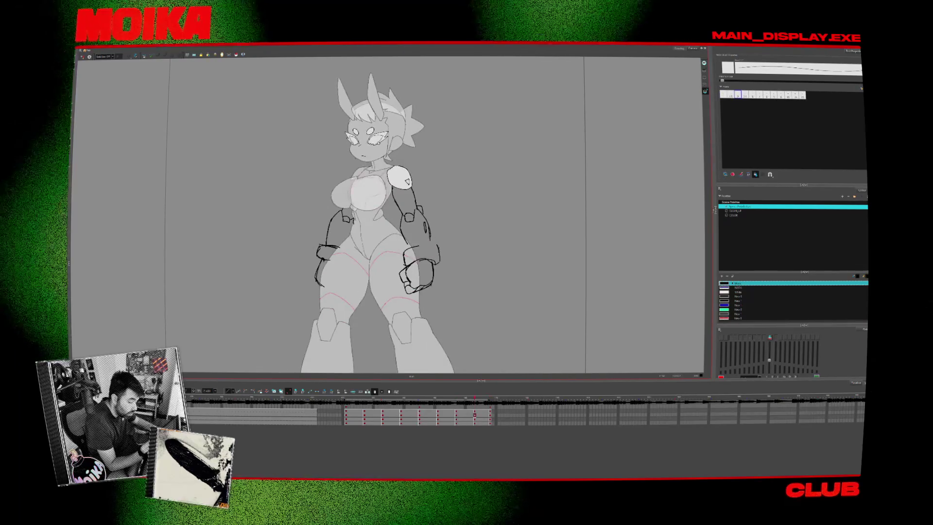
key("comma")
key("period")
key("comma")
key("period")
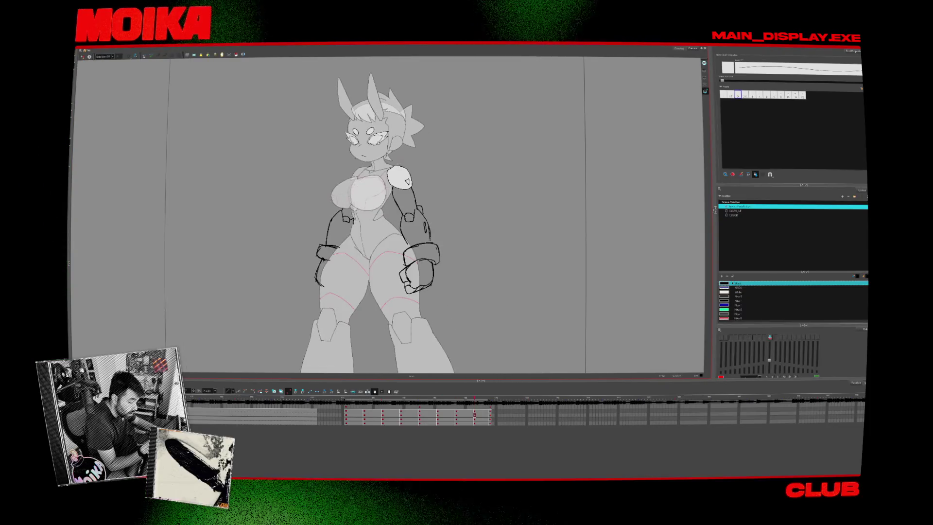
- Turn on Mirror View and step through side, front, back and three-quarter back drawings
left_click(89, 56)
key("comma")
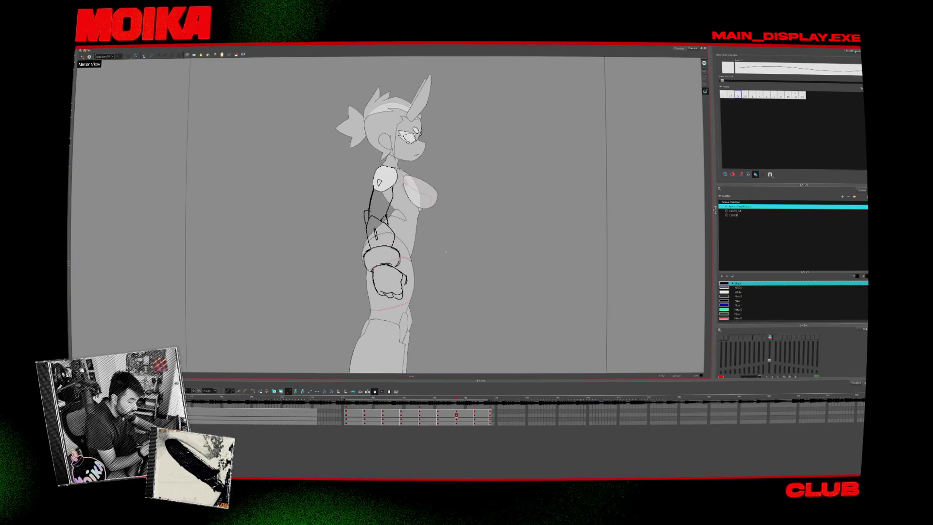
key("period")
key("comma")
key("period")
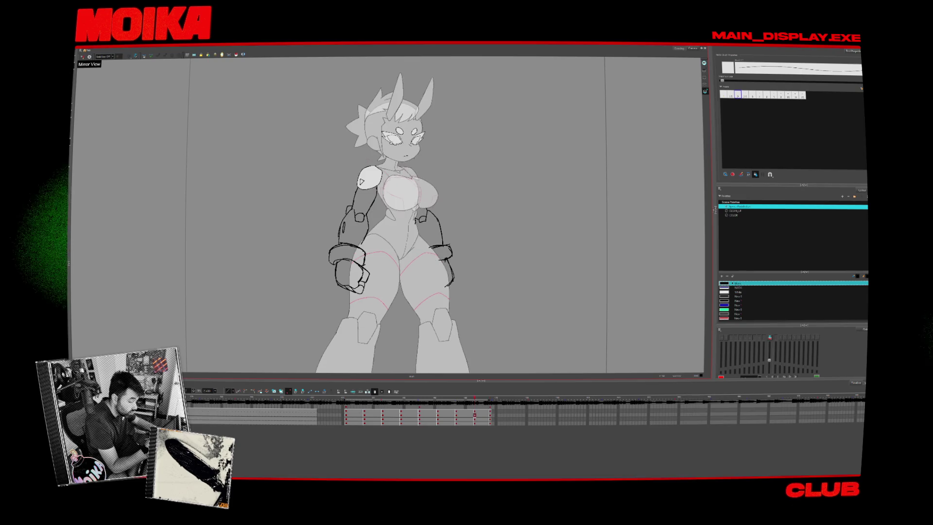
key("comma")
key("period")
key("period")
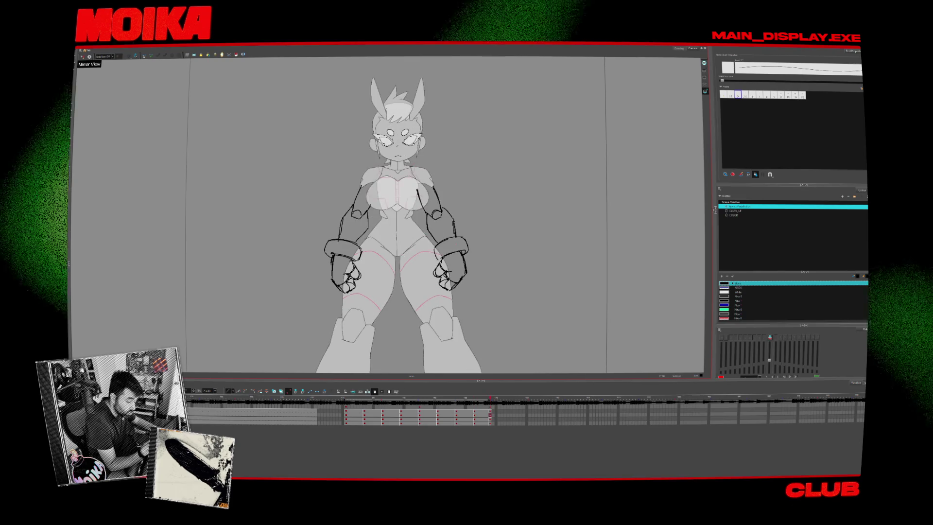
key("comma")
key("comma")
key("comma")
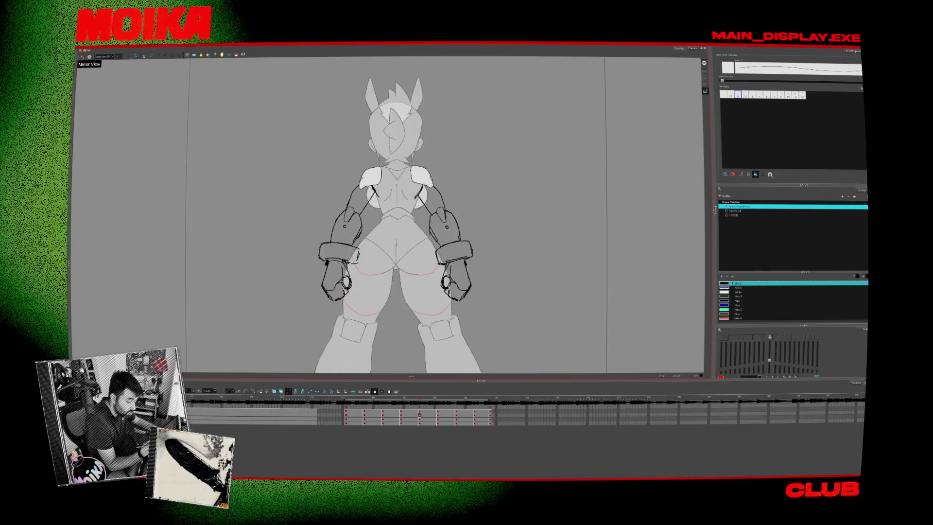
key("period")
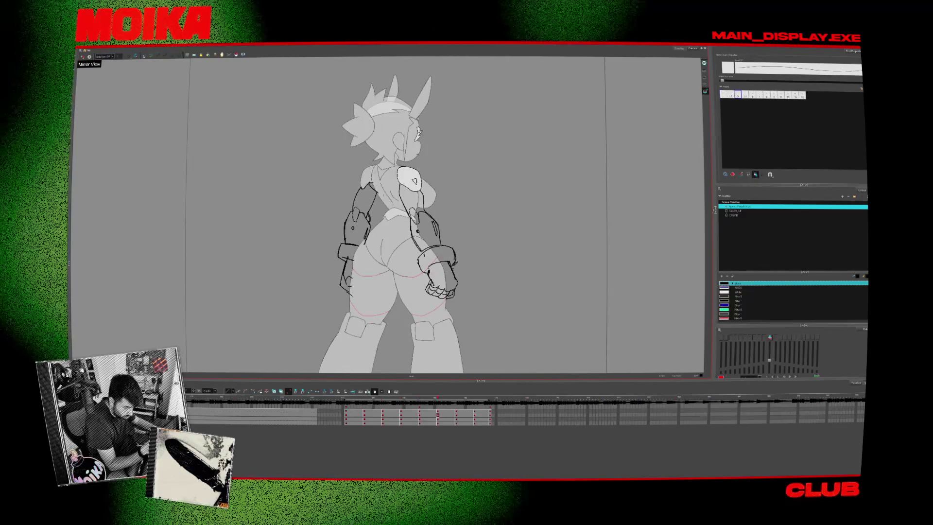
key("period")
key("period")
key("comma")
key("comma")
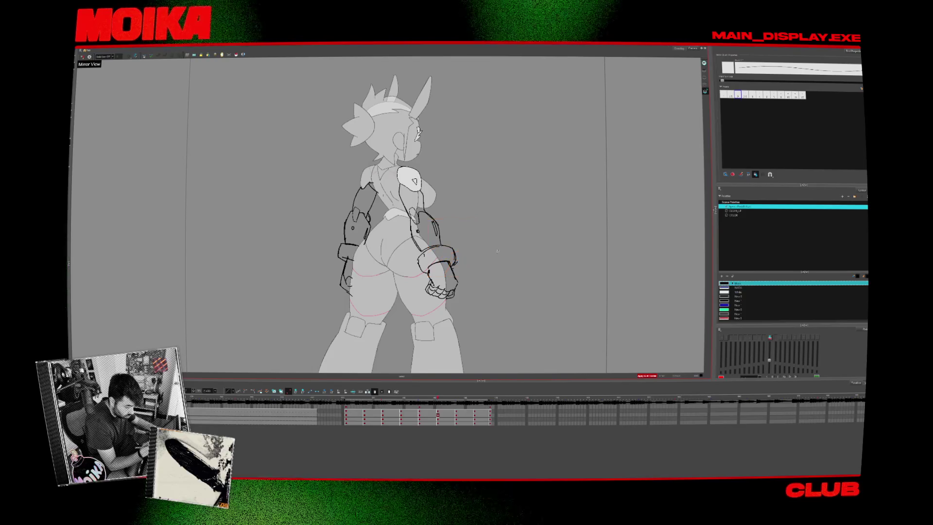
- Compare the mirrored three-quarter back view with its neighbours, then land on the first front-view key
key("period")
key("comma")
key("period")
key("comma")
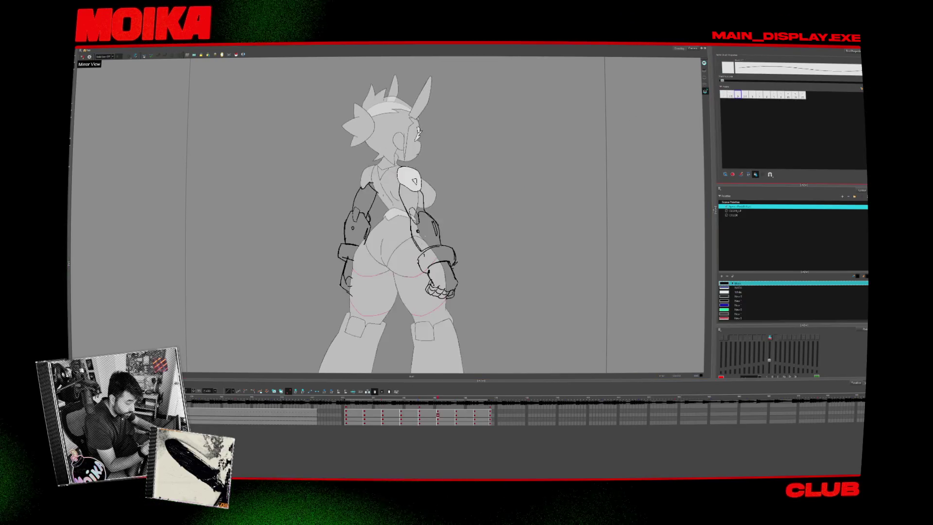
key("period")
key("comma")
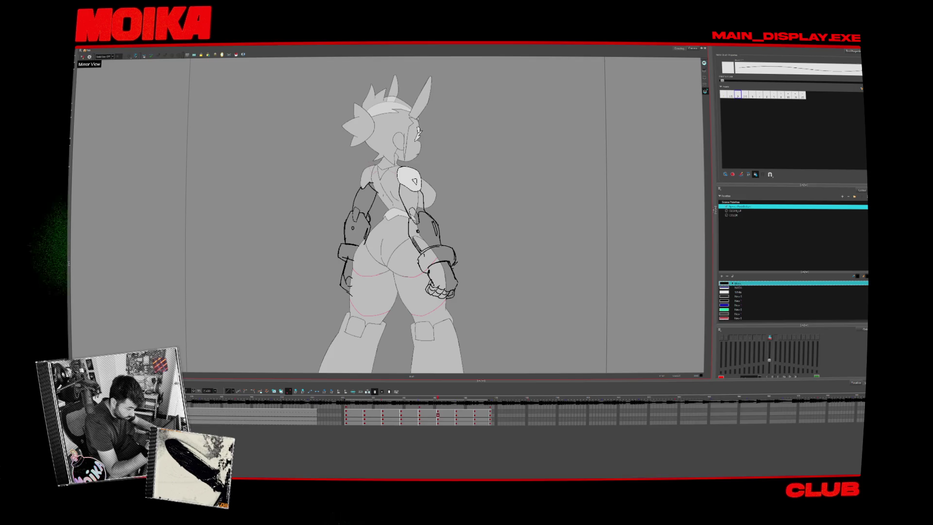
key("comma")
key("comma")
key("comma")
key("period")
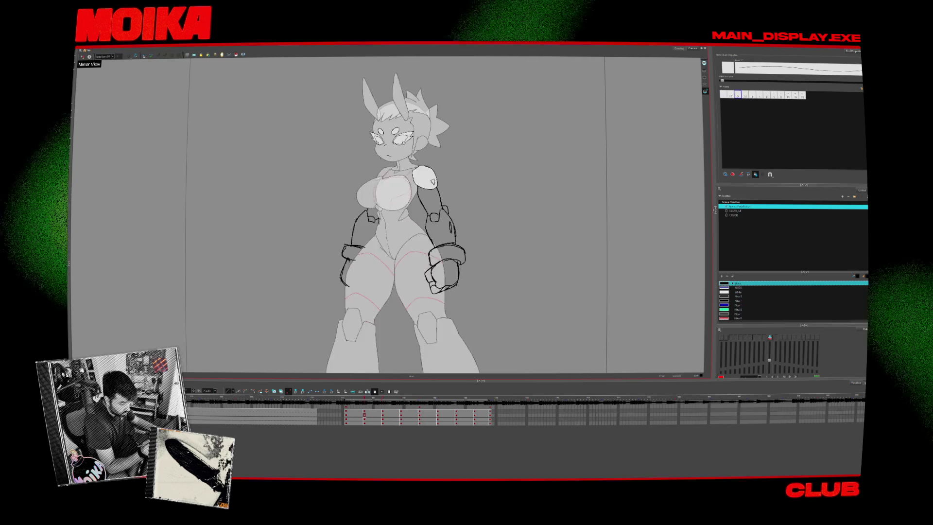
key("comma")
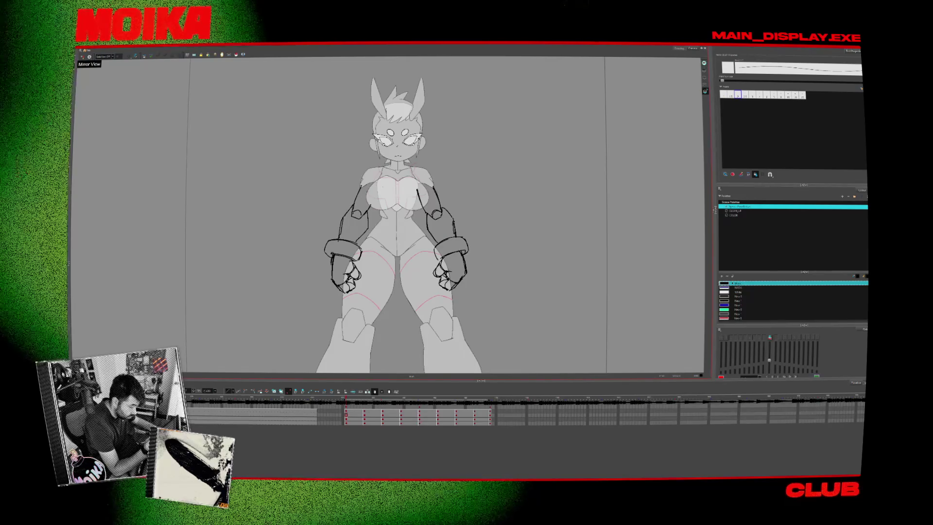
key("period")
key("comma")
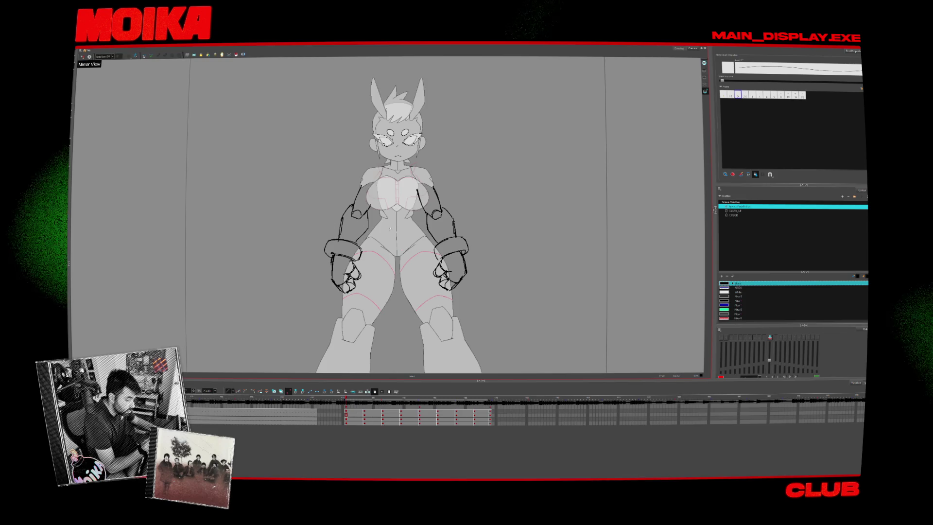
- Pick the arm layer's cell on the next frame and compare the front pose with the turned pose
key("alt+s")
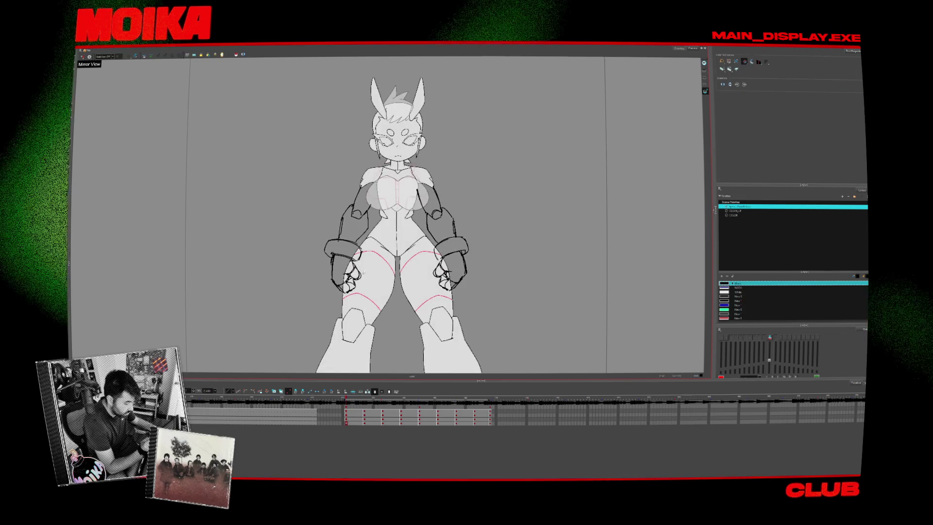
left_click(353, 423)
key("alt+b")
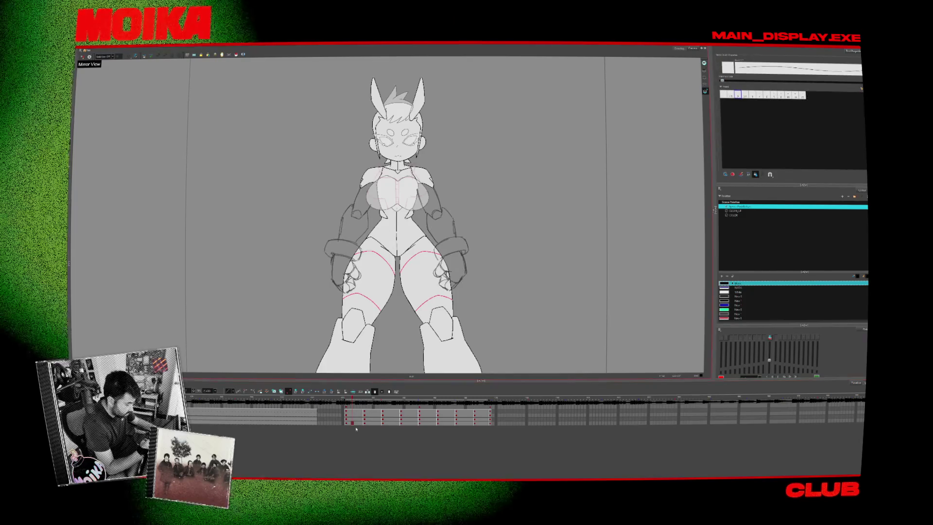
left_click(355, 413)
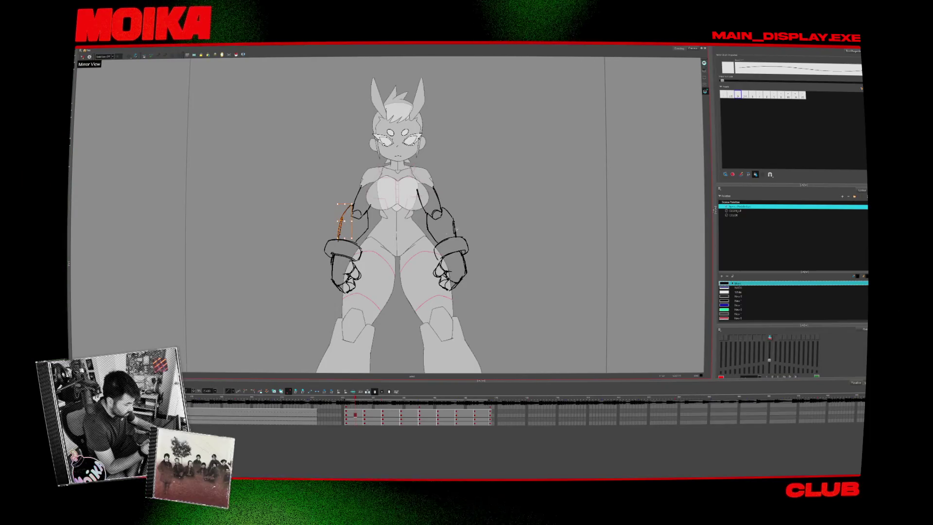
key("period")
key("comma")
key("period")
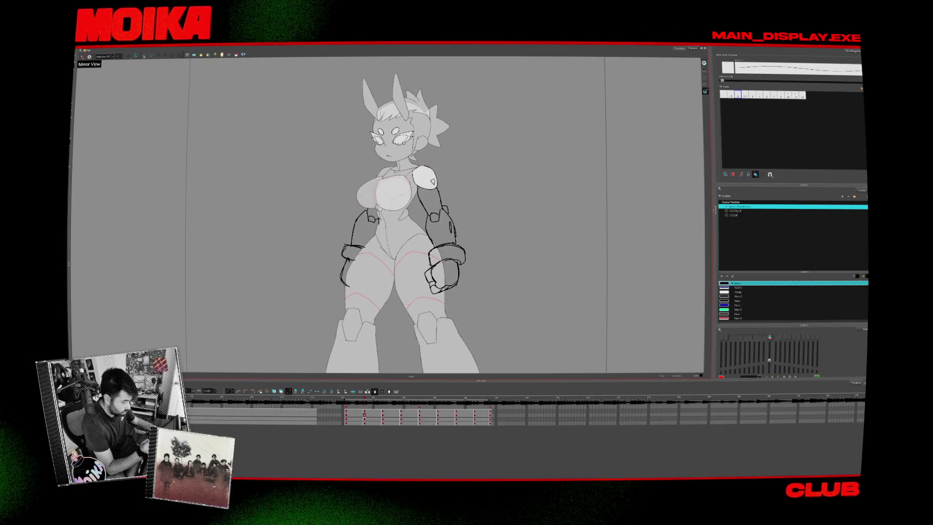
key("period")
key("comma")
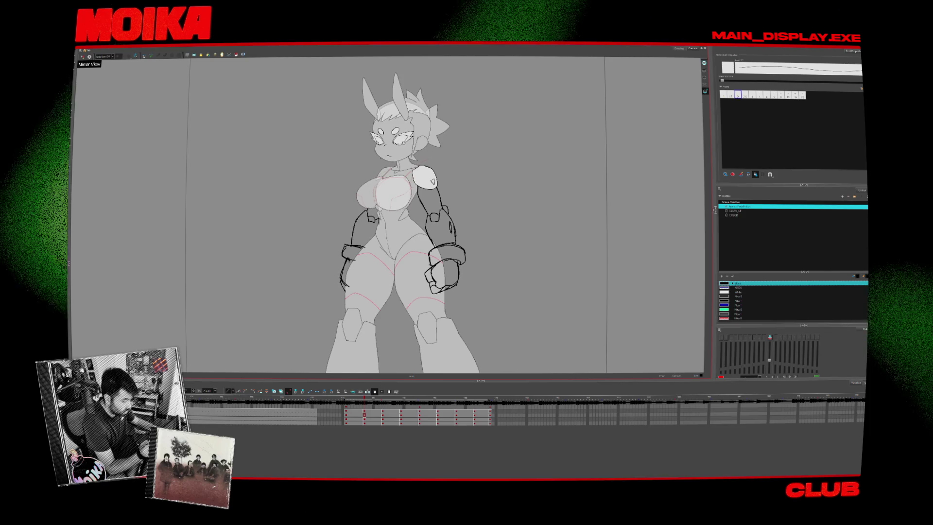
key("period")
key("comma")
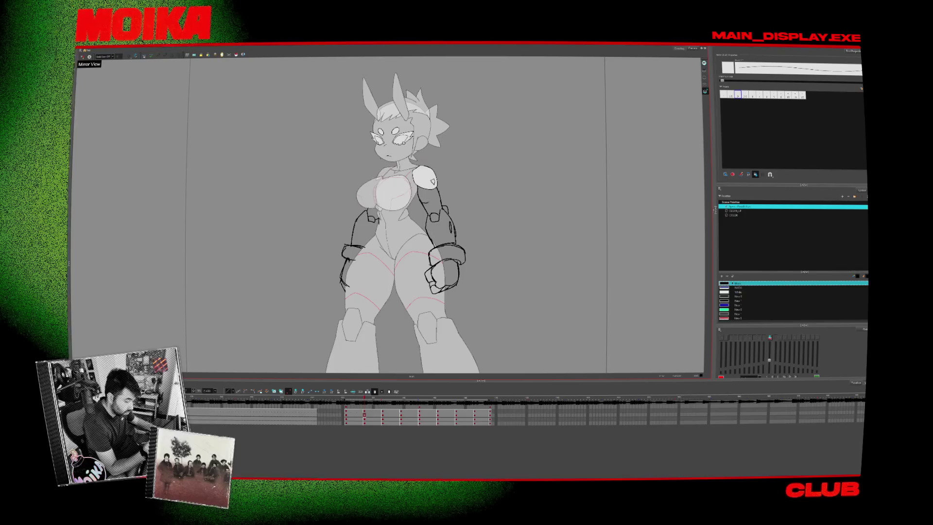
- Advance through the side and back views, comparing the back pose with the turned pose
key("period")
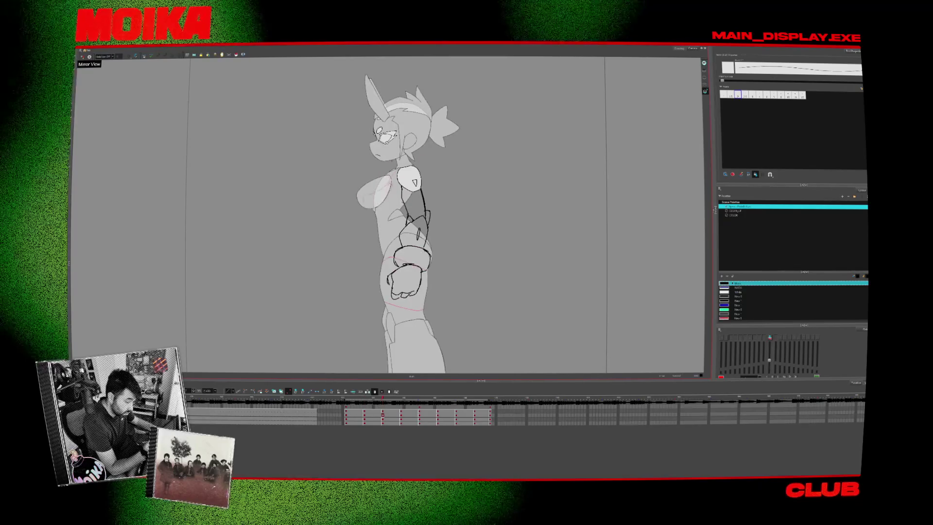
key("period")
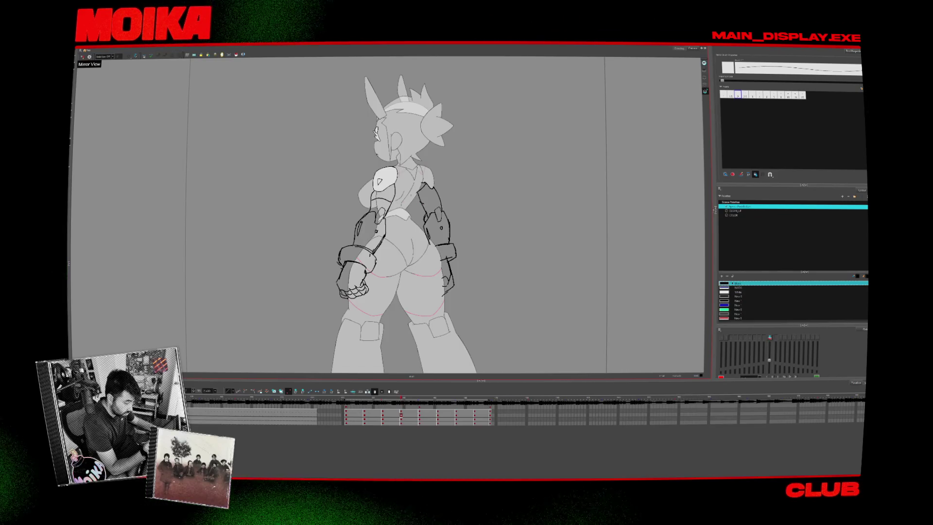
key("period")
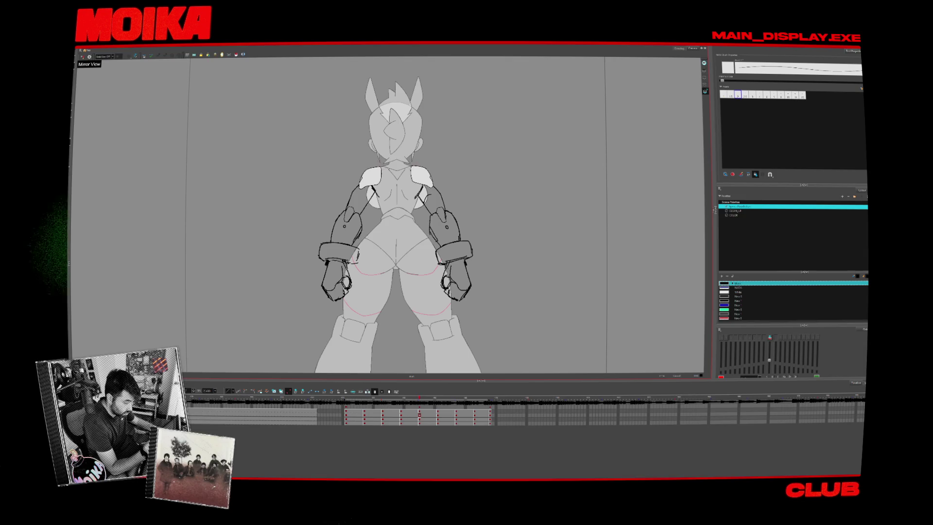
key("comma")
key("period")
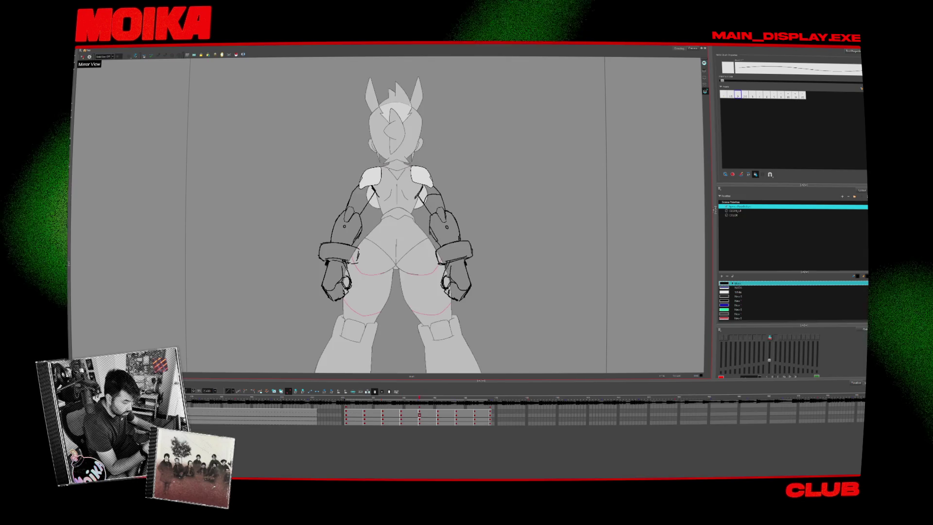
key("period")
key("comma")
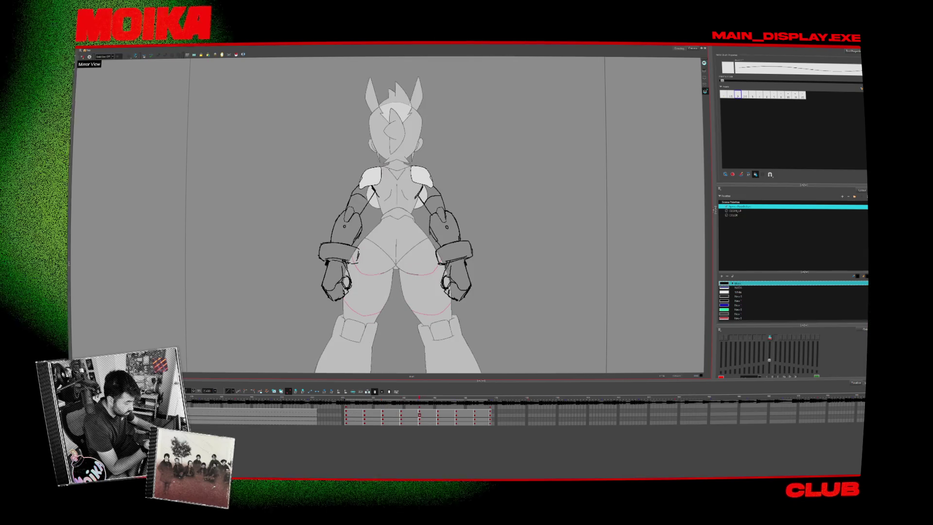
key("period")
- Flip the back pose against the front-facing and side-turned drawings, ending on the front-facing pose
key("comma")
key("period")
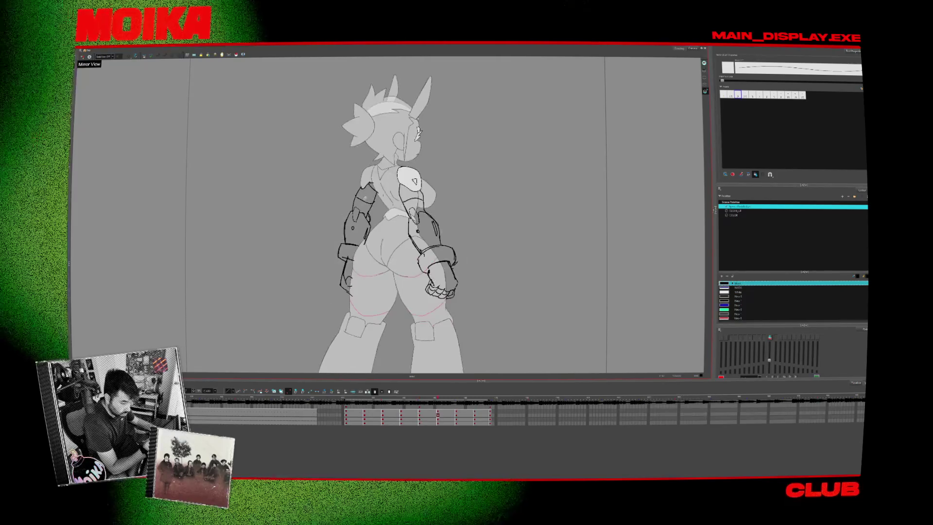
key("comma")
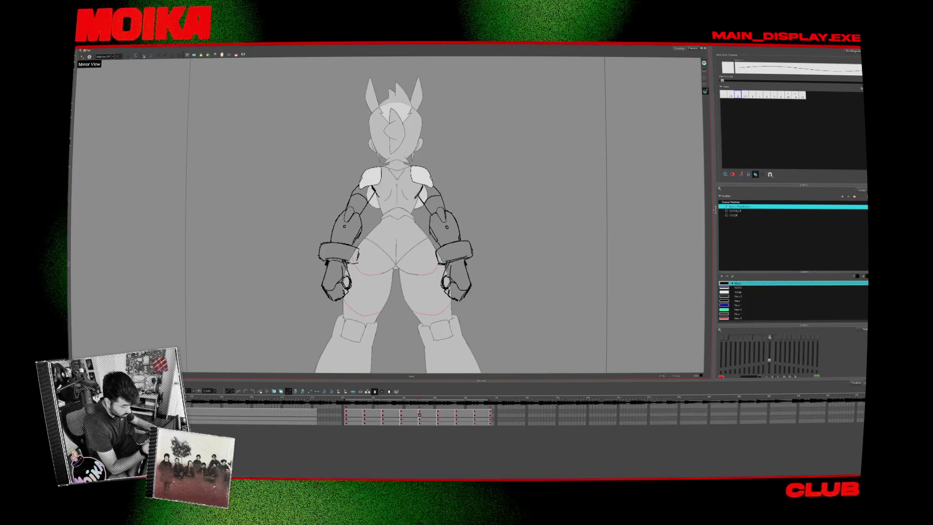
key("period")
key("period")
key("comma")
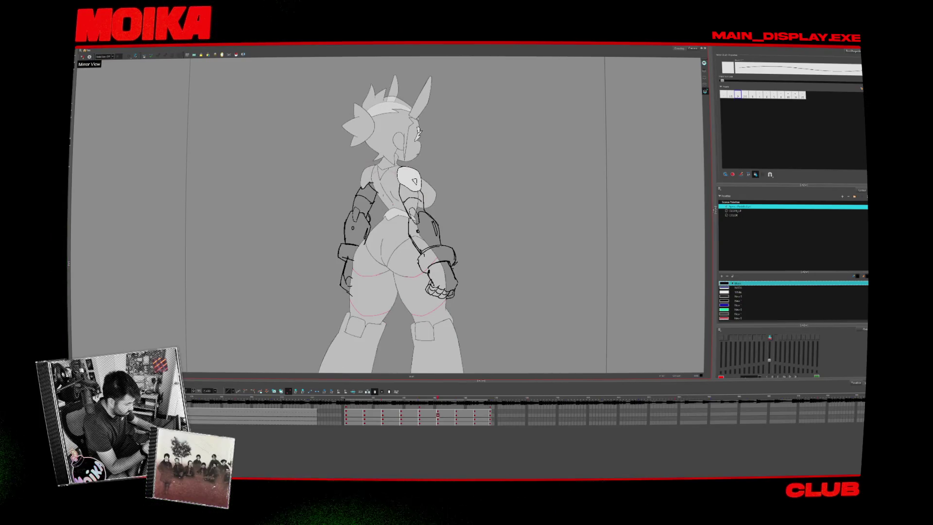
key("period")
key("comma")
key("period")
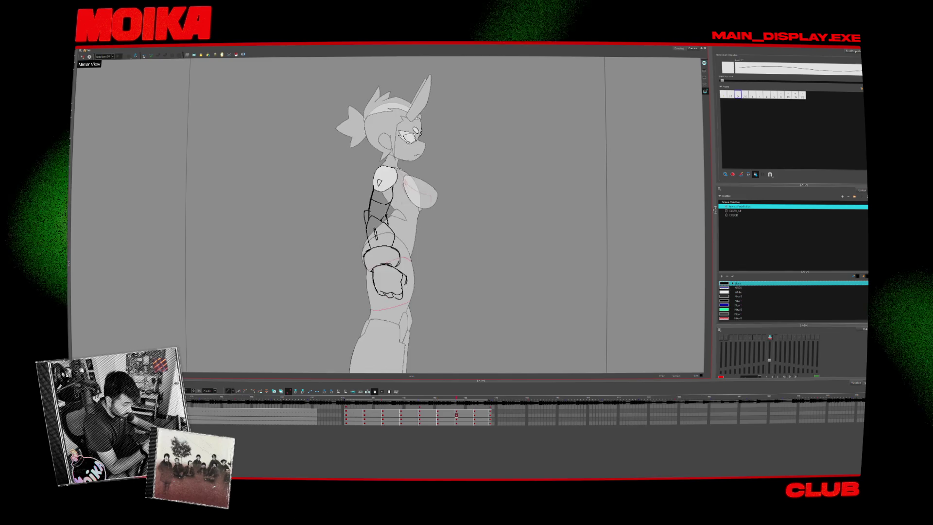
key("period")
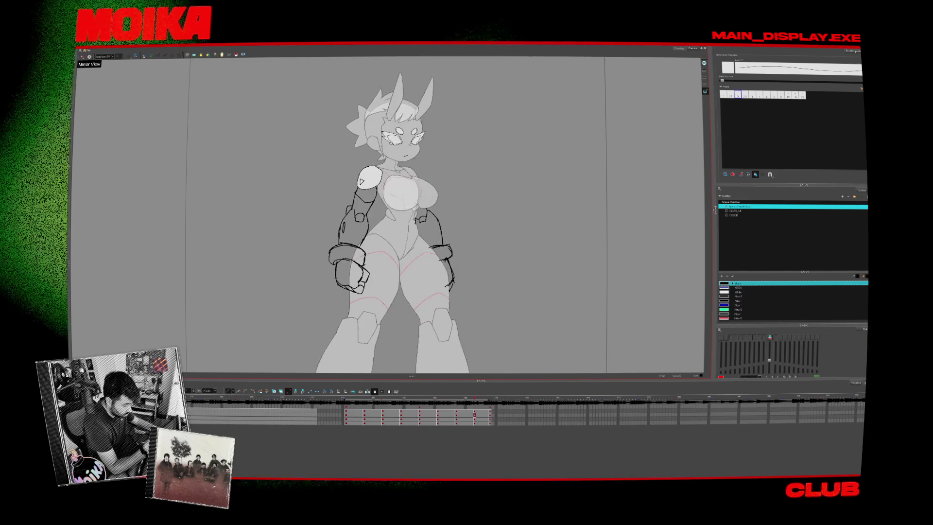
- On the front-facing drawing, rough in black armor lines on both arms, finishing with the Select tool
key("period")
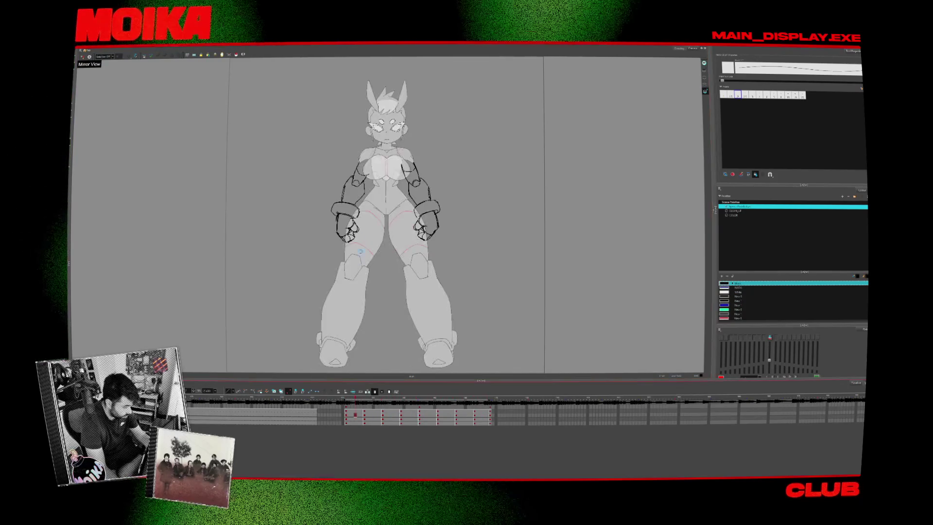
key("alt+s")
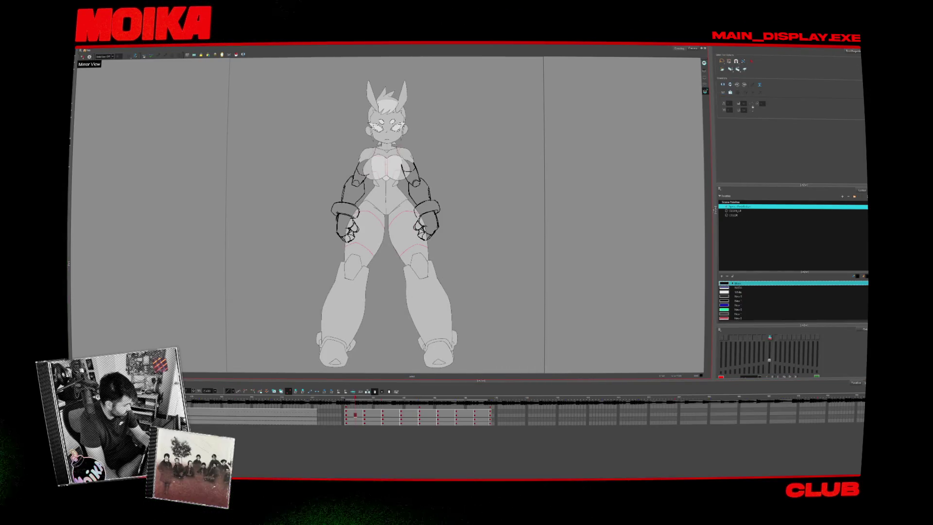
- On the front-view drawing's arm linework layer, lasso-select the strokes of both arms
left_click(368, 402)
left_click(349, 401)
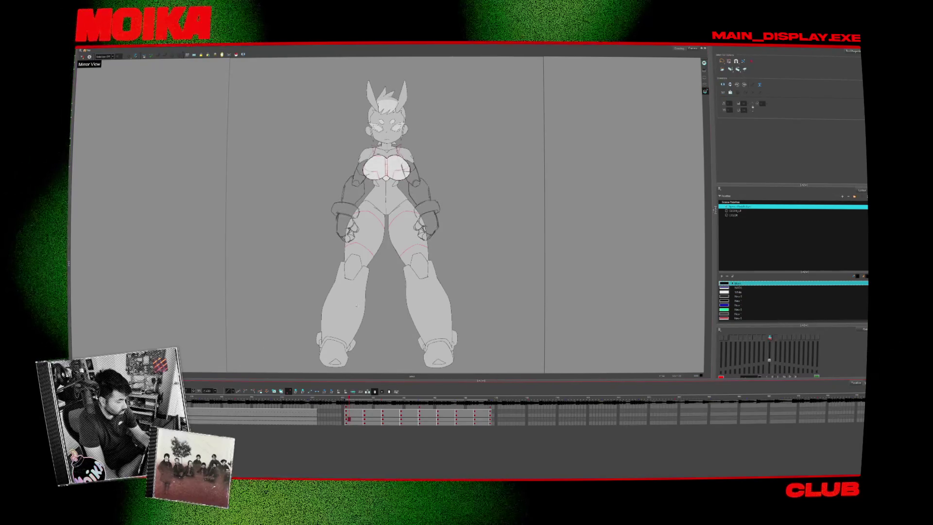
key("Up")
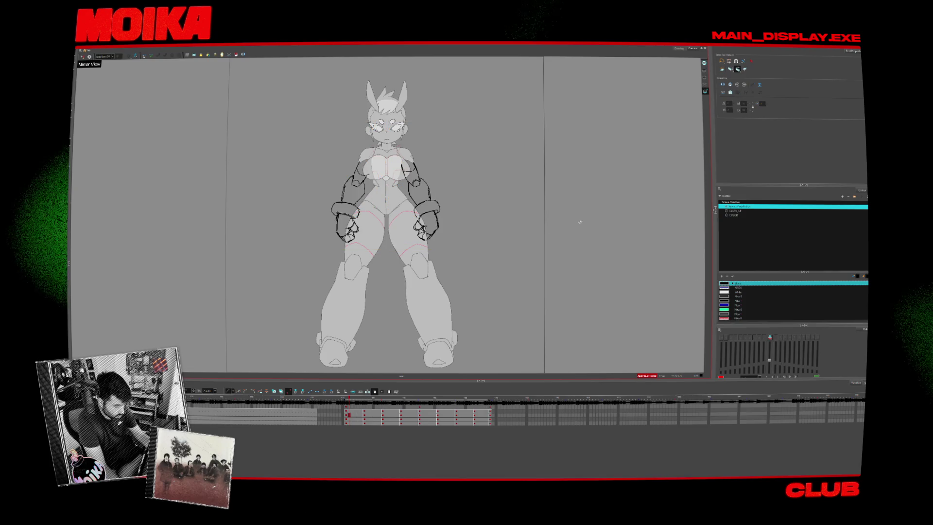
left_click_drag(532, 224, 522, 206)
left_click_drag(281, 152, 306, 272)
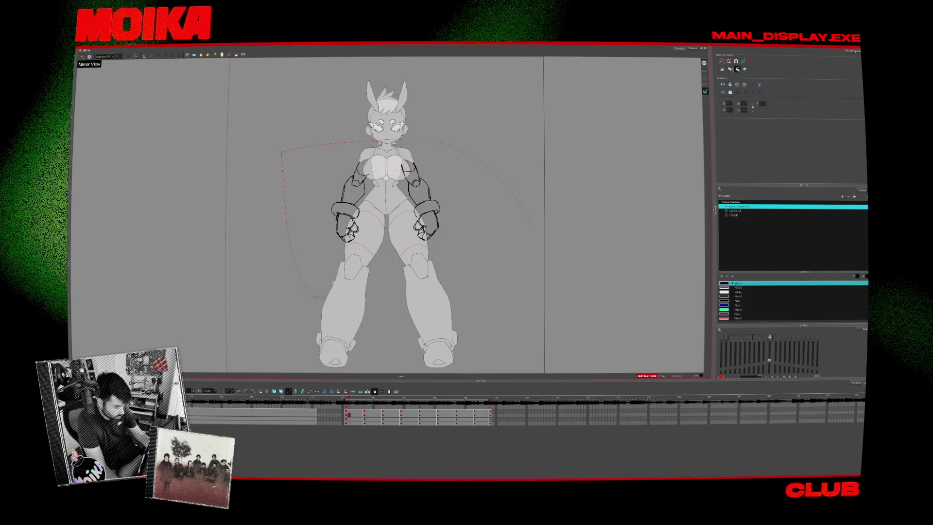
- Apply the fourth palette swatch to the arm strokes and set its alpha to 0
left_click(737, 296)
double_click(737, 296)
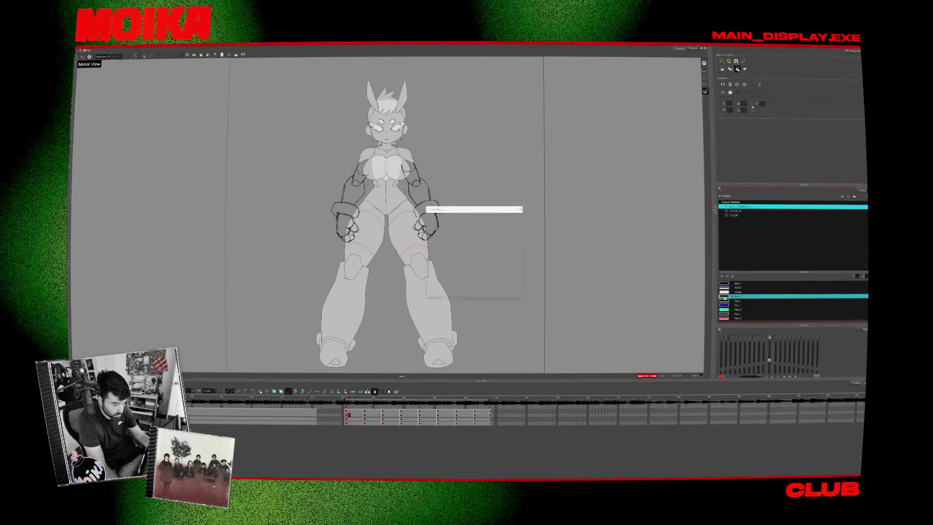
left_click_drag(521, 260, 507, 261)
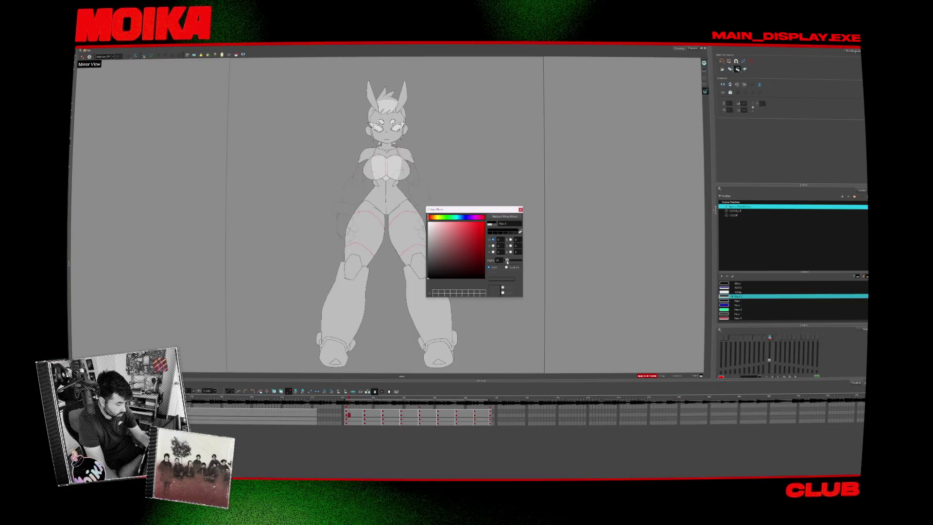
key("Escape")
scroll(396, 180, "up", 3)
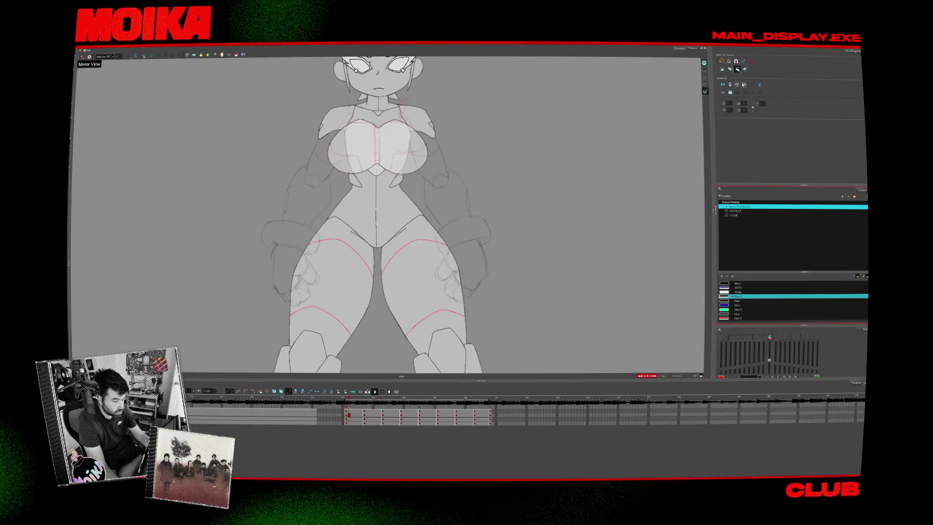
- Select the DESIGN palette in the Palette list to show its swatches
left_click(739, 211)
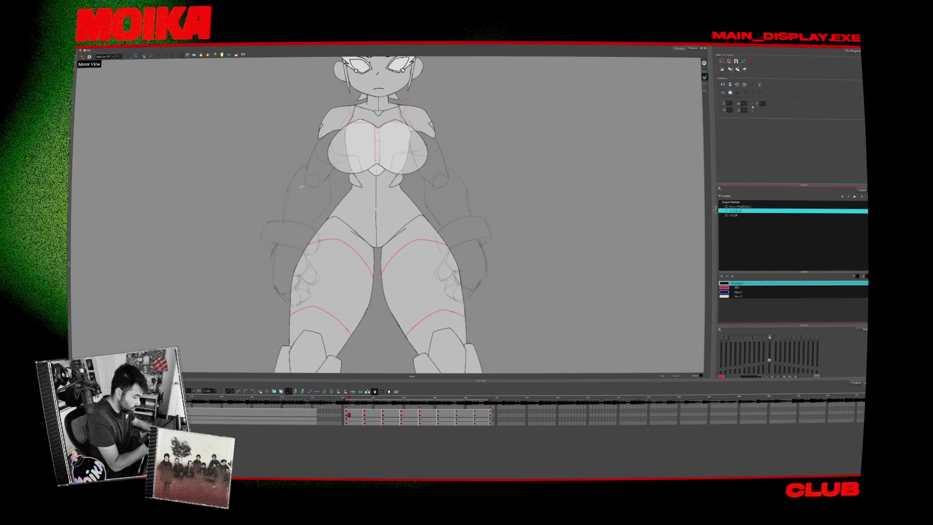
- Try and undo test strokes, then step through the turnaround back to the front-view torso drawing
key("alt+b")
left_click_drag(355, 188, 353, 224)
key("ctrl+z")
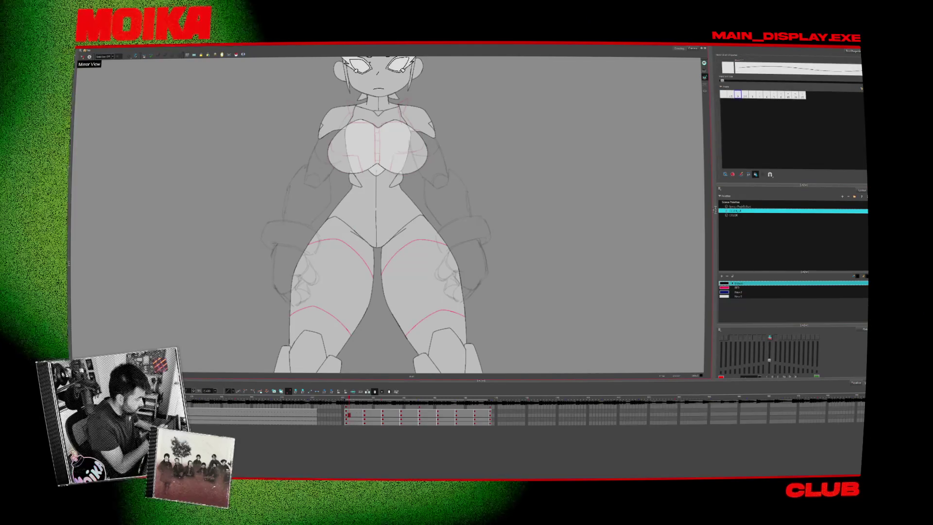
key("alt+slash")
left_click_drag(324, 243, 449, 227)
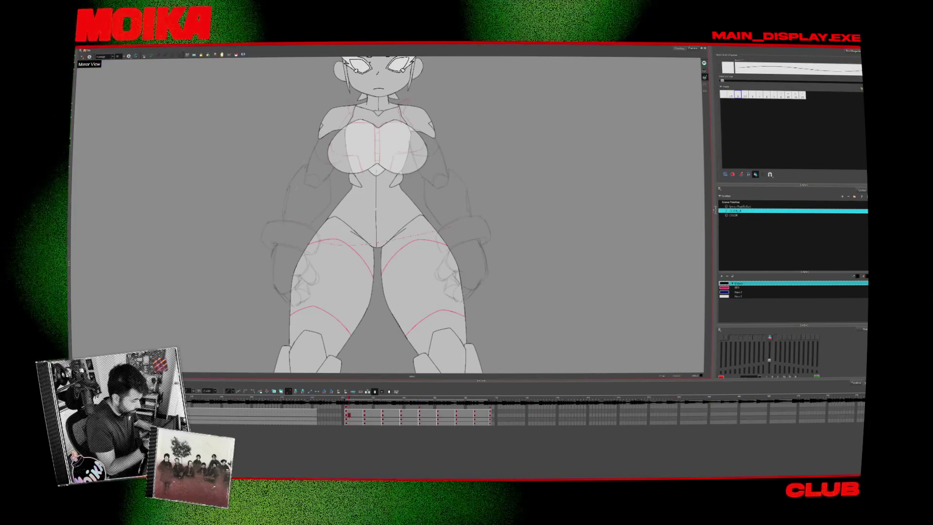
key("comma")
key("period")
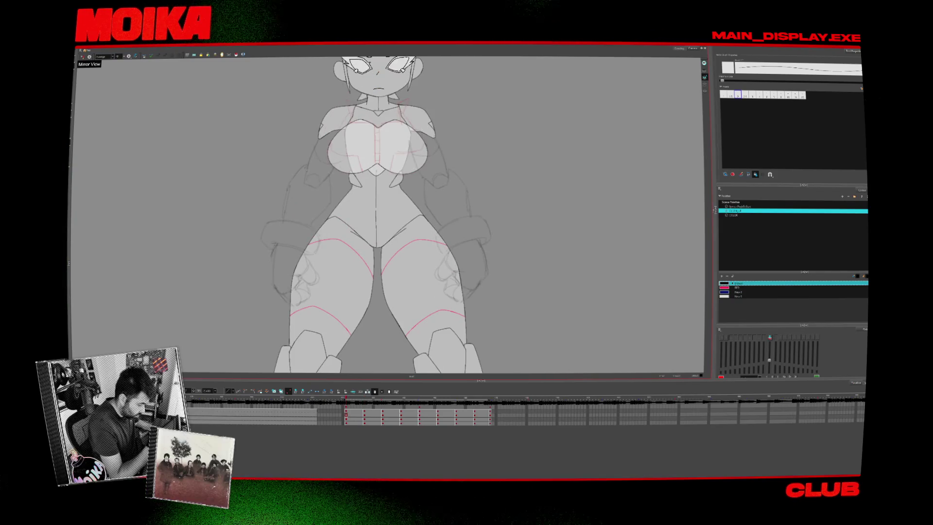
scroll(306, 170, "up", 1)
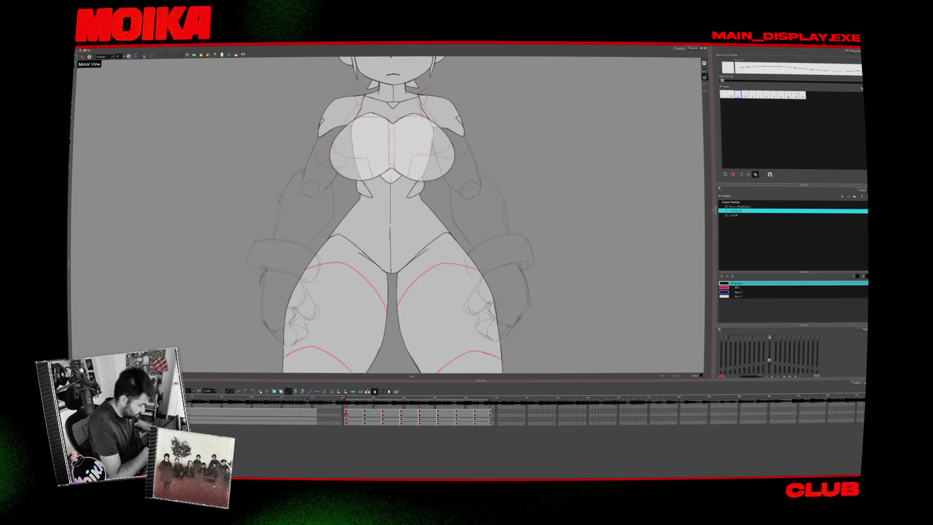
key("period")
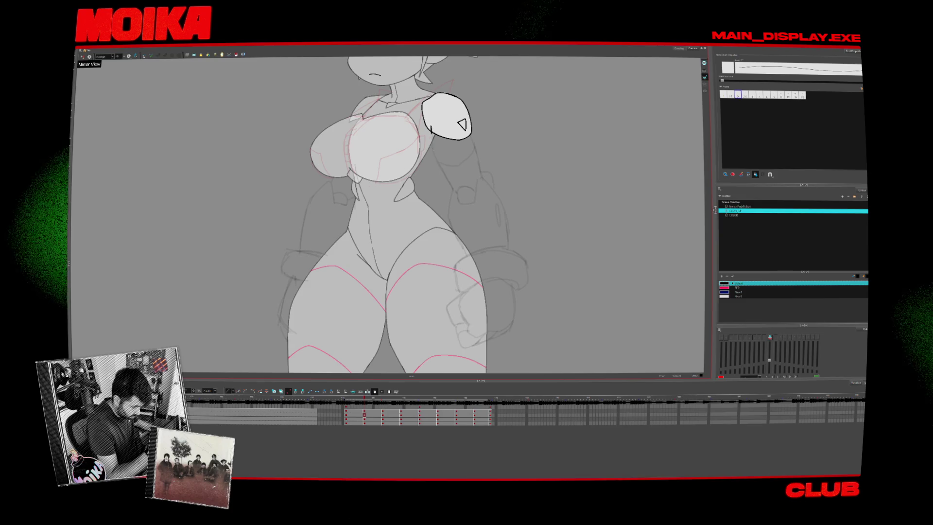
key("comma")
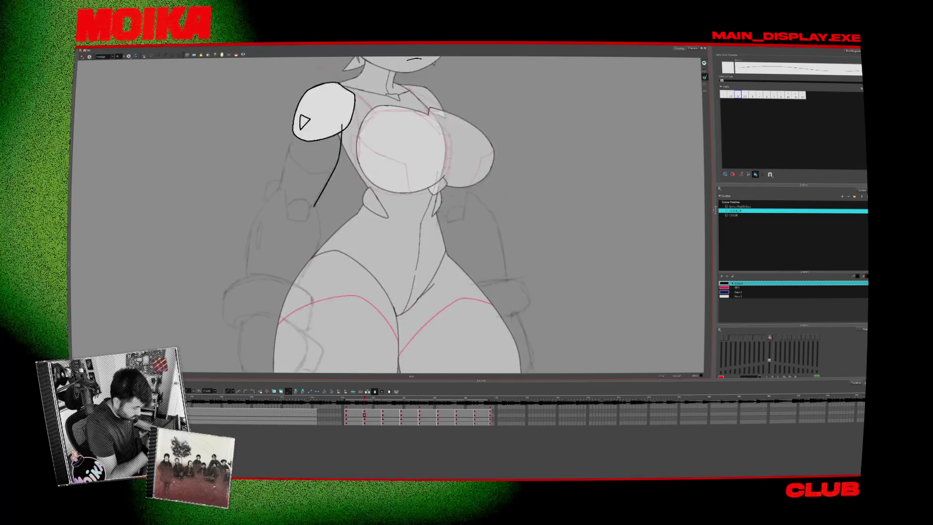
key("period")
key("period")
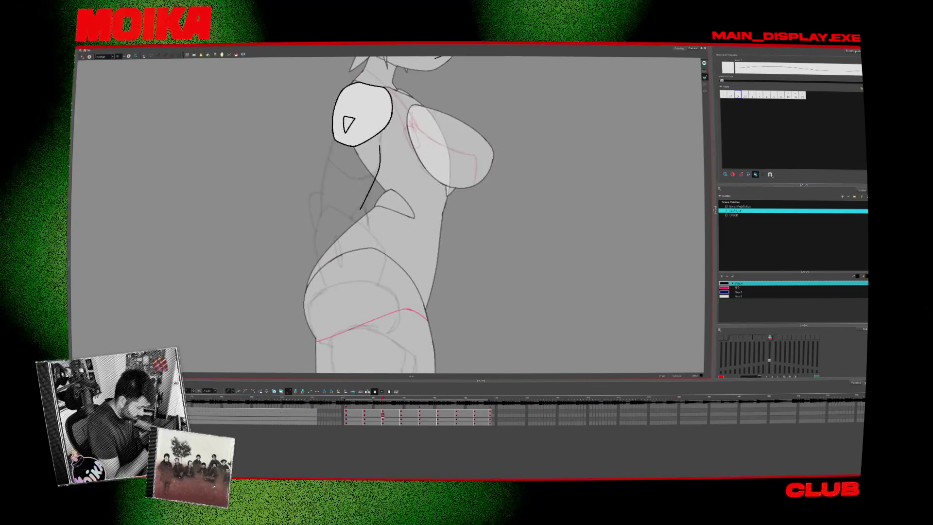
key("comma")
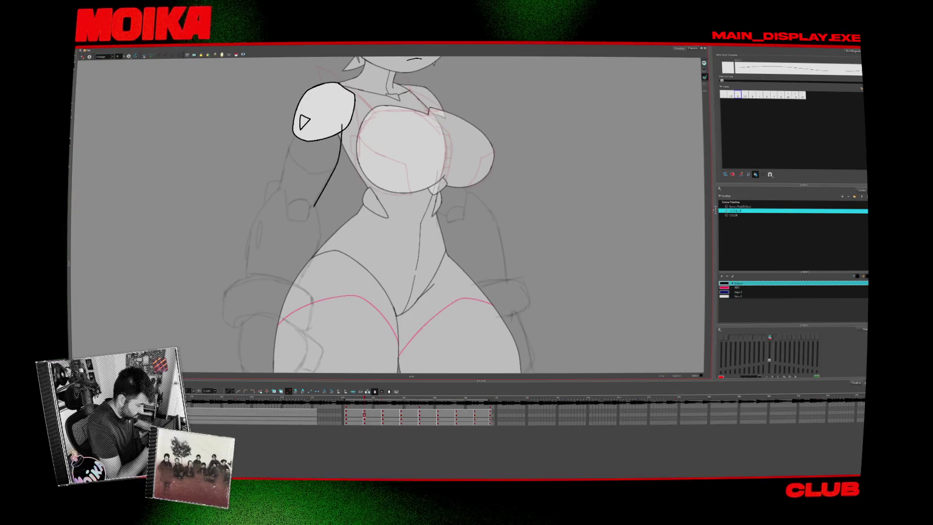
- Draw upper-arm lines under the shoulder pads on the front, side and back drawings
left_click_drag(343, 126, 348, 142)
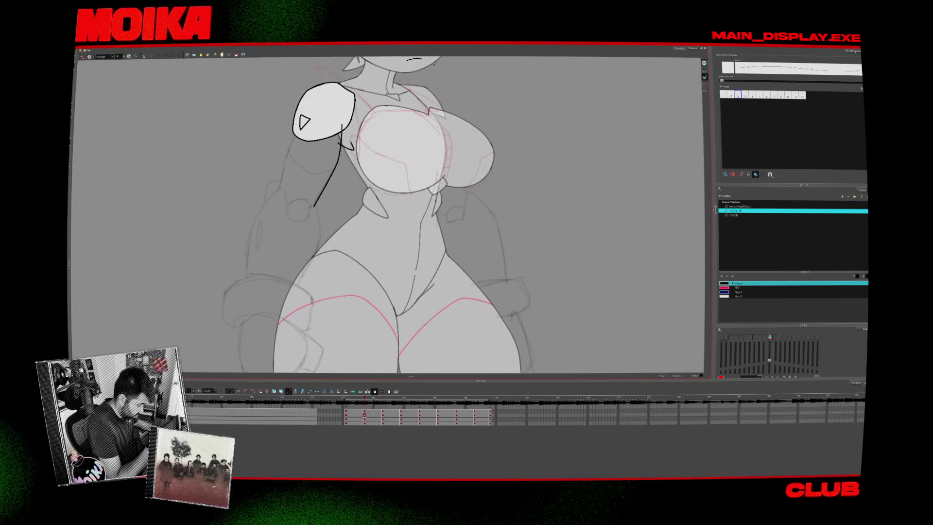
key("period")
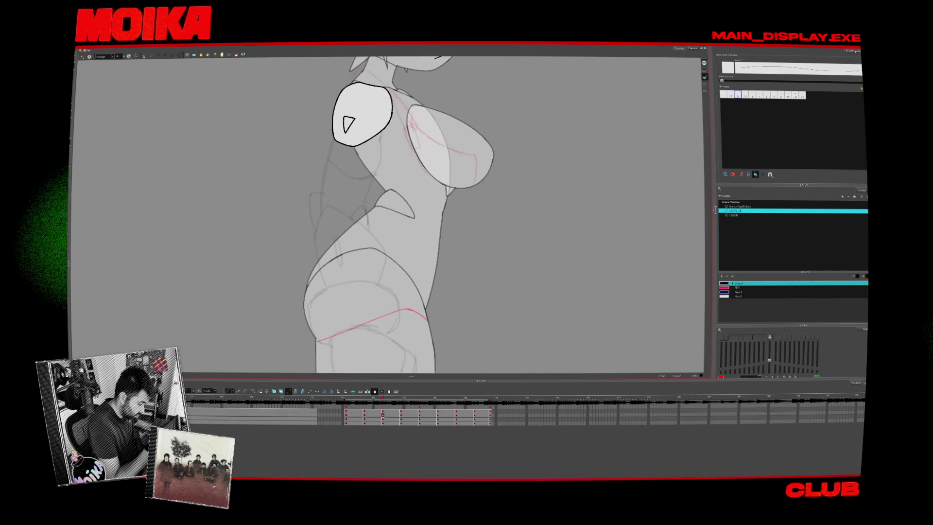
left_click_drag(368, 192, 379, 126)
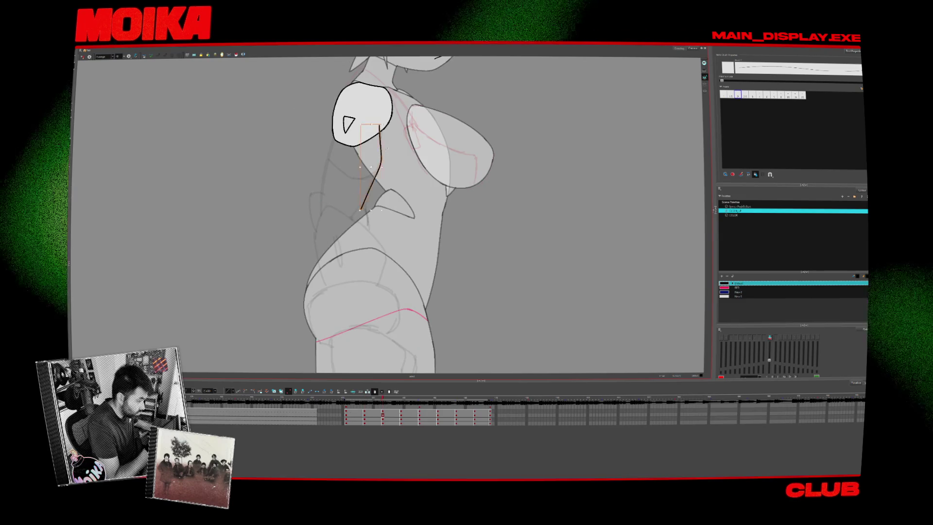
key("period")
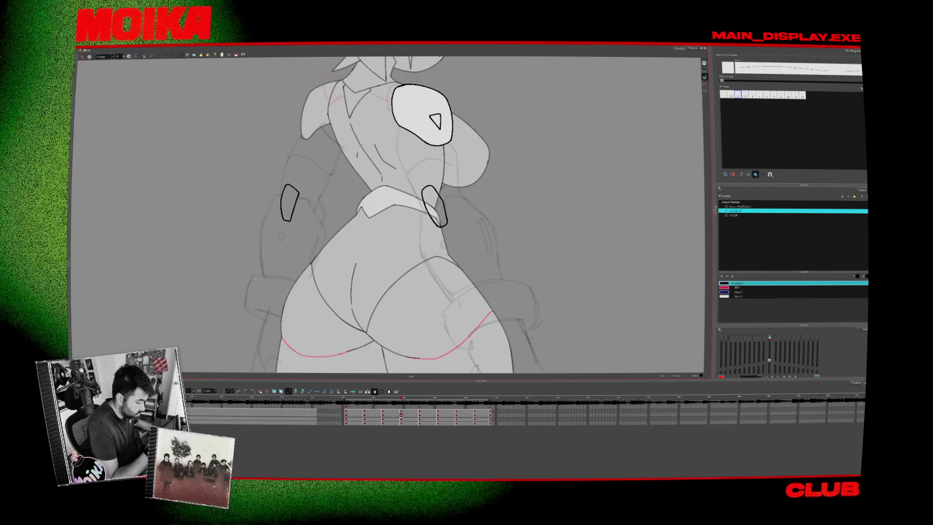
left_click_drag(401, 119, 401, 123)
left_click_drag(403, 172, 422, 206)
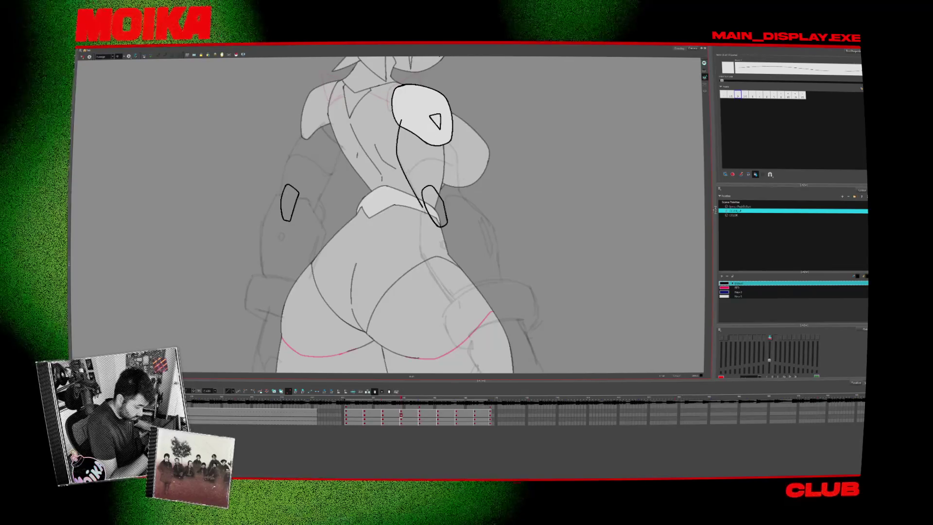
left_click_drag(445, 138, 466, 203)
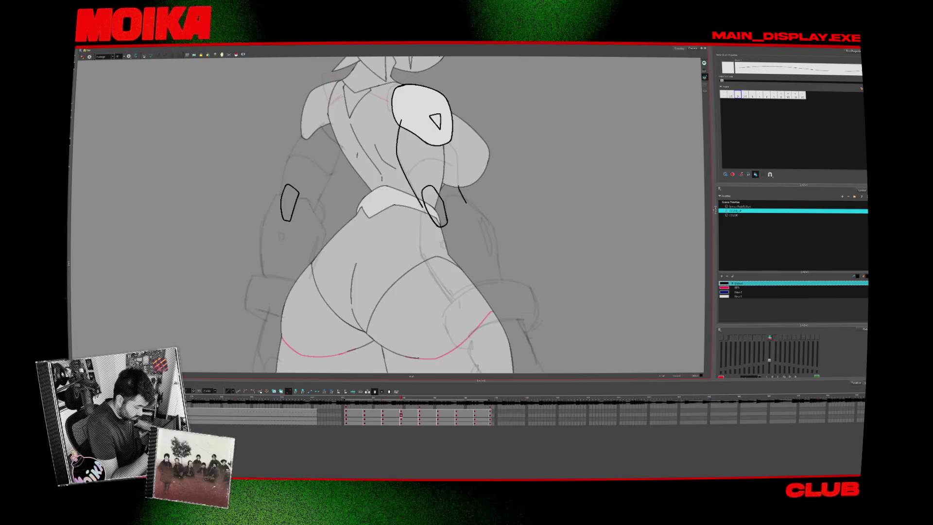
key("period")
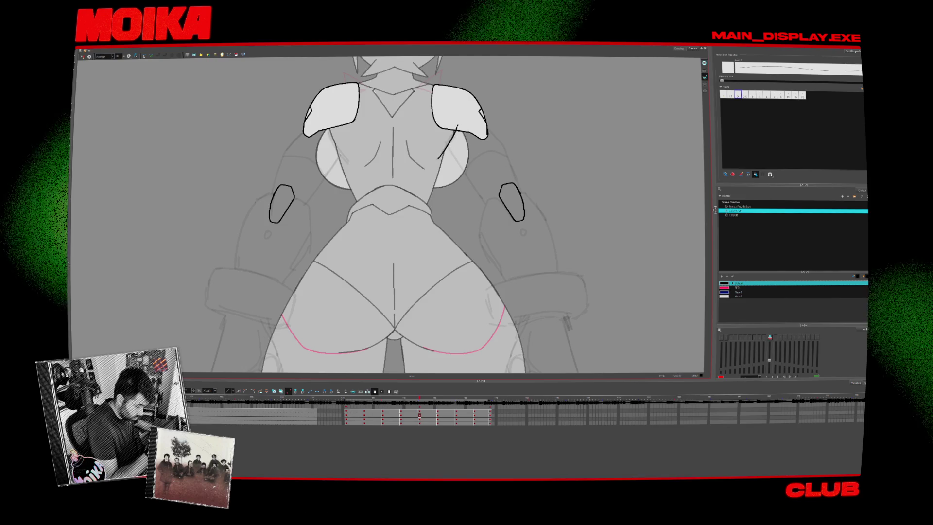
- Check the turned poses through the three-quarter drawing in Mirror View, then turn mirroring off
left_click(82, 56)
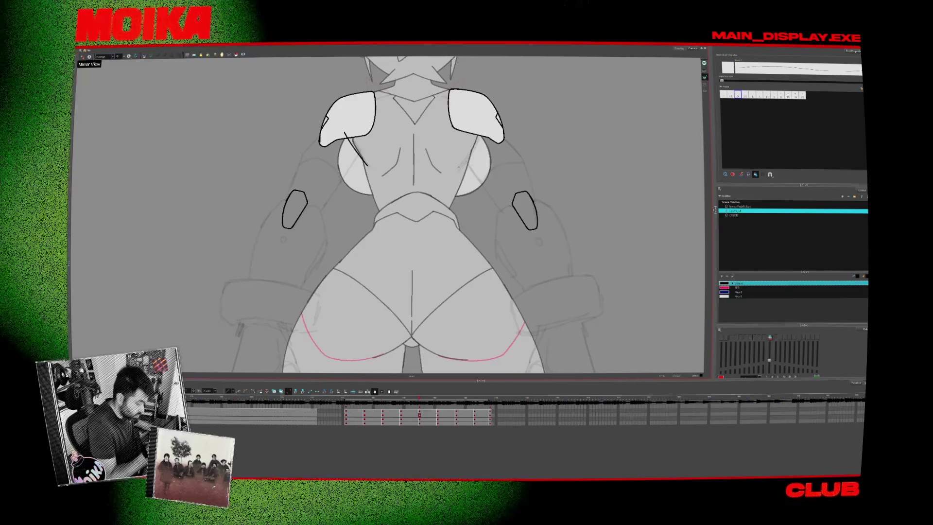
key(".")
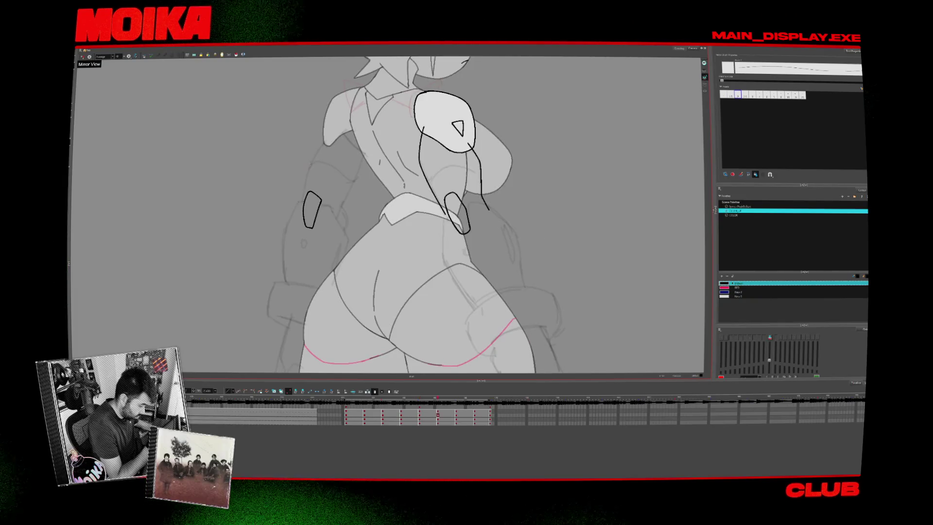
key(".")
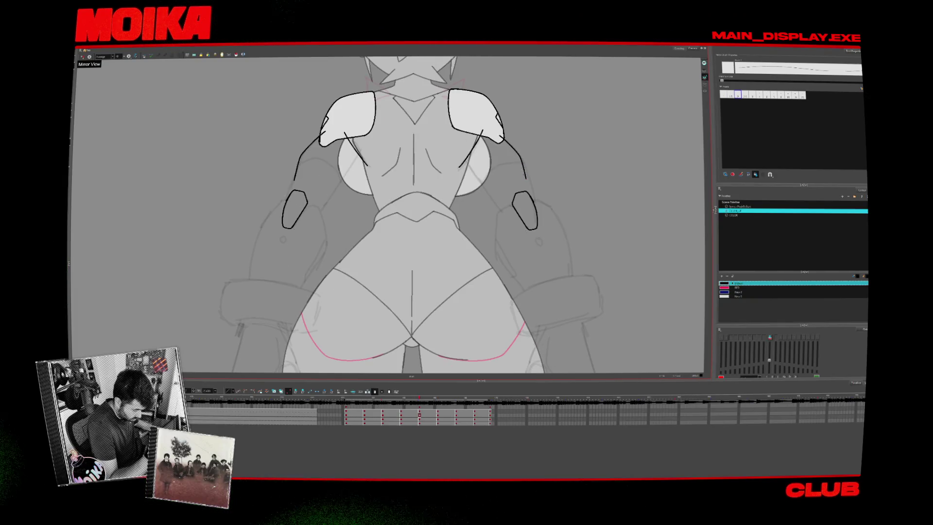
key(".")
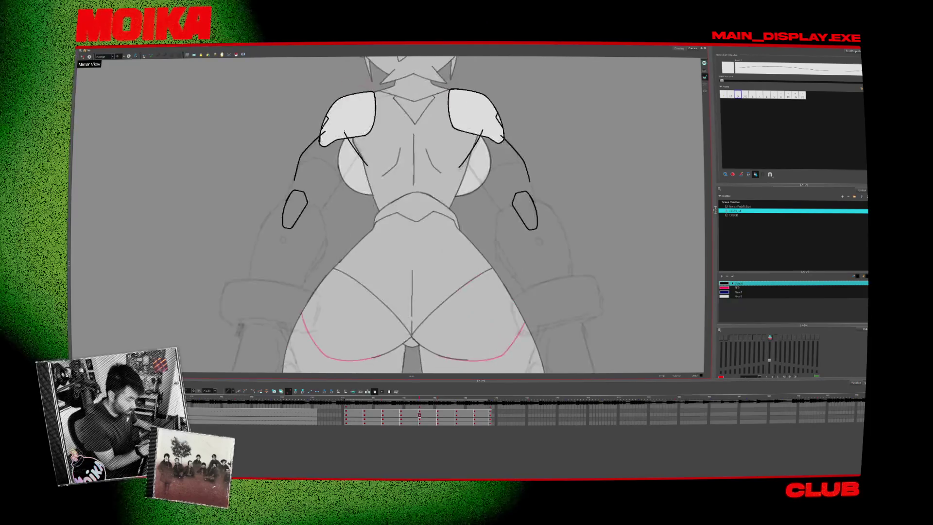
key(".")
left_click(82, 57)
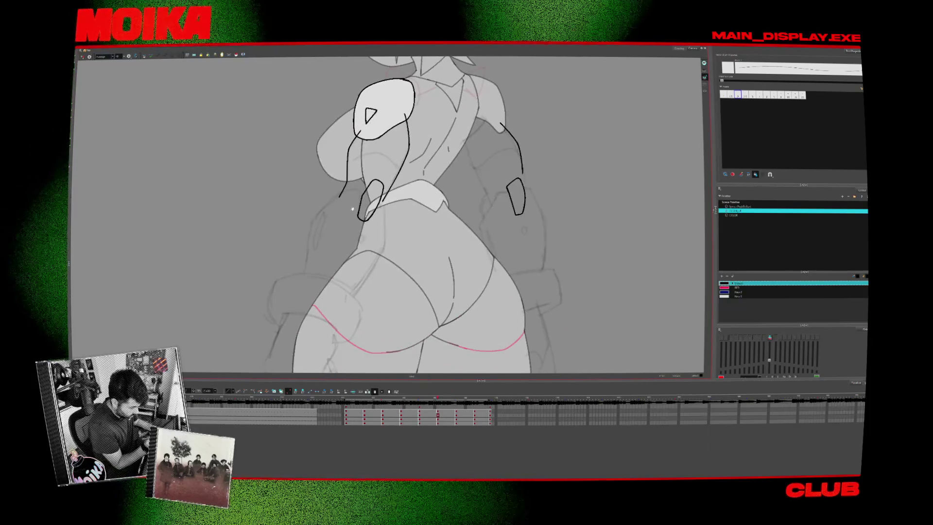
- Extend the left upper-arm line and redraw a cleaner waist curve on the side view
left_click_drag(343, 200, 363, 193)
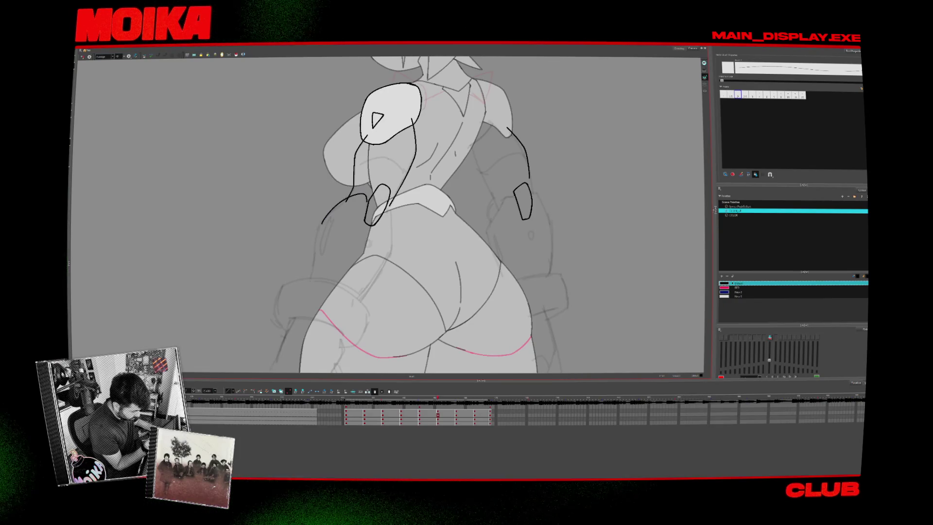
key(".")
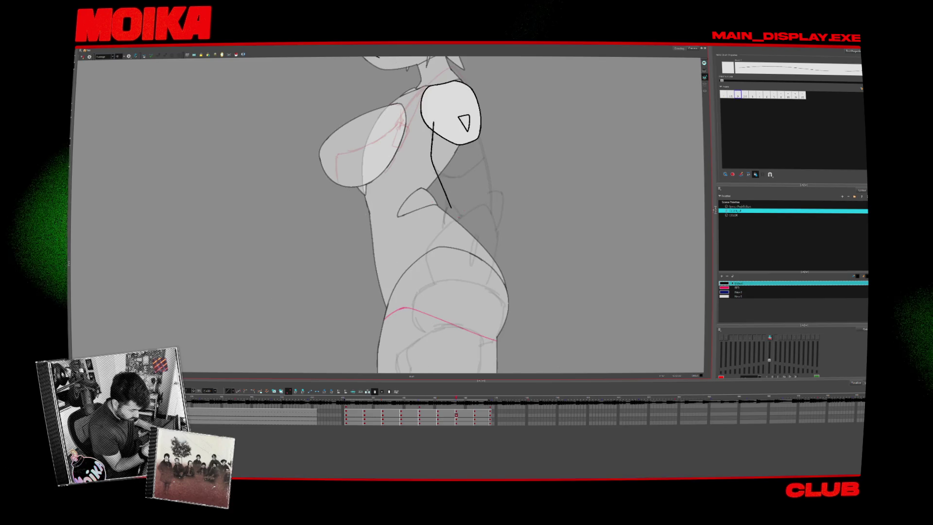
mouse_move(483, 204)
left_mouse_down()
mouse_move(435, 239)
mouse_move(499, 243)
left_mouse_up()
key("ctrl+z")
left_click(500, 224)
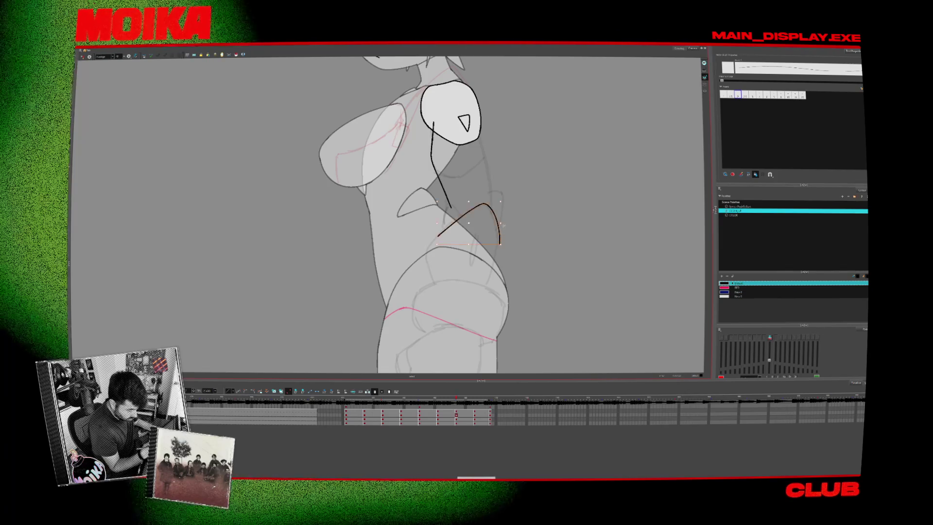
key("period")
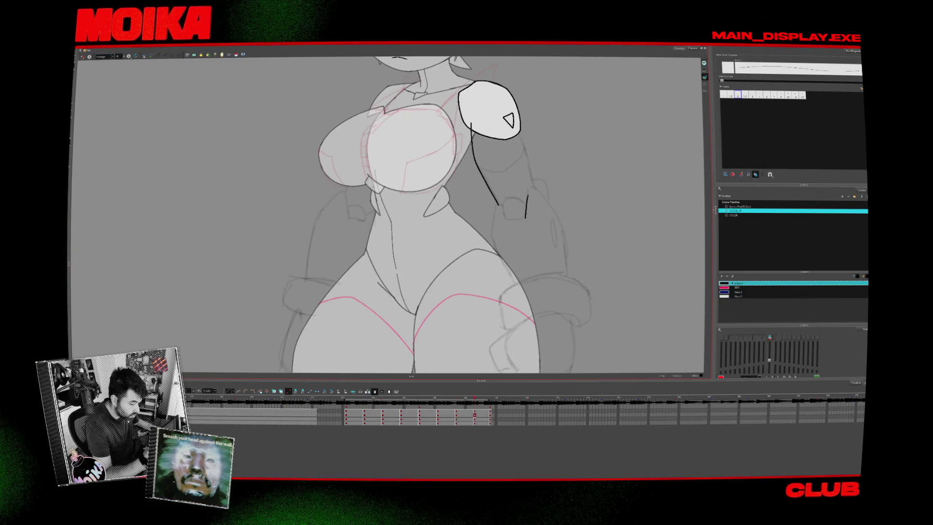
- In Mirror View, extend the three-quarter upper-arm curve and draw the front-view arm armor curve
key("4")
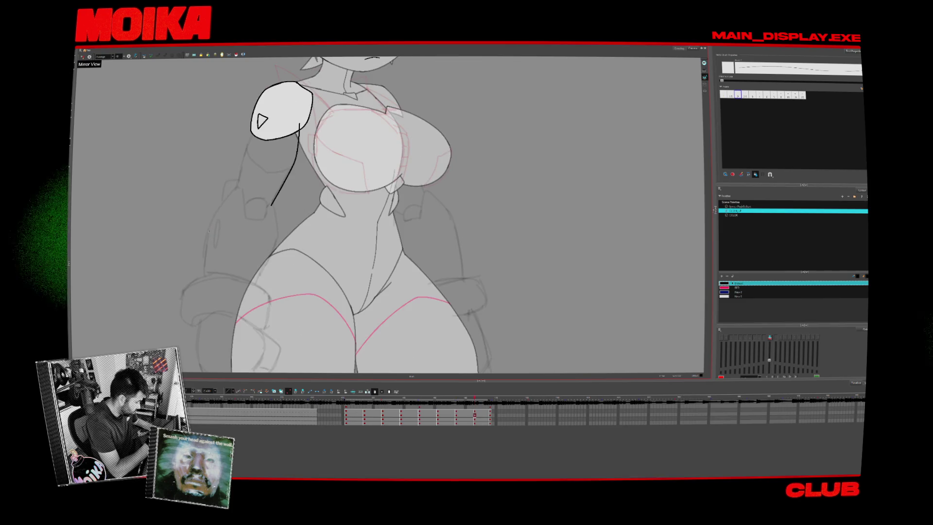
left_click_drag(205, 244, 232, 191)
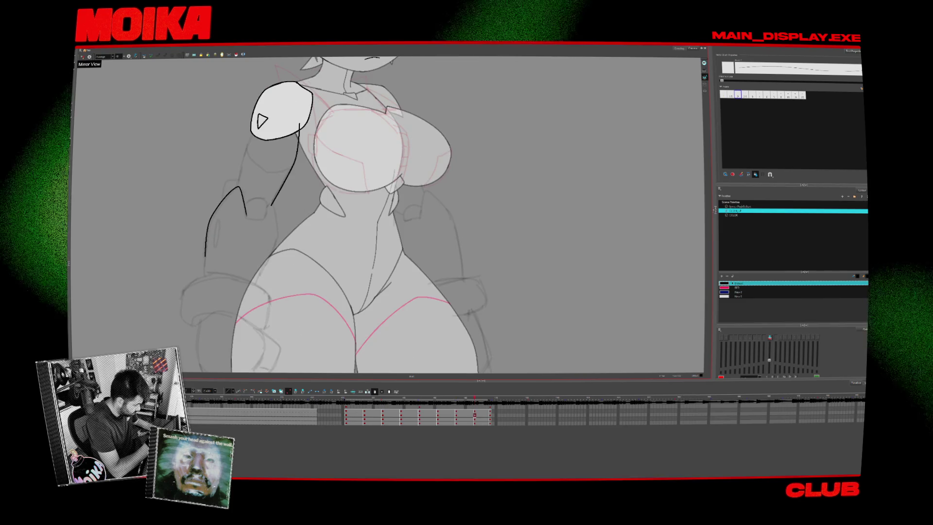
key("period")
key("period")
key("period")
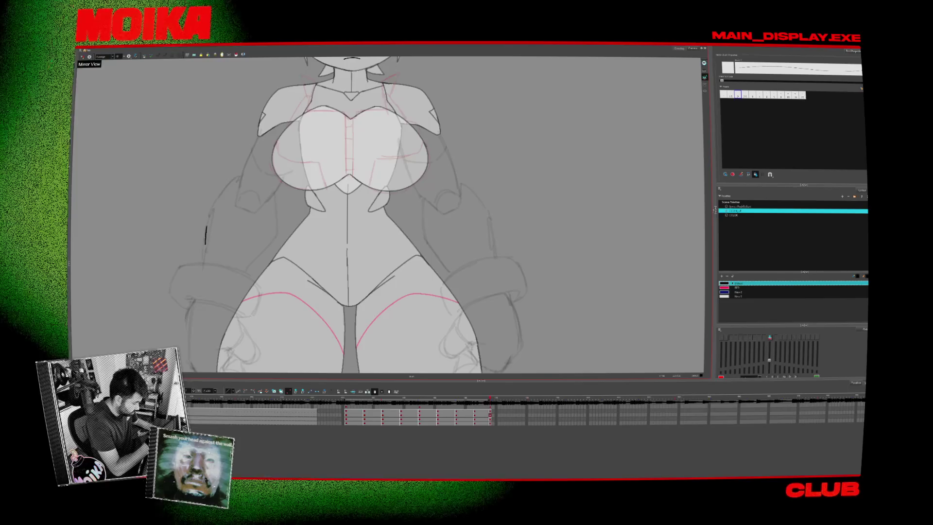
left_click_drag(205, 243, 239, 174)
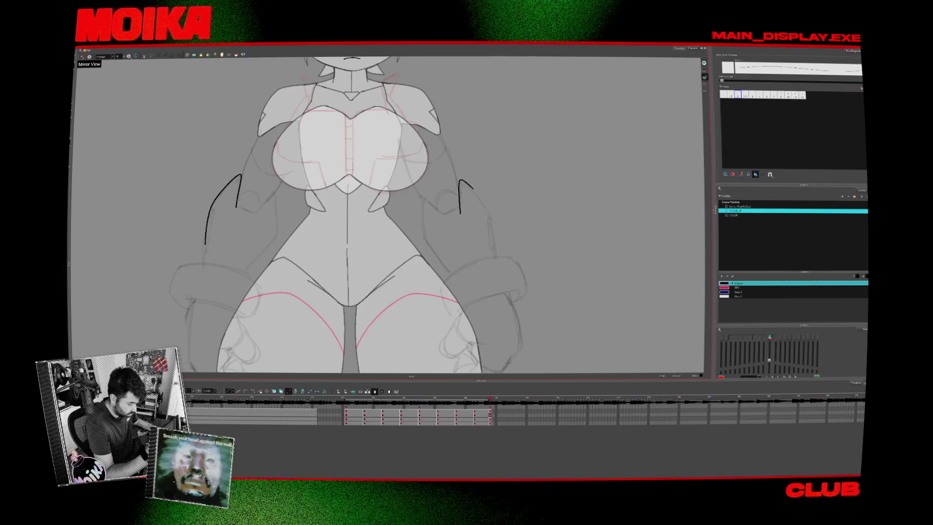
- Step to the rear three-quarter drawing and draw the armor line down its upper arm
key("comma")
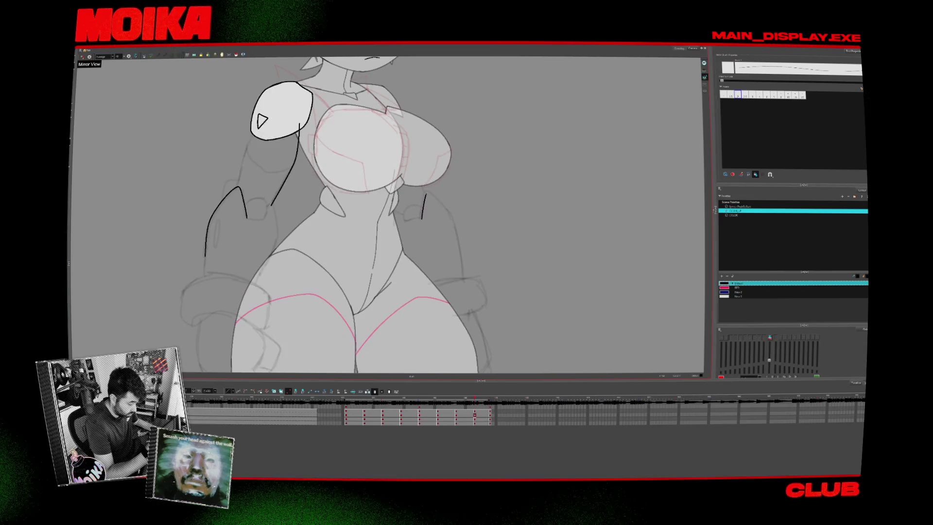
key("comma")
key("comma")
key("comma")
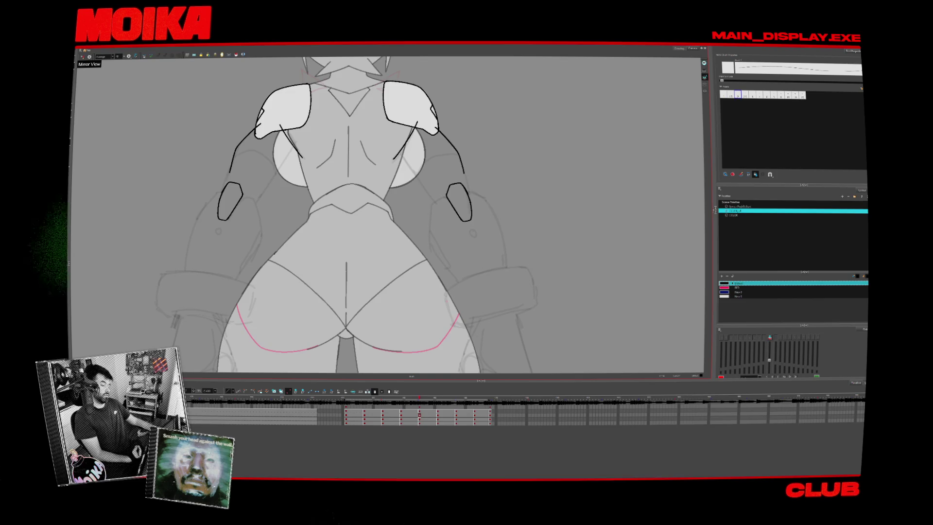
key("period")
key("comma")
key("period")
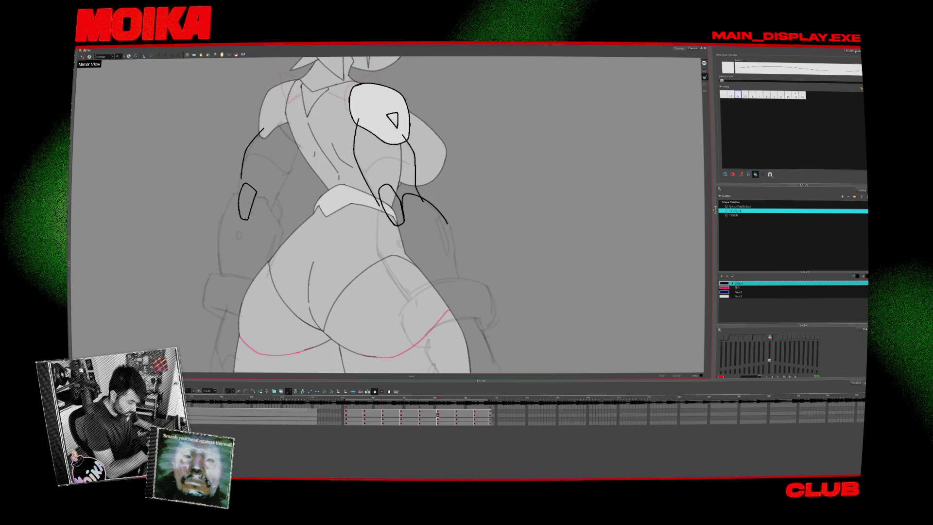
key("2")
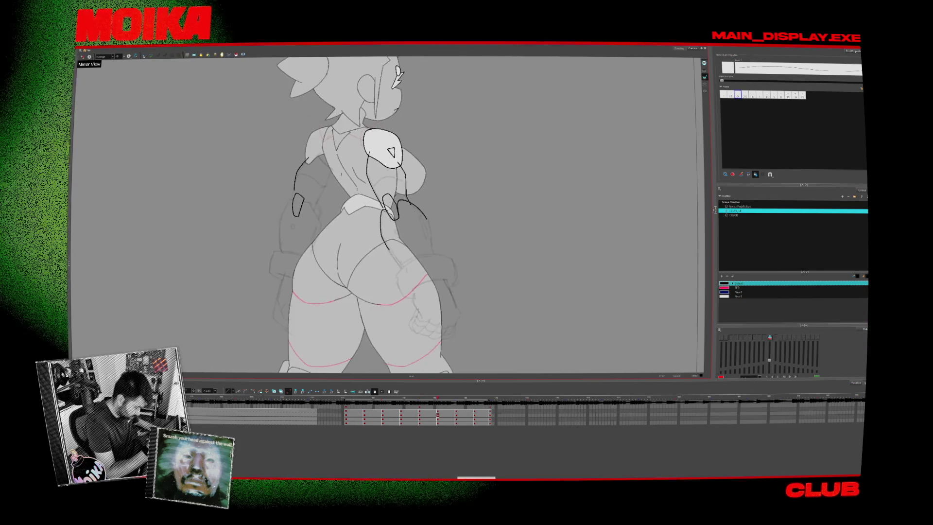
key("2")
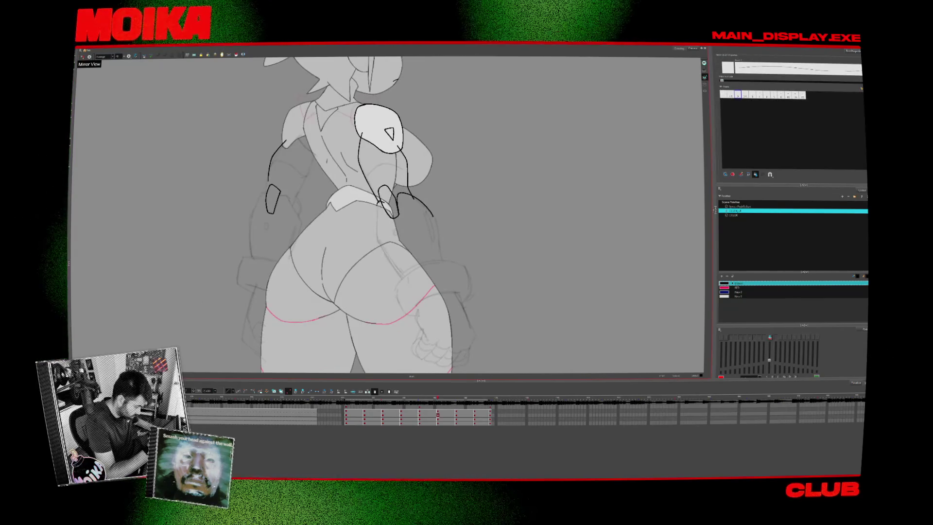
left_click_drag(381, 206, 376, 238)
key("1")
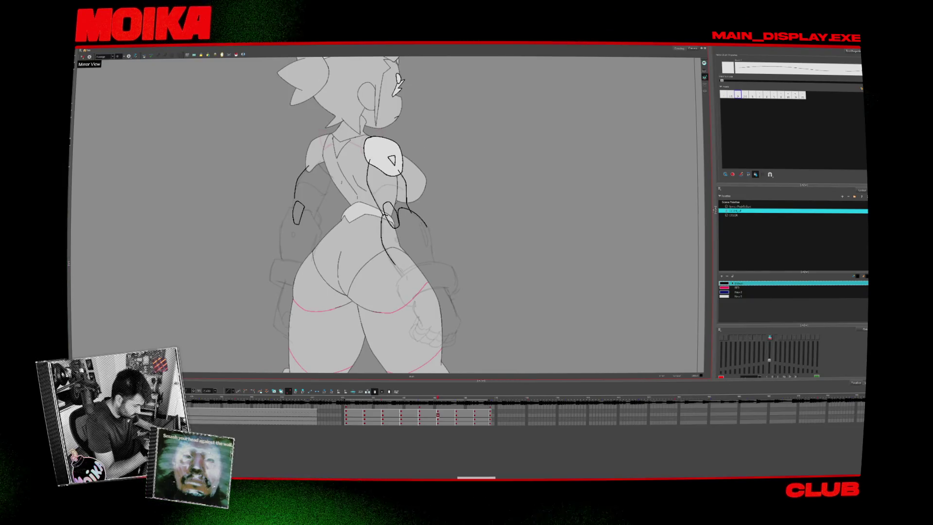
scroll(437, 257, "up", 2)
scroll(444, 266, "down", 1)
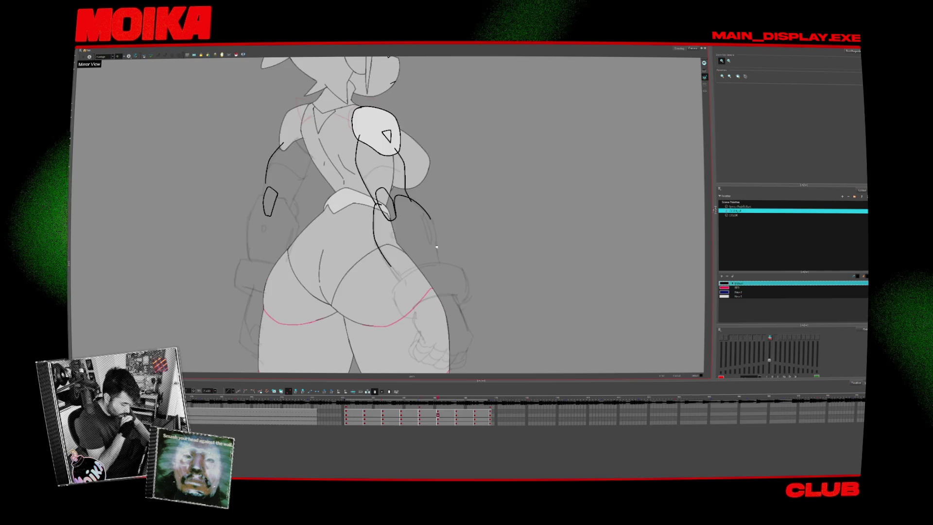
- Launch the XP-Pen tablet settings via a 'pentablet' Start search and open the Pen page
key("super")
type("pen")
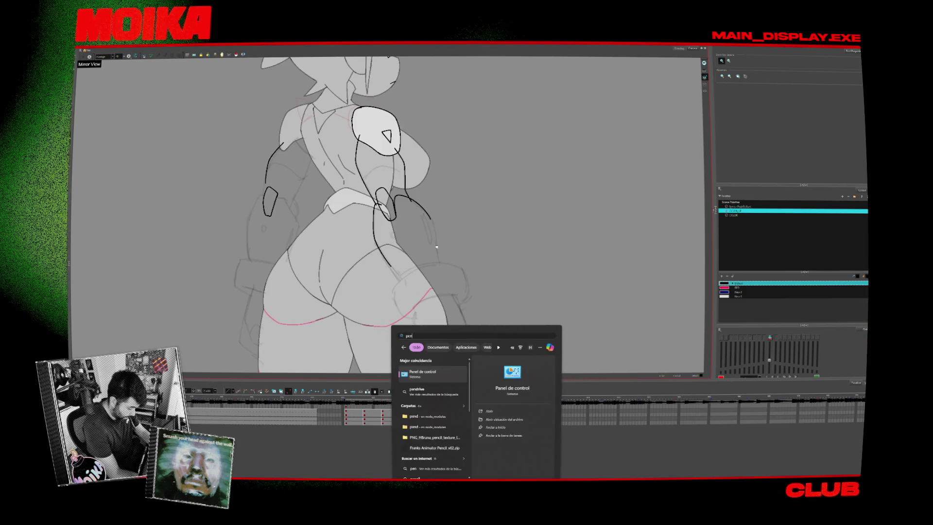
type("tablet")
key("Return")
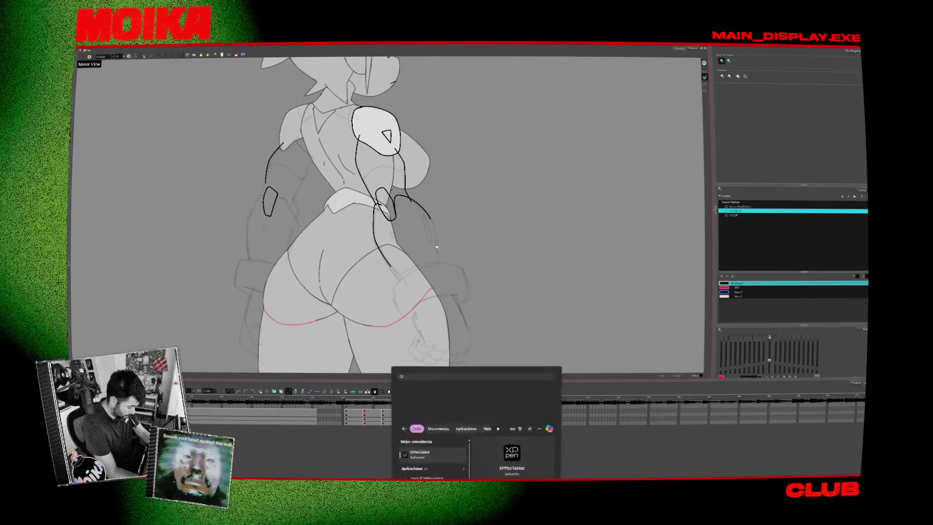
left_click(497, 283)
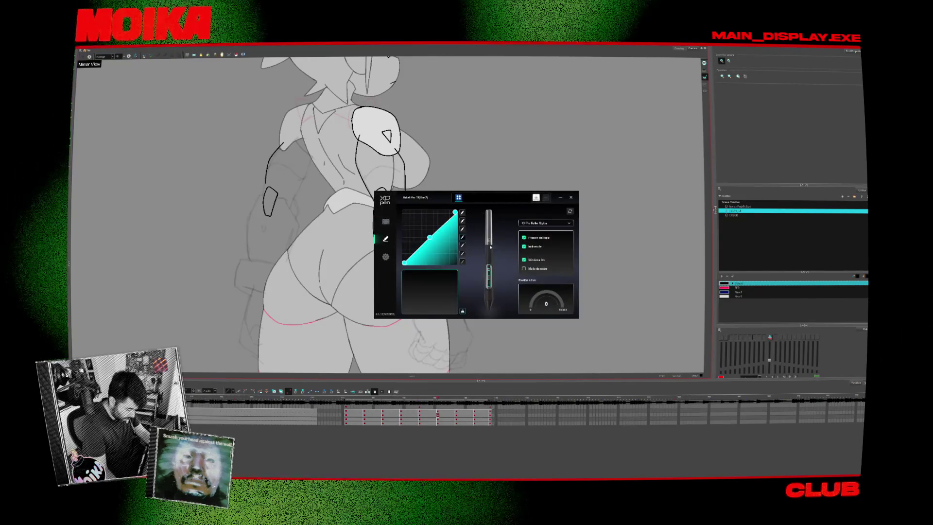
- Change the pen roller's first action from Desplazarse to Desactivar and close the tablet settings
left_click(489, 274)
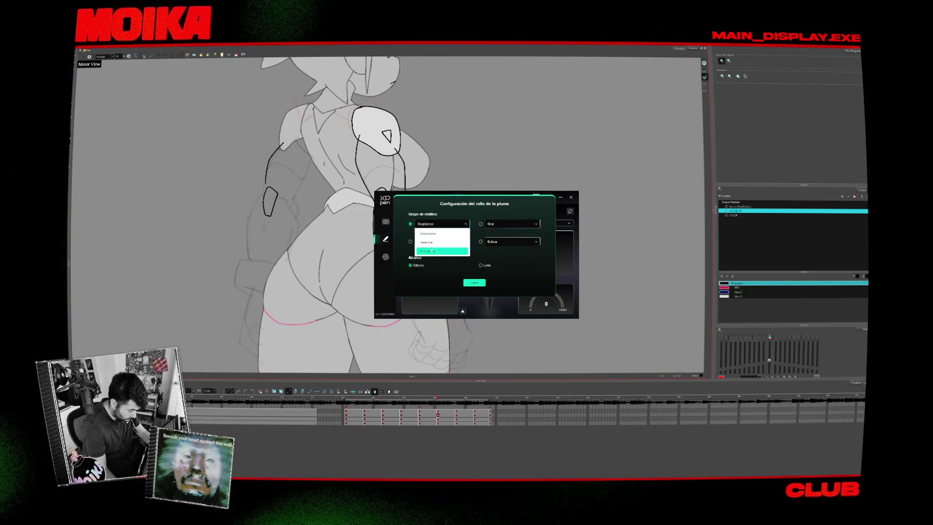
left_click(427, 242)
left_click(465, 241)
left_click(497, 241)
left_click(443, 241)
left_click(437, 255)
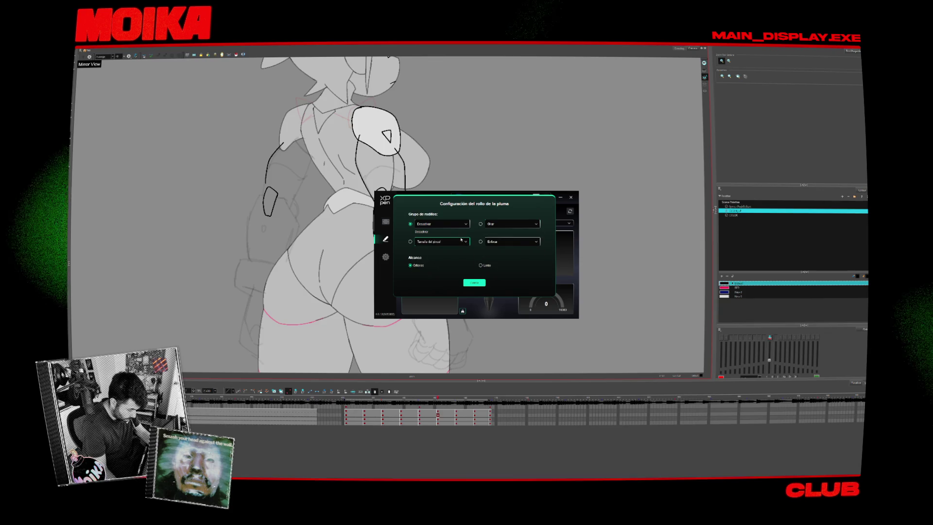
left_click(474, 282)
left_click(571, 197)
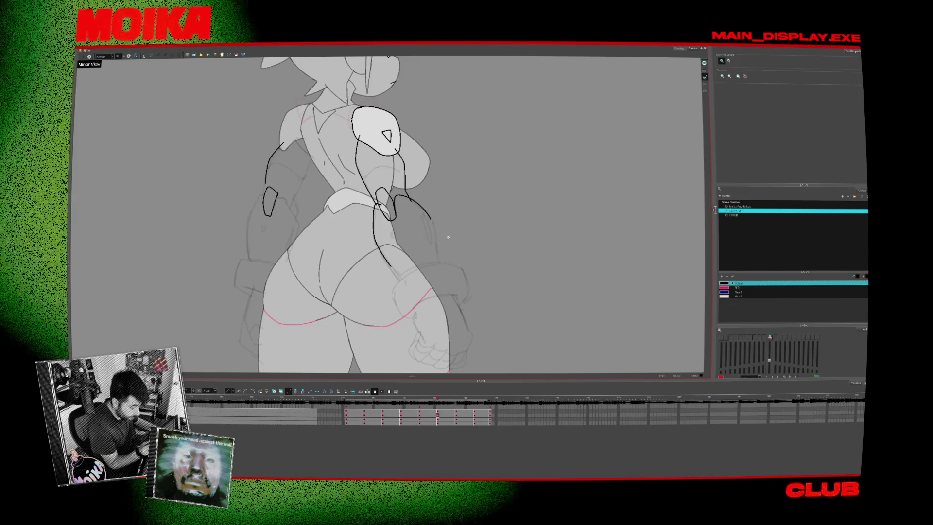
- Switch to the Brush and settle on the side-view drawing with Mirror View turned on
scroll(432, 248, "up", 2)
scroll(432, 248, "down", 2)
key("alt+b")
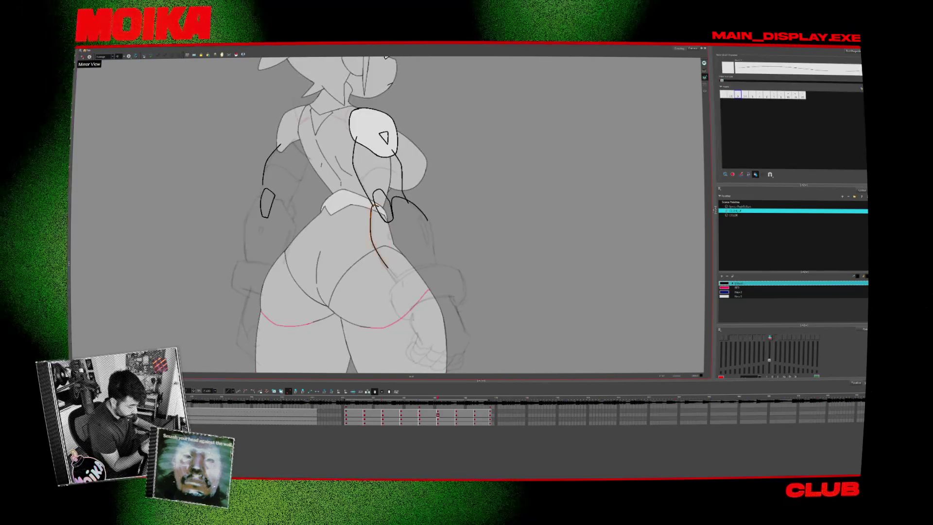
key("period")
key("comma")
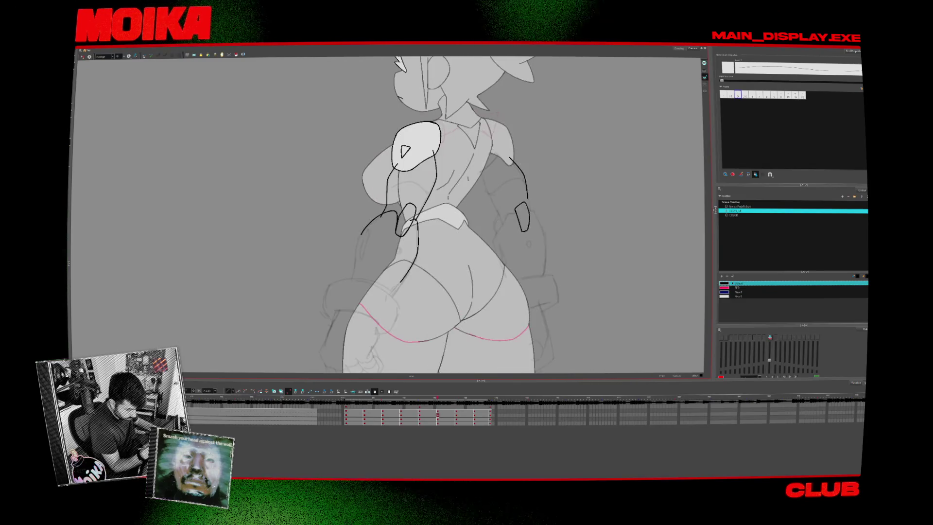
key("period")
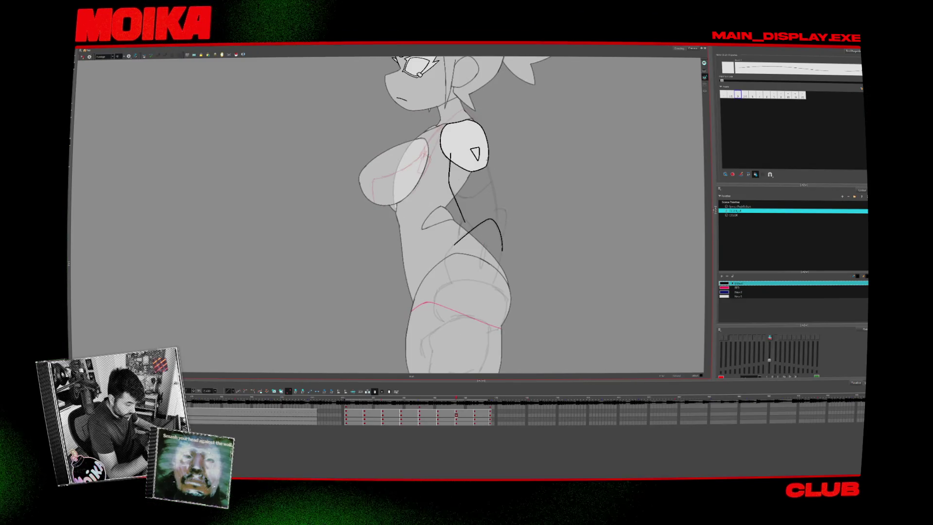
key("4")
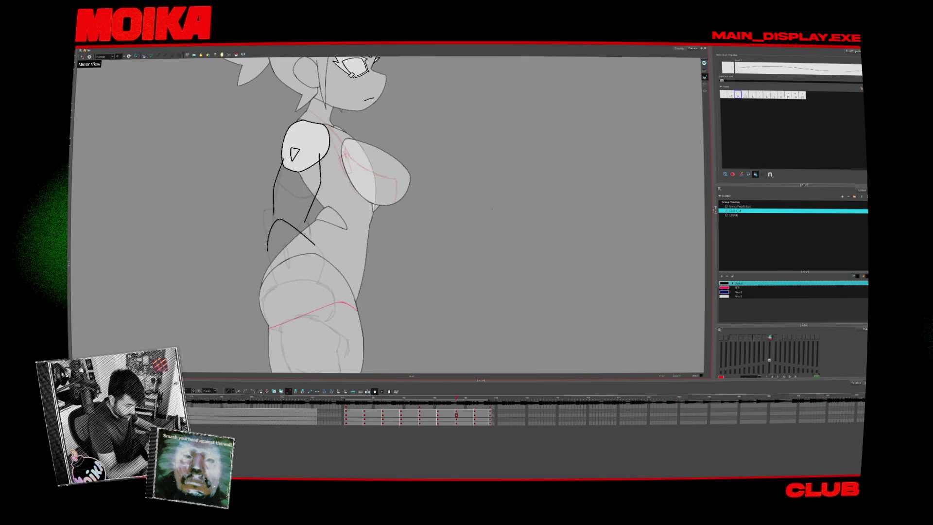
key("comma")
key("period")
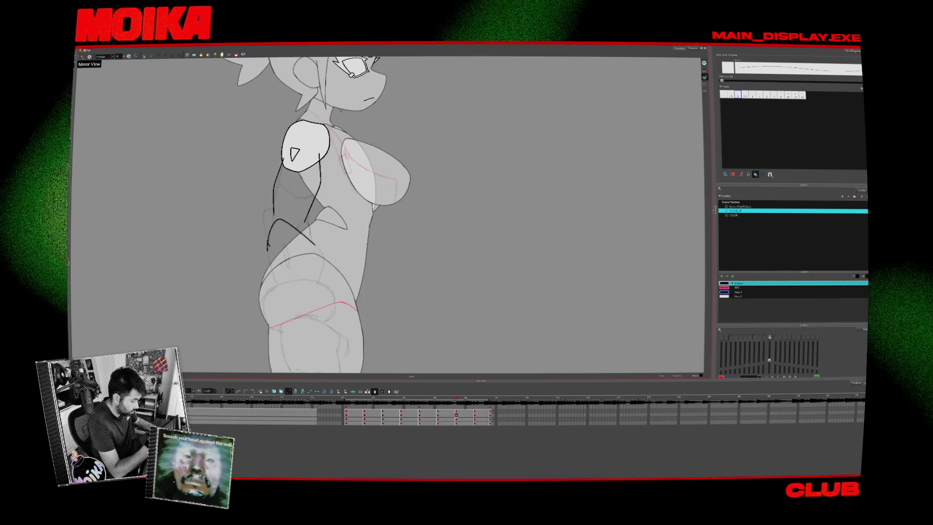
- Ink the side-view upper-arm armor curves near the hand and down the arm, with onion skin on
left_click_drag(265, 212, 267, 235)
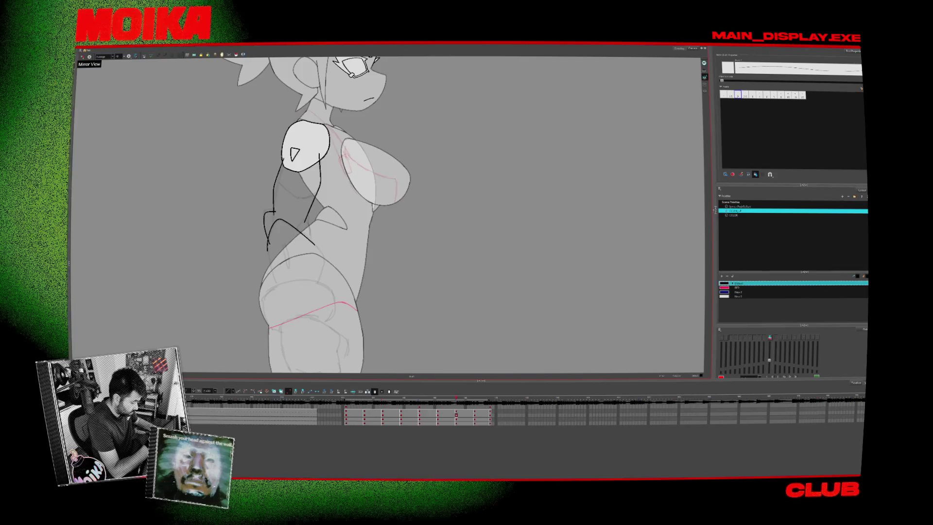
key("alt+o")
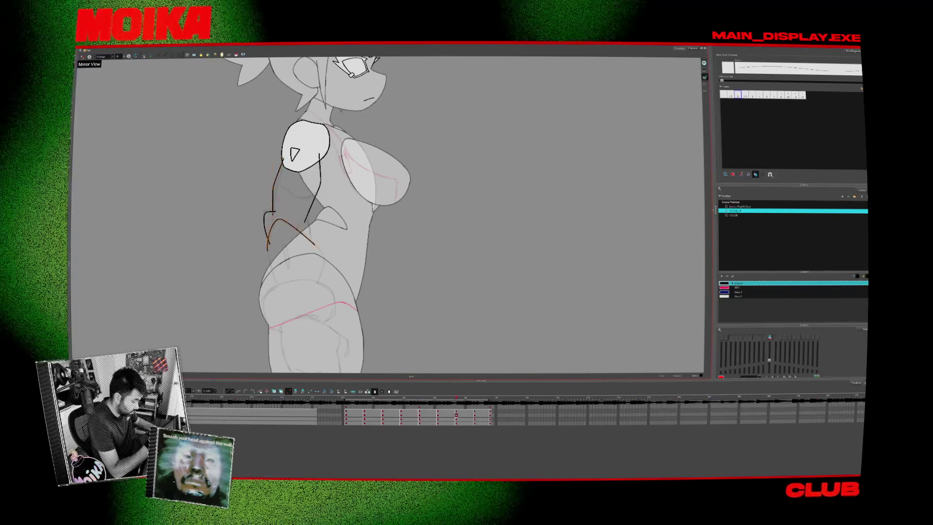
left_click_drag(283, 158, 273, 214)
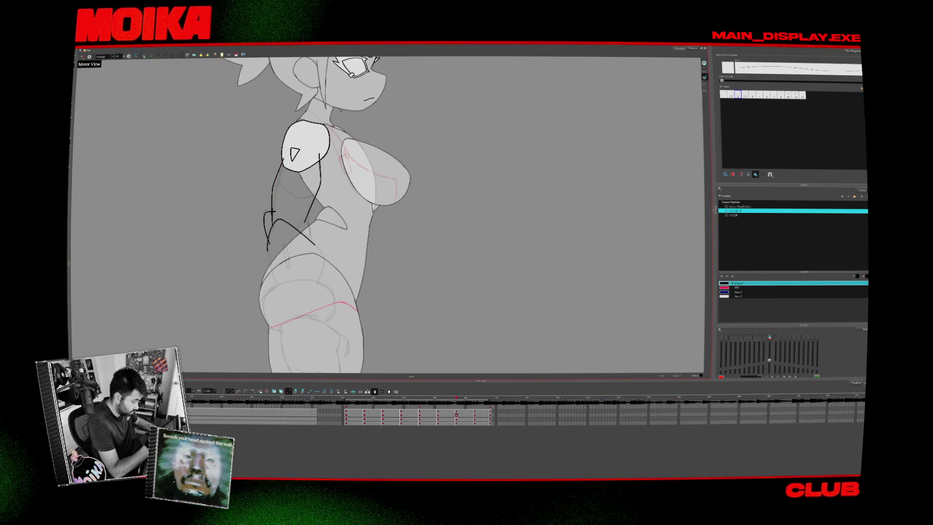
key("comma")
key("period")
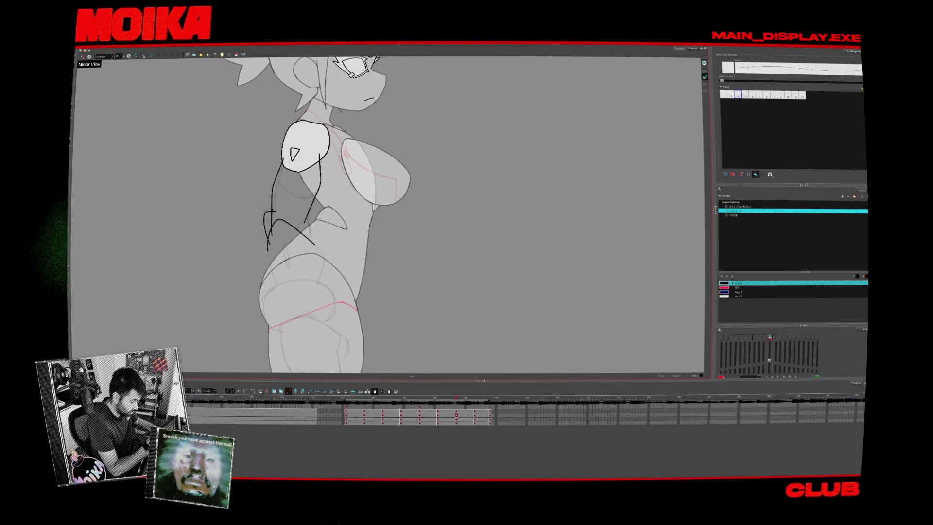
- Step forward through the drawings to the front-view drawing
key("period")
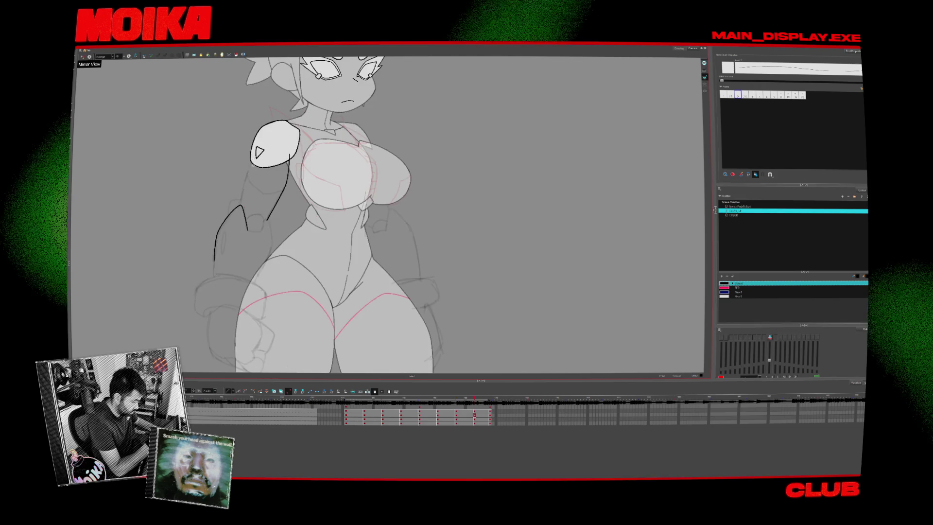
key("period")
key("period")
key("comma")
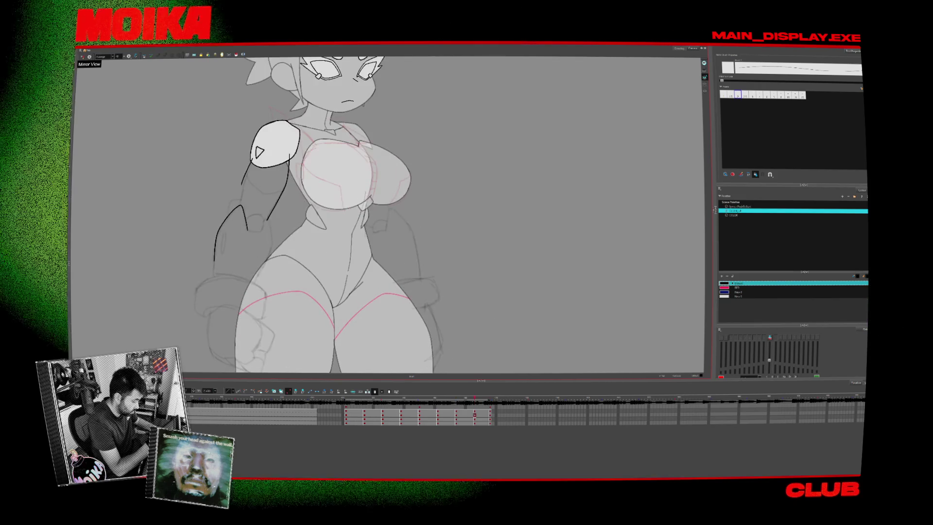
key("period")
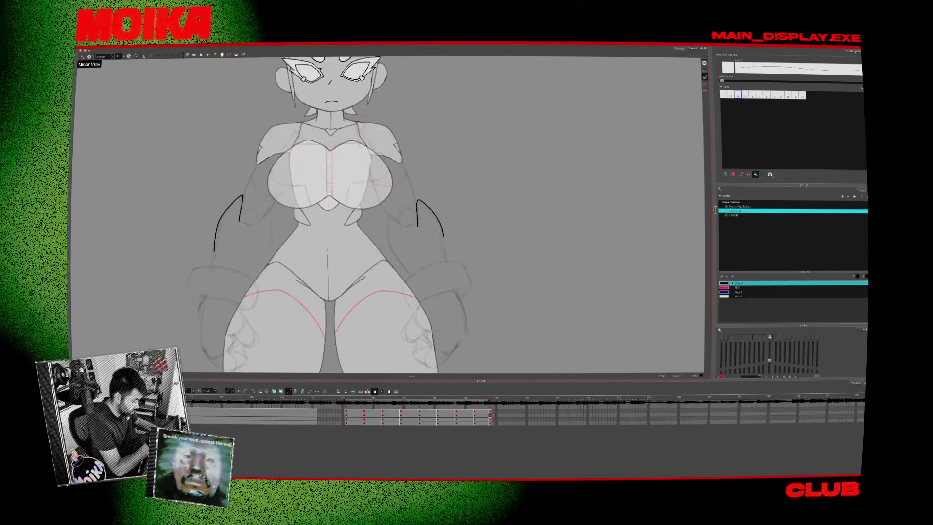
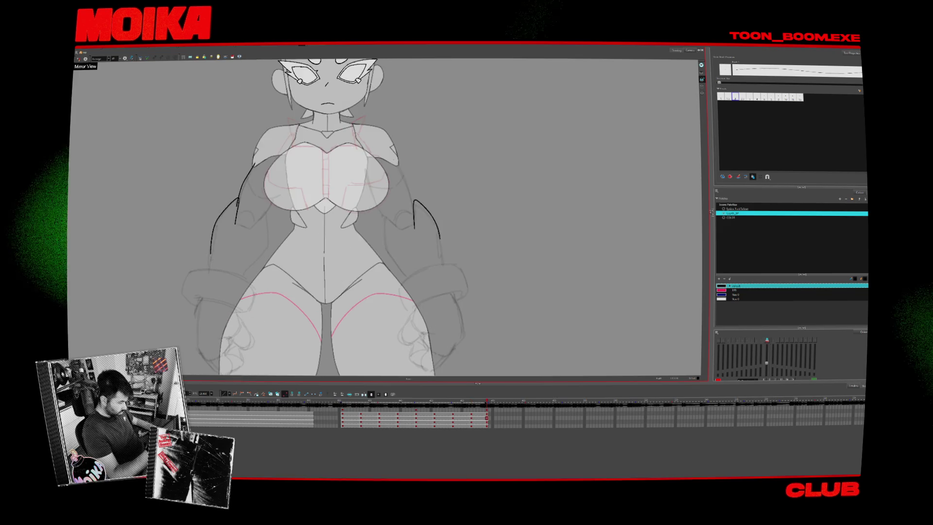
- Draw a shoulder arm line and a short stroke above the left arm, checking in Mirror View
left_click_drag(414, 200, 402, 166)
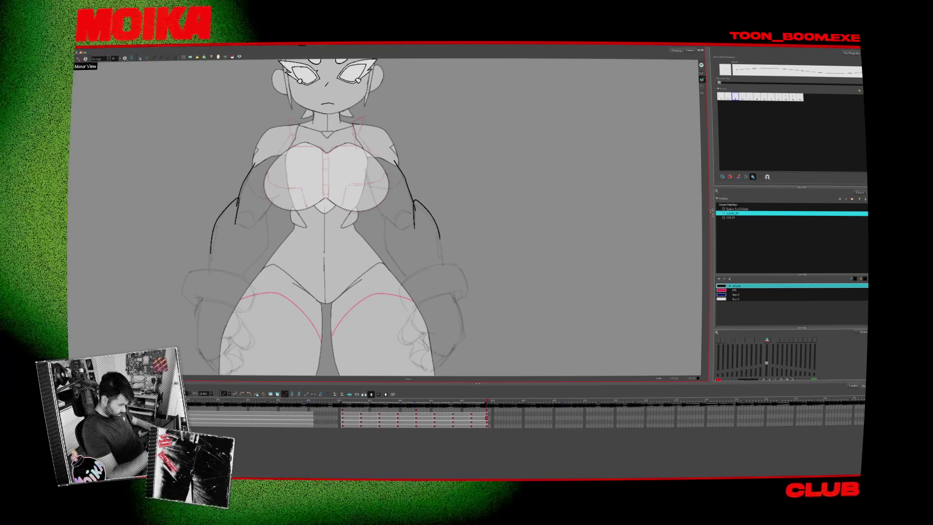
left_click(79, 58)
left_click_drag(352, 184, 347, 208)
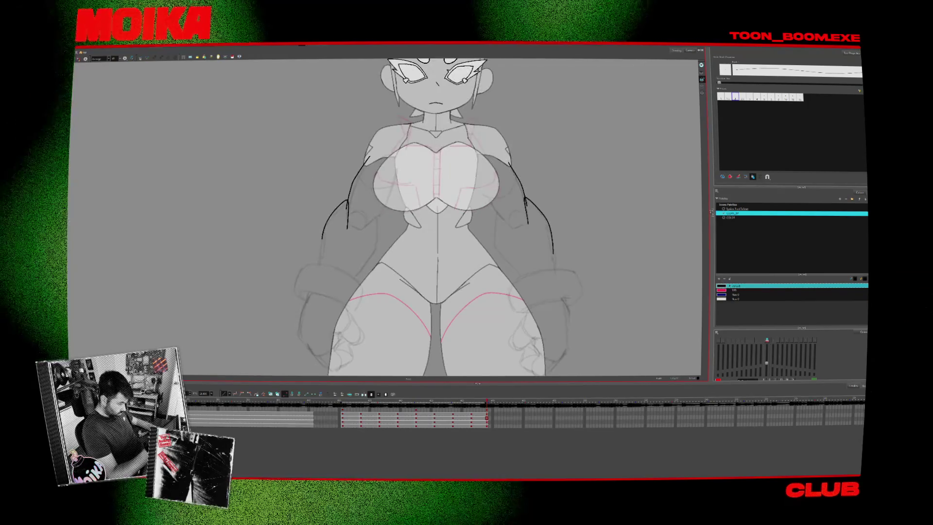
key("Return")
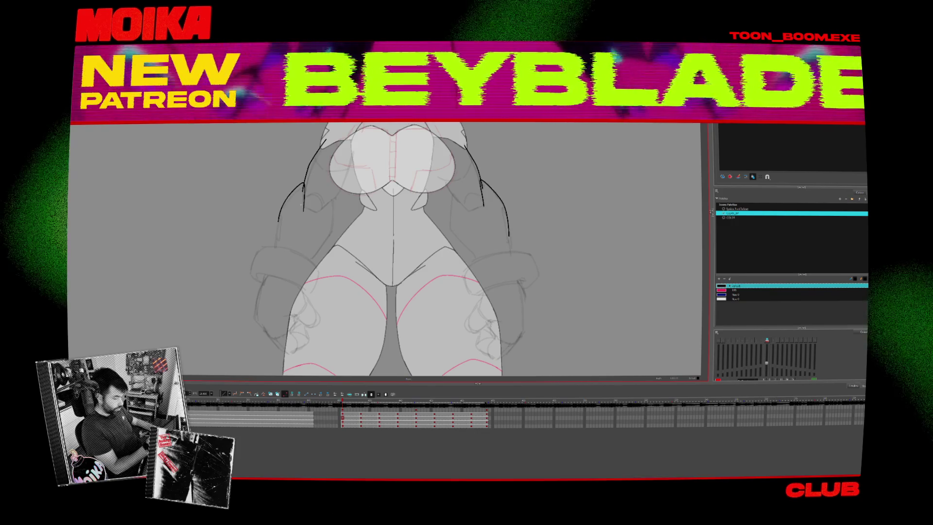
- Advance two drawings, then try an elbow stroke and undo it
key(".")
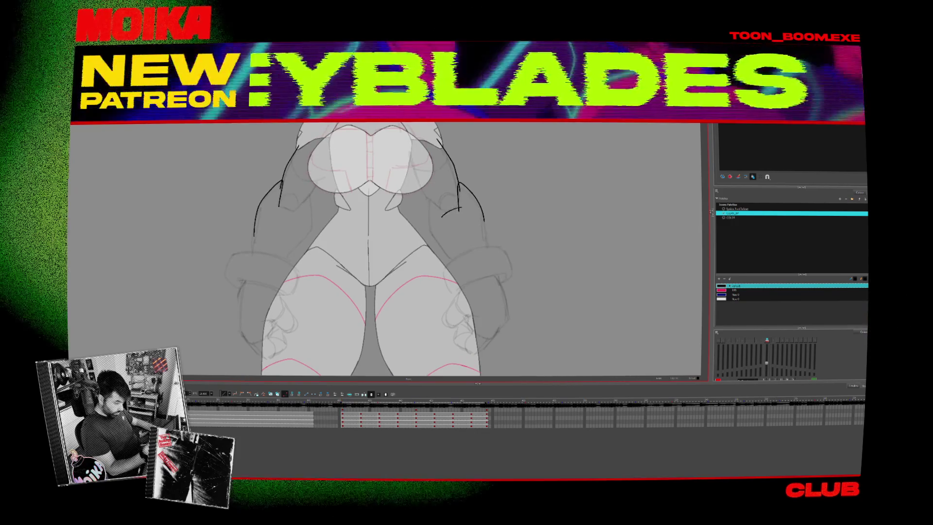
key(".")
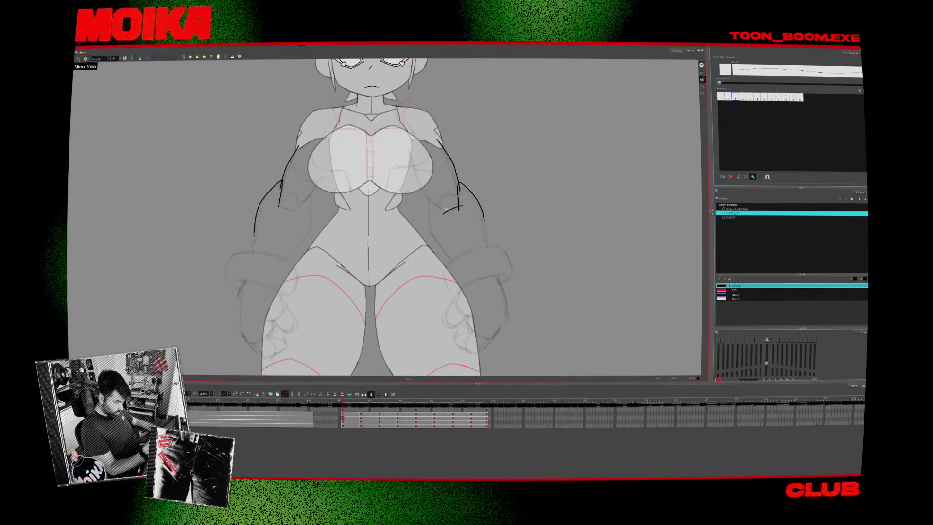
left_click_drag(442, 212, 462, 204)
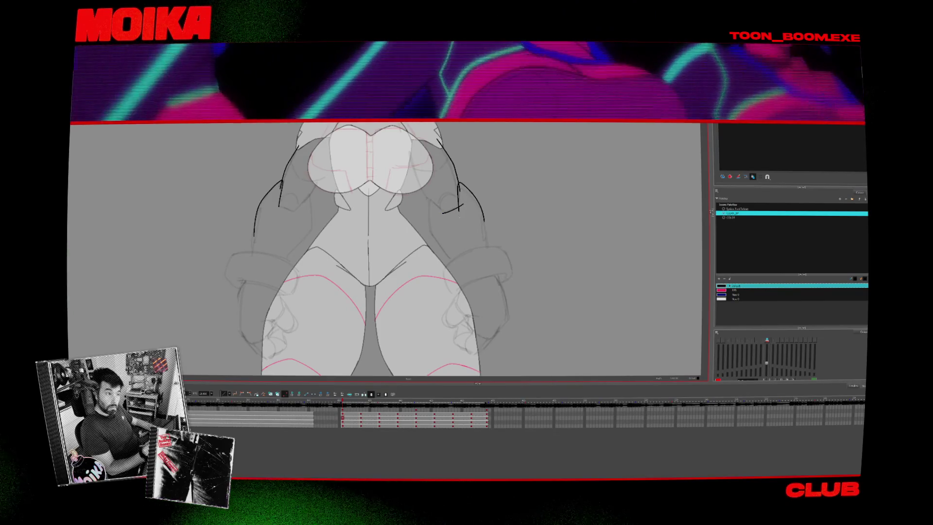
key("ctrl+z")
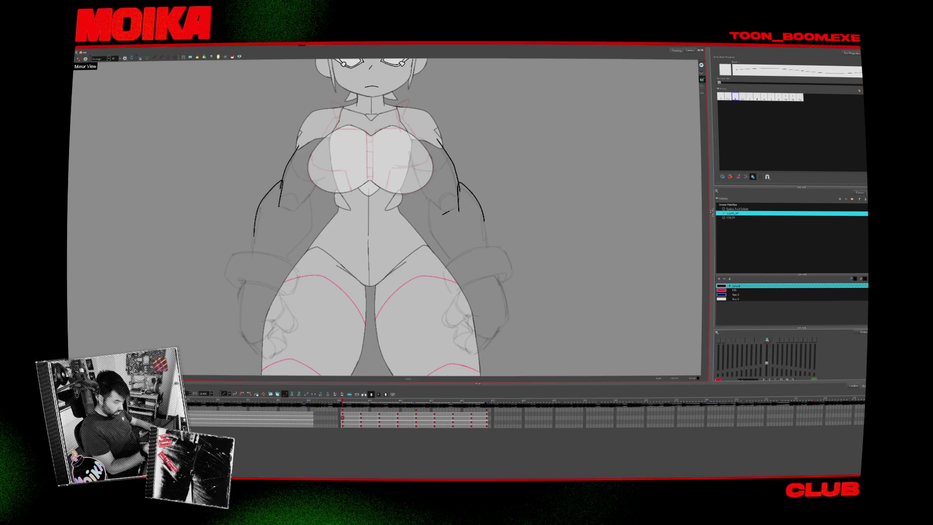
- Draw the right and left upper-arm lines on the front-view drawing
key(".")
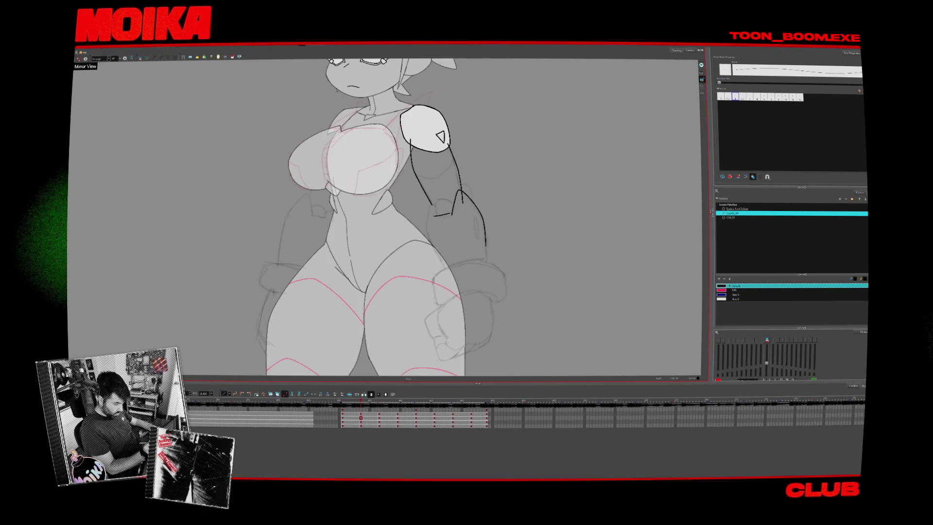
key("comma")
key("period")
key("comma")
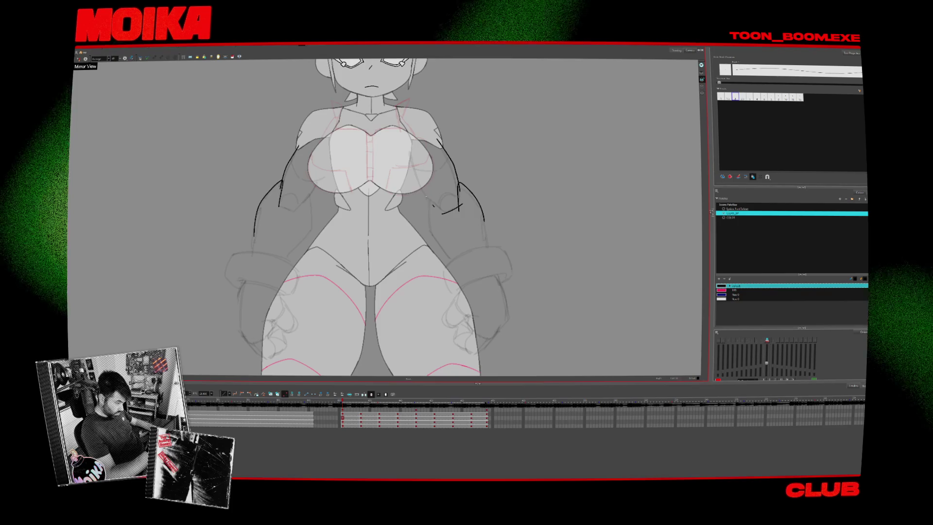
left_click_drag(406, 146, 434, 207)
left_click_drag(334, 149, 301, 206)
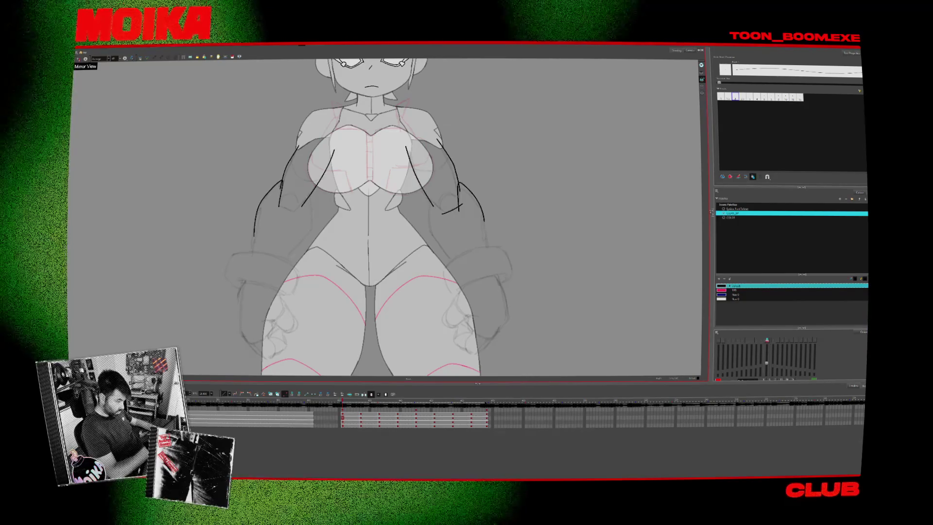
- Add a forearm line to the raised-arm drawing
key("period")
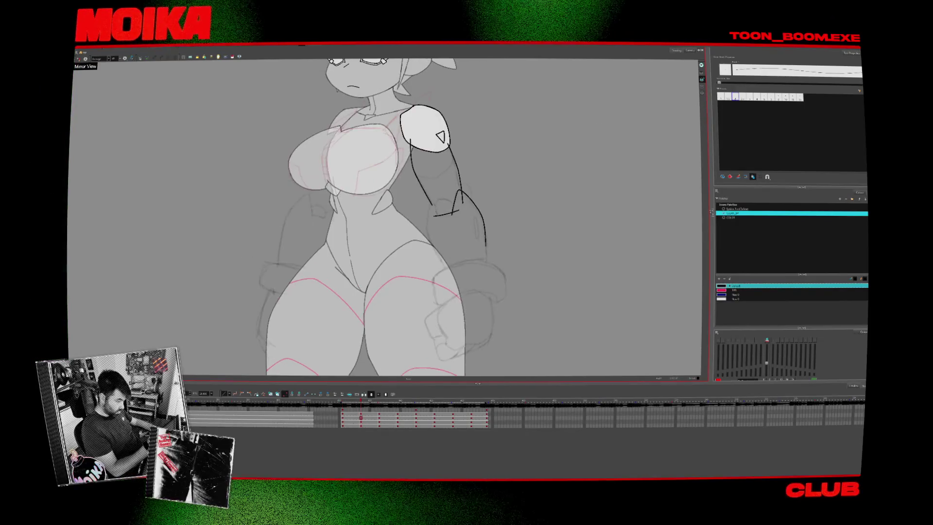
key("comma")
key("period")
key("comma")
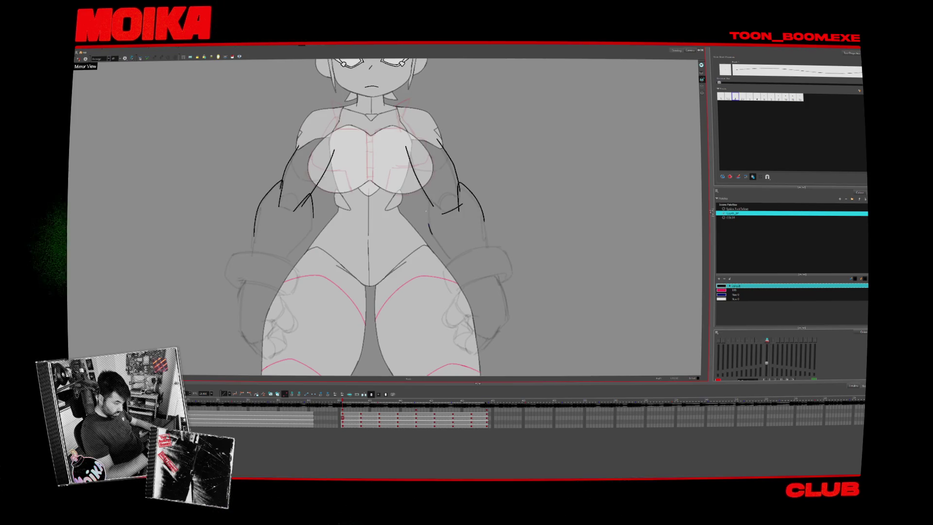
key("period")
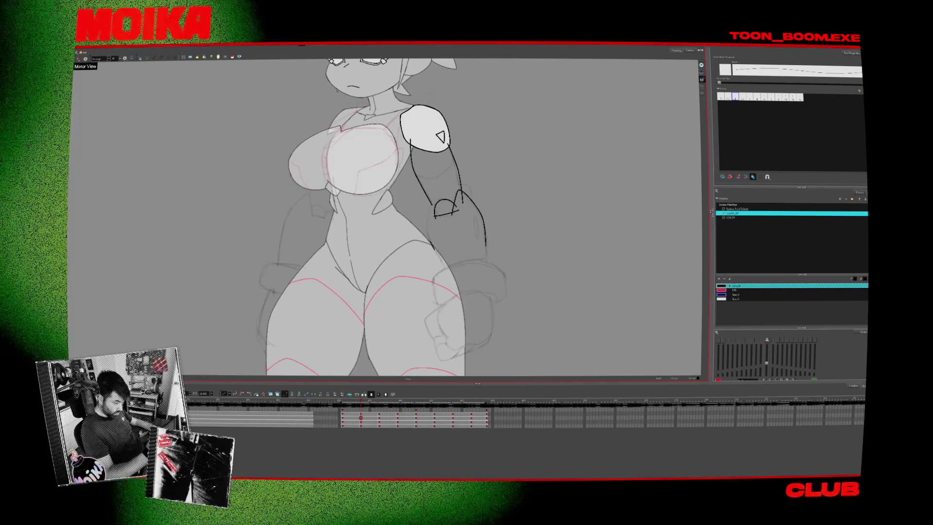
left_click_drag(437, 202, 434, 249)
- Compare the side view with the previous drawing and undo the unwanted arm strokes
key("period")
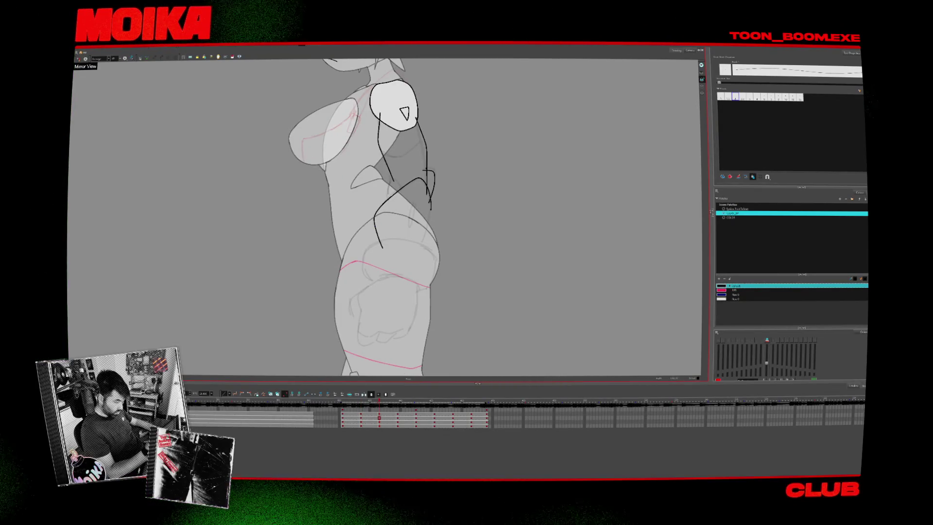
key("comma")
key("period")
key("comma")
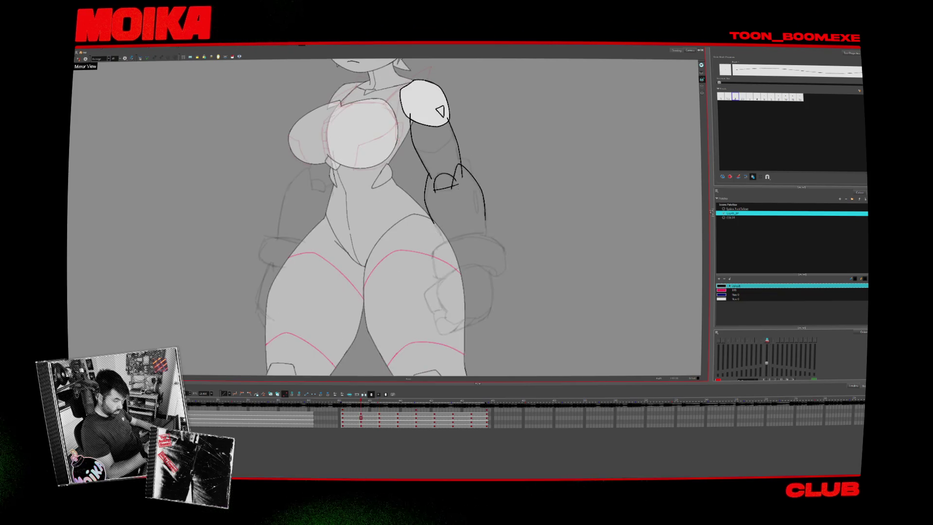
key("period")
key("ctrl+z")
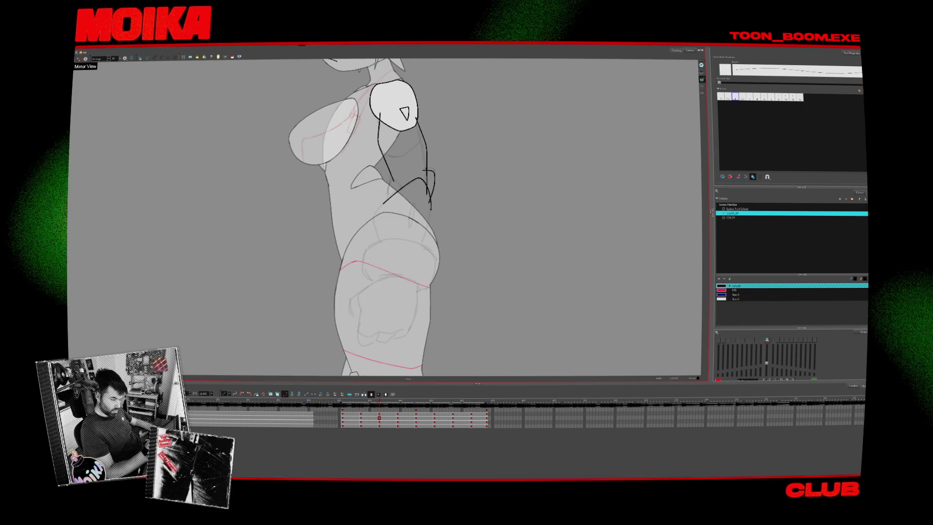
key("comma")
key("period")
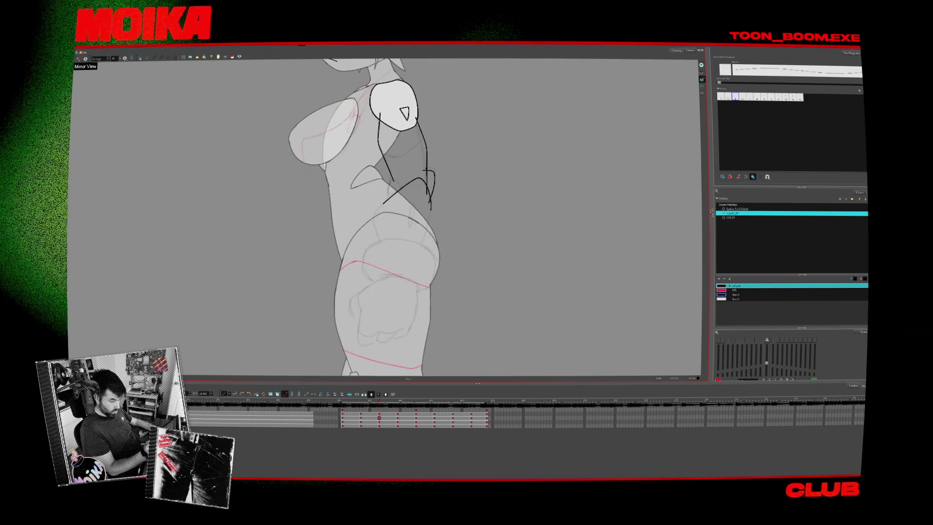
key("ctrl+z")
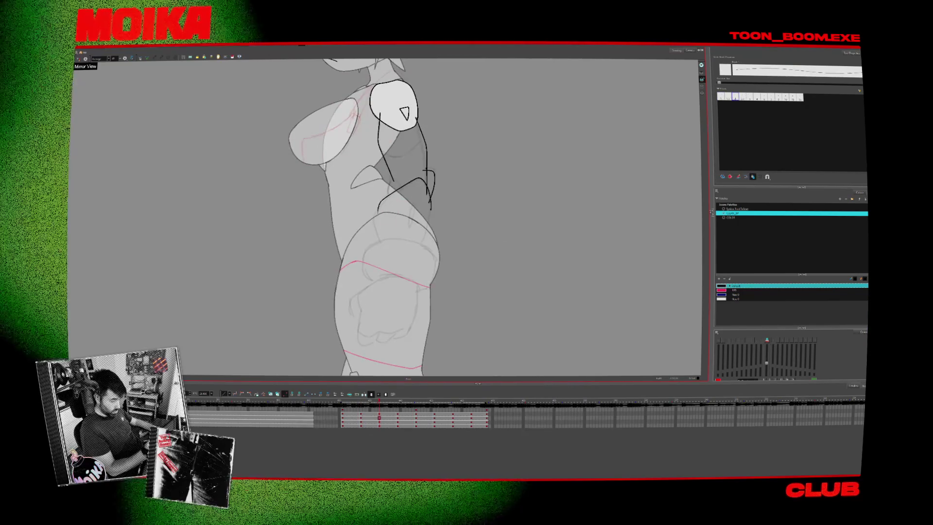
- Try a long arm curve down the side-view body, then undo it
left_click_drag(425, 178, 379, 250)
key("comma")
key("period")
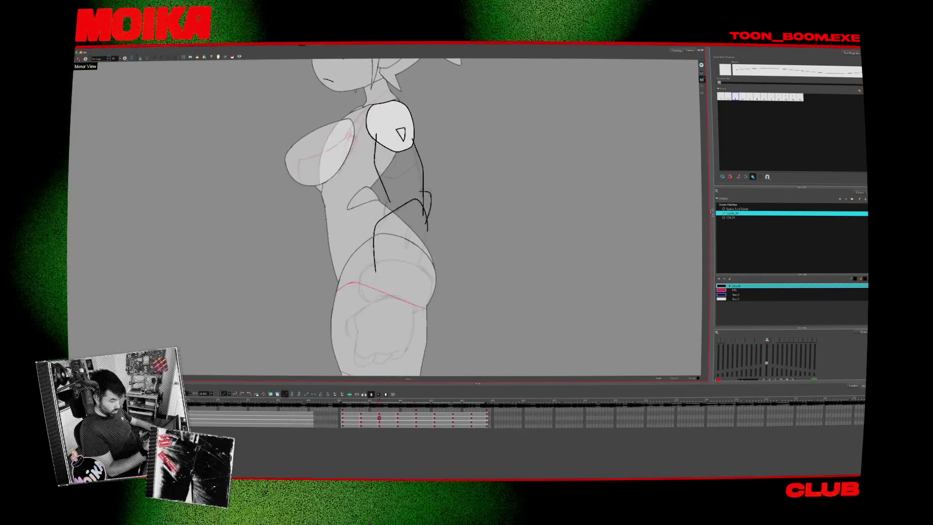
key("ctrl+z")
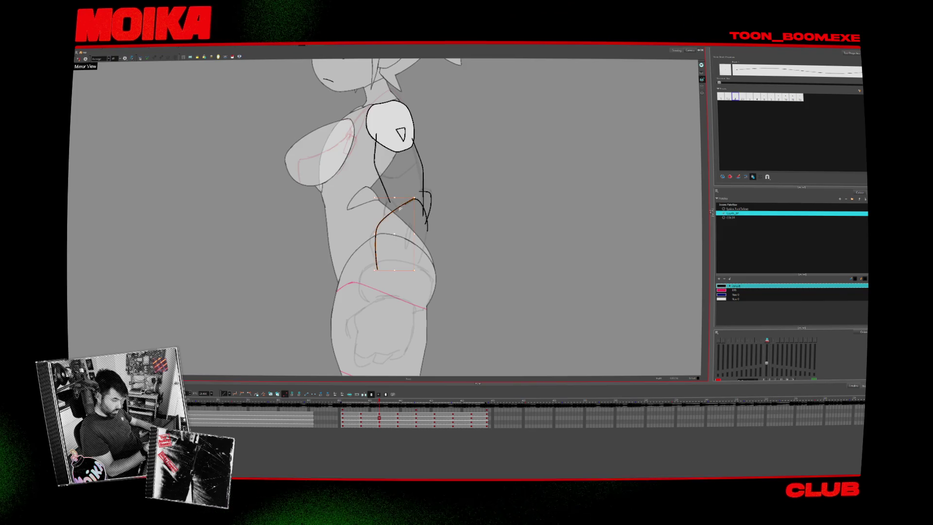
key("comma")
key("period")
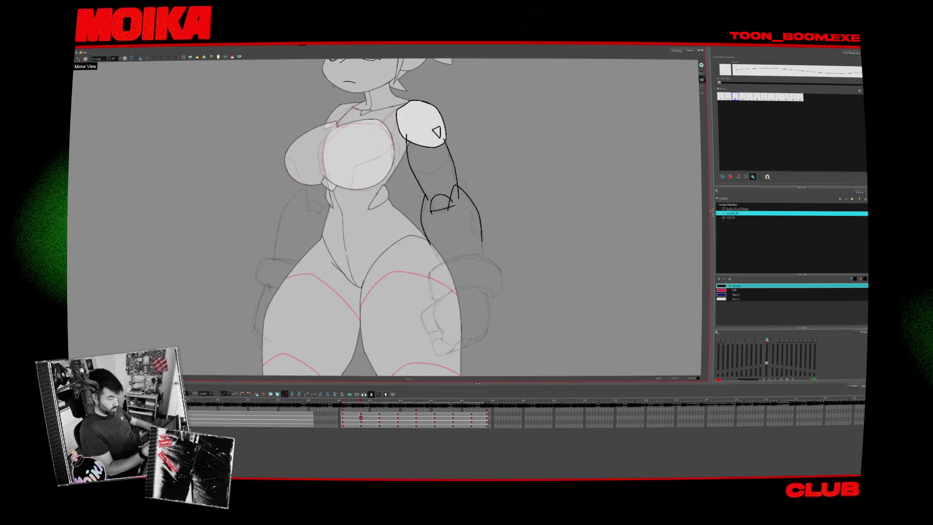
key("period")
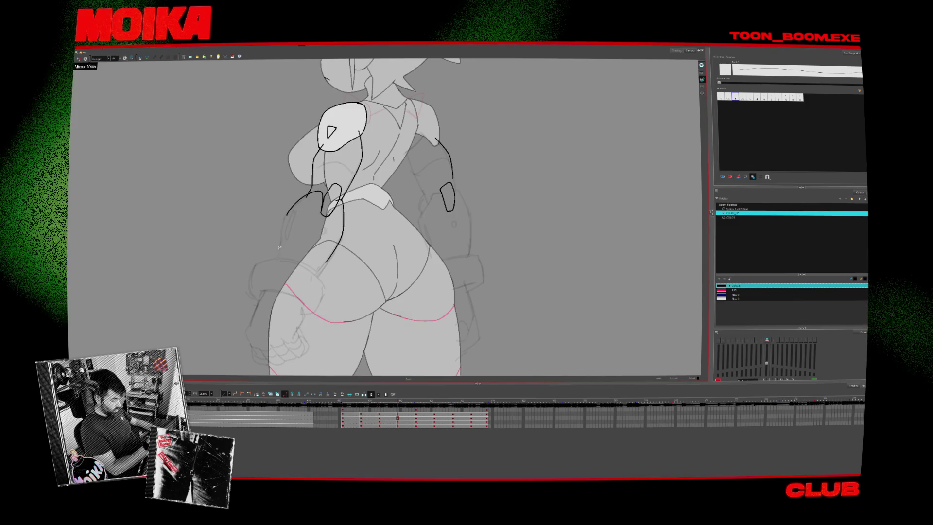
- Redraw the left arm line, then compare the back and three-quarter back drawings
key("alt+e")
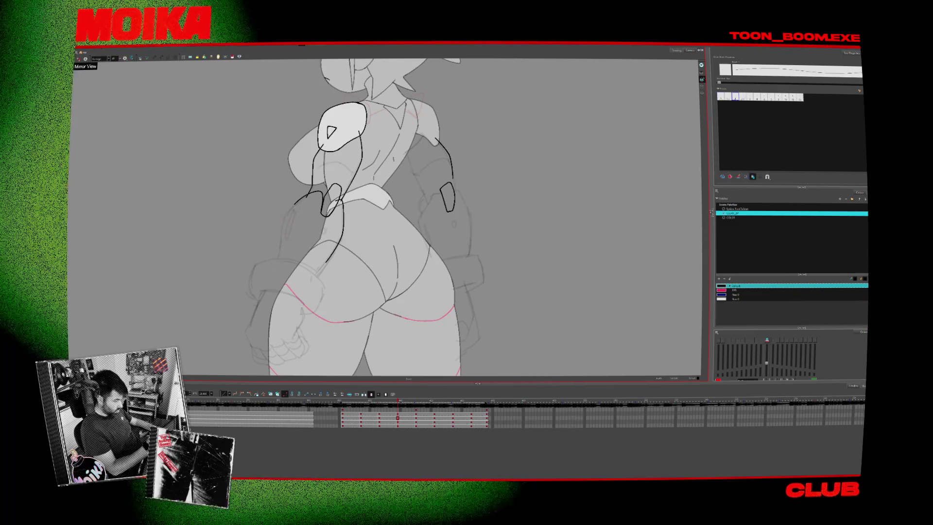
key("alt+slash")
left_click_drag(275, 267, 299, 199)
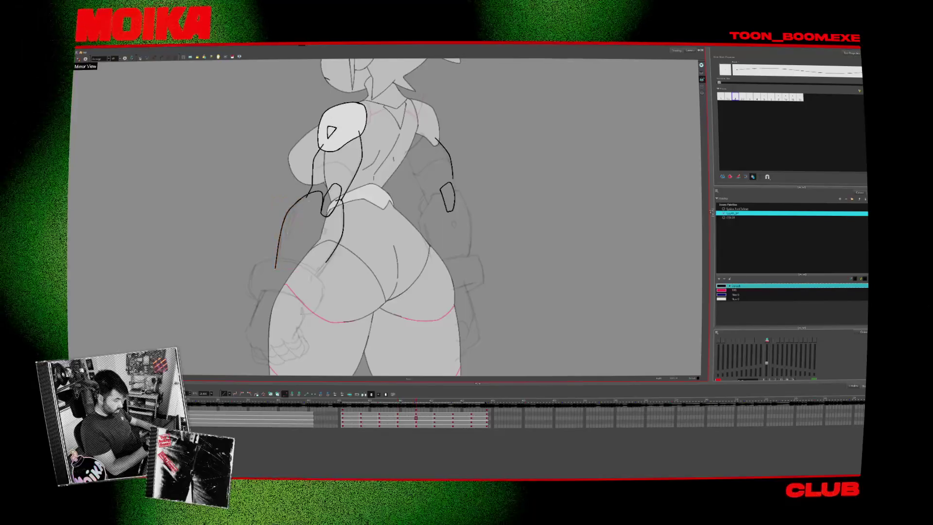
key("period")
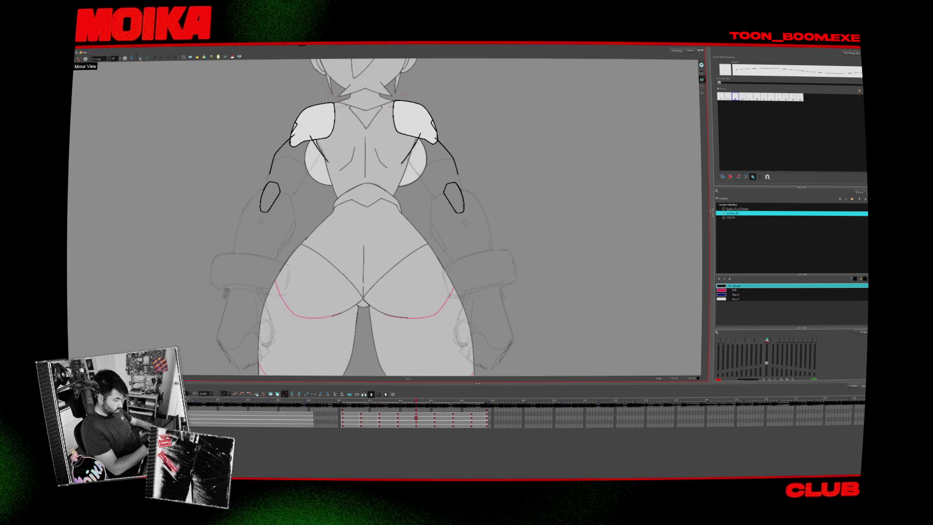
key("comma")
key("period")
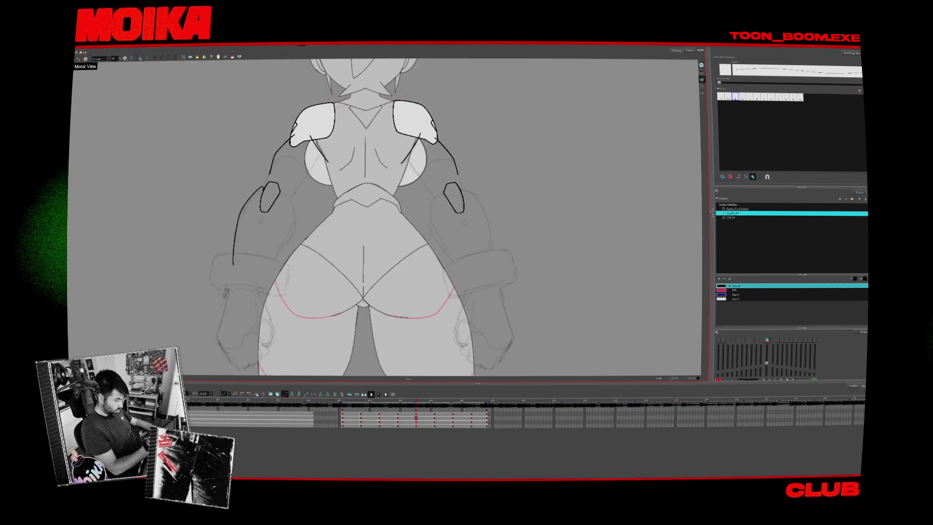
key("comma")
key("period")
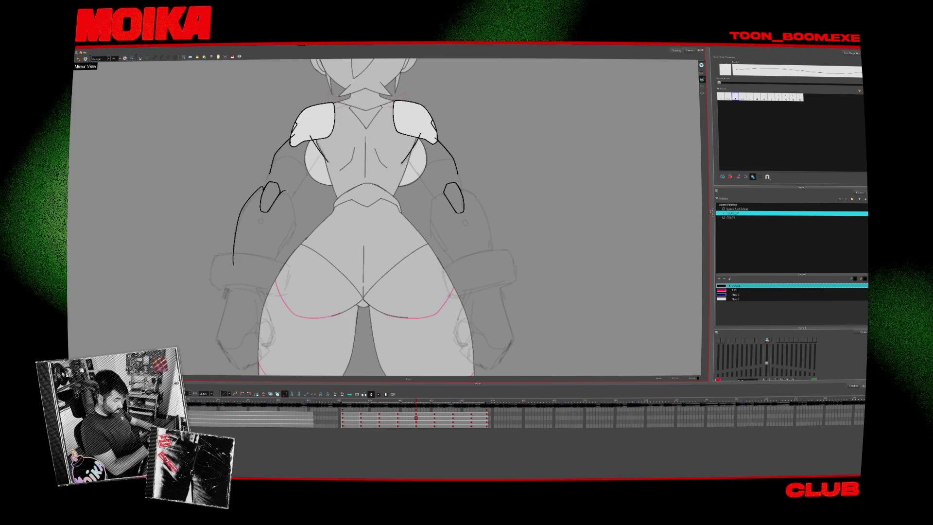
- Select and release the left-arm cuff shape and arm line on the next three-quarter back drawing
key("period")
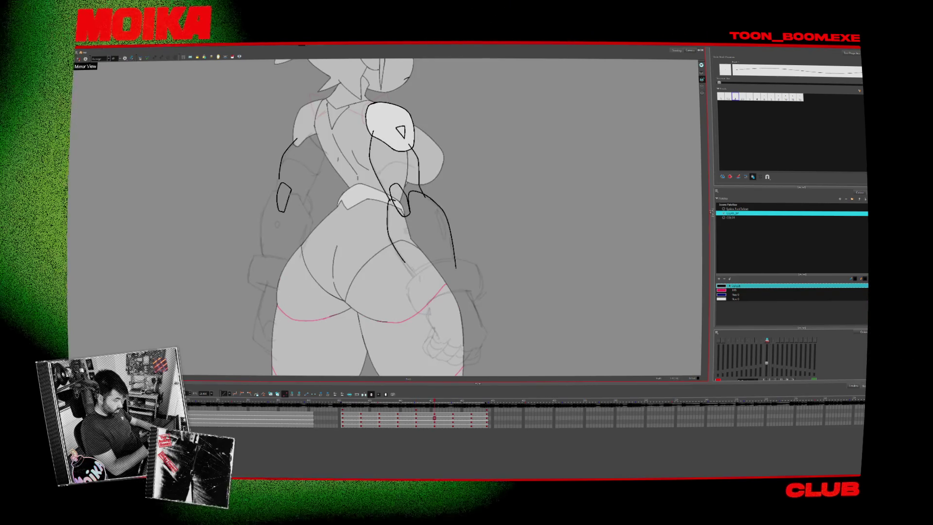
left_click(283, 199)
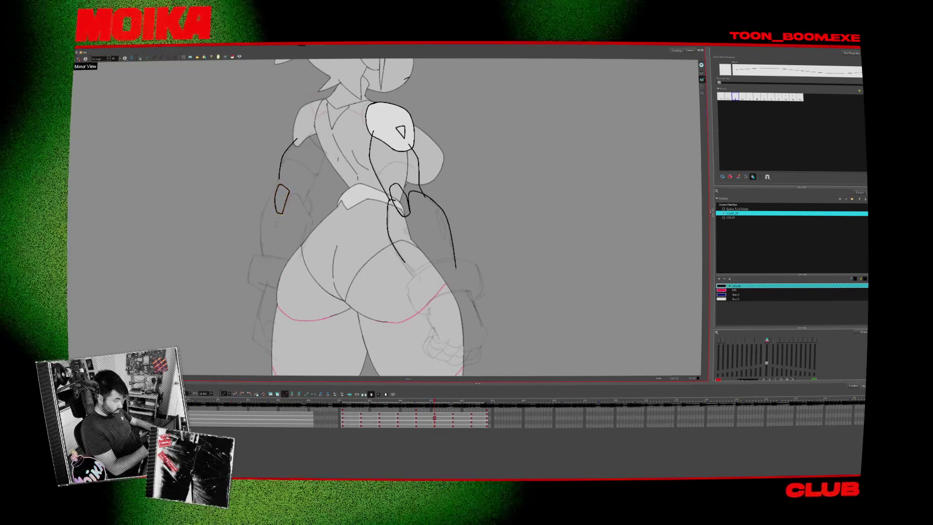
left_click(282, 200)
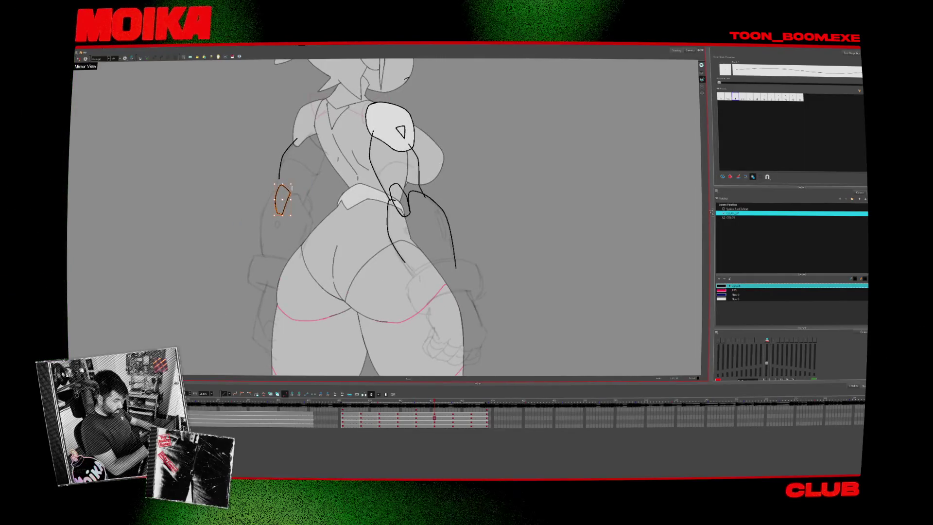
key("Escape")
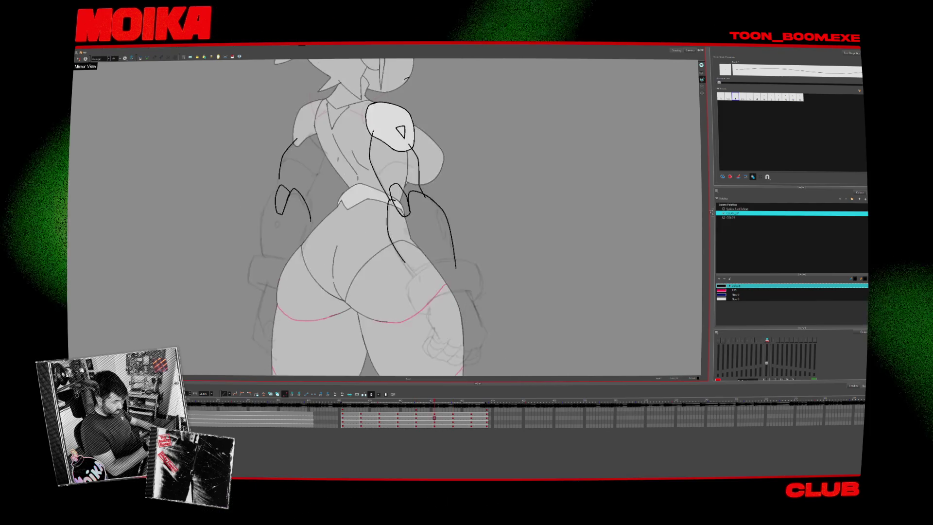
left_click(298, 199)
key("Escape")
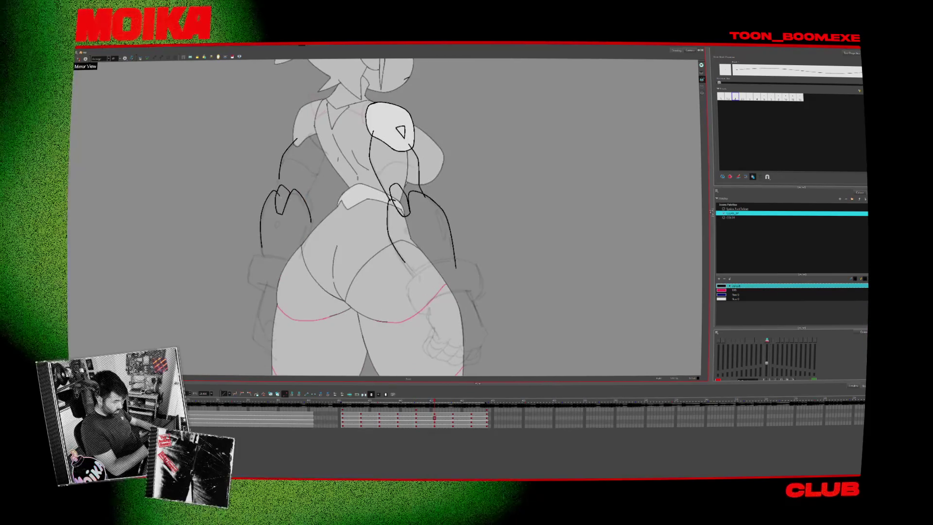
- Draw a new cuff line on the left arm and check it in Mirror View
key("comma")
key("period")
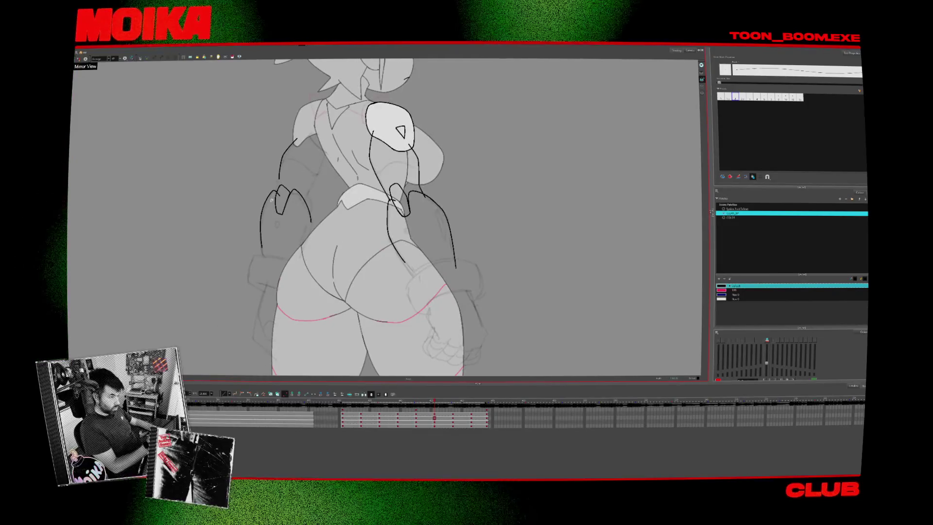
left_click_drag(261, 248, 276, 187)
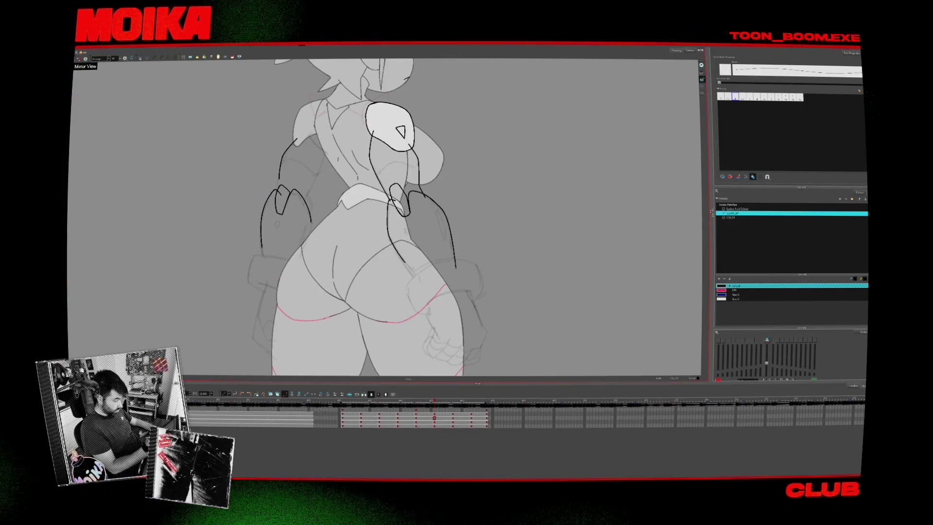
left_click(79, 59)
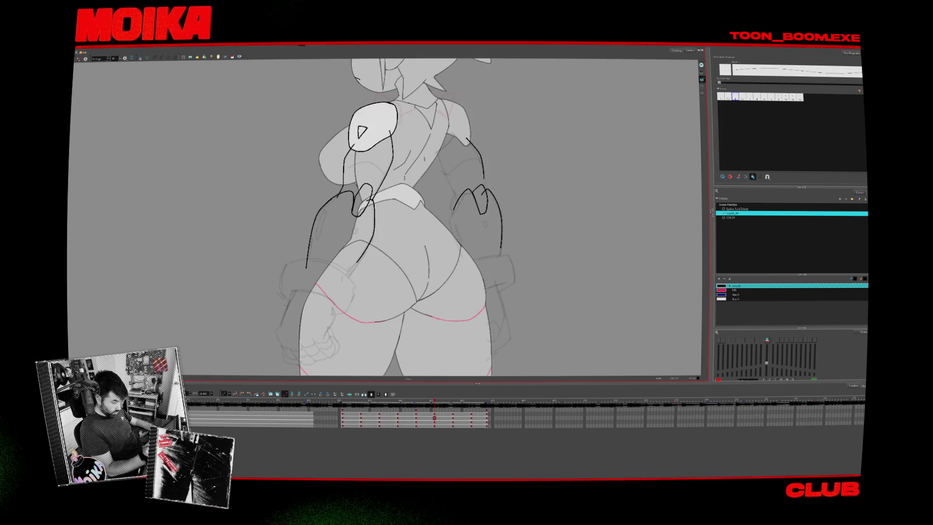
key("alt+slash")
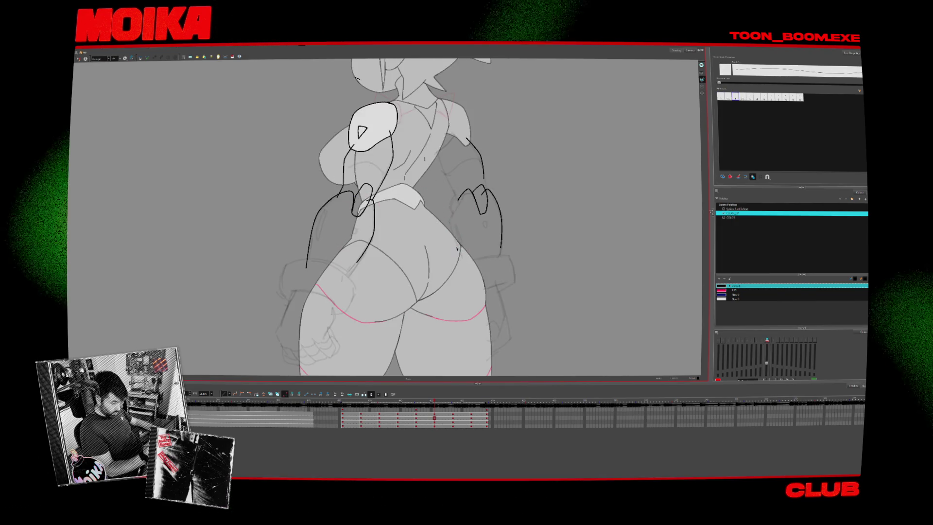
key("comma")
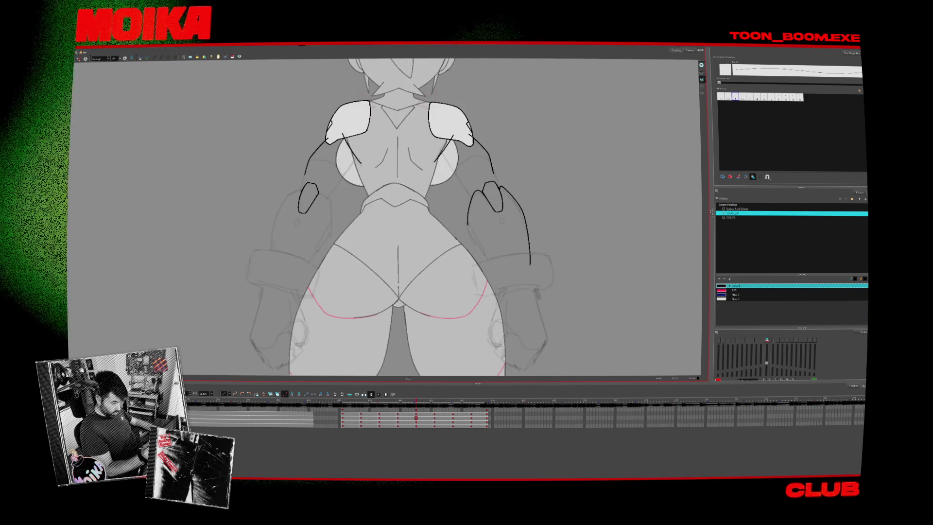
- Step between the front and three-quarter side drawings, releasing the selected arm stroke
key("comma")
key("comma")
key("comma")
key("period")
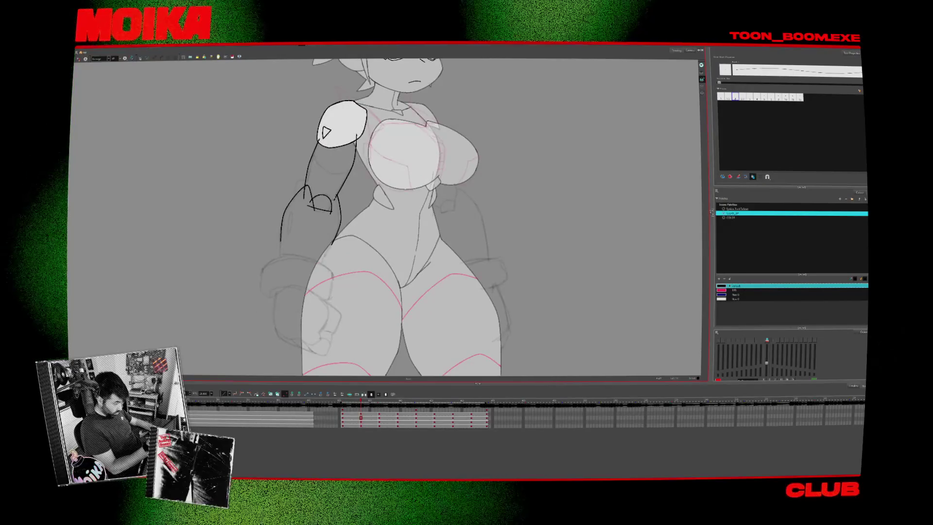
key("Escape")
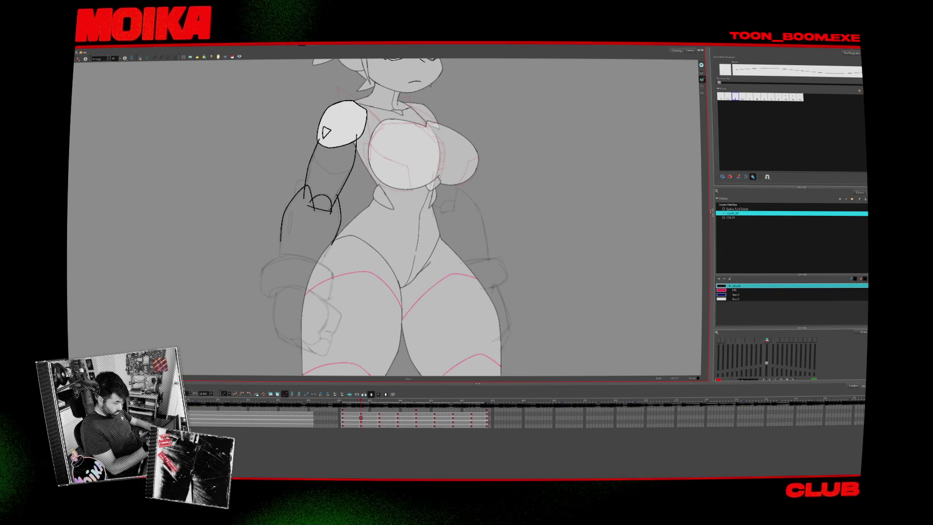
key("period")
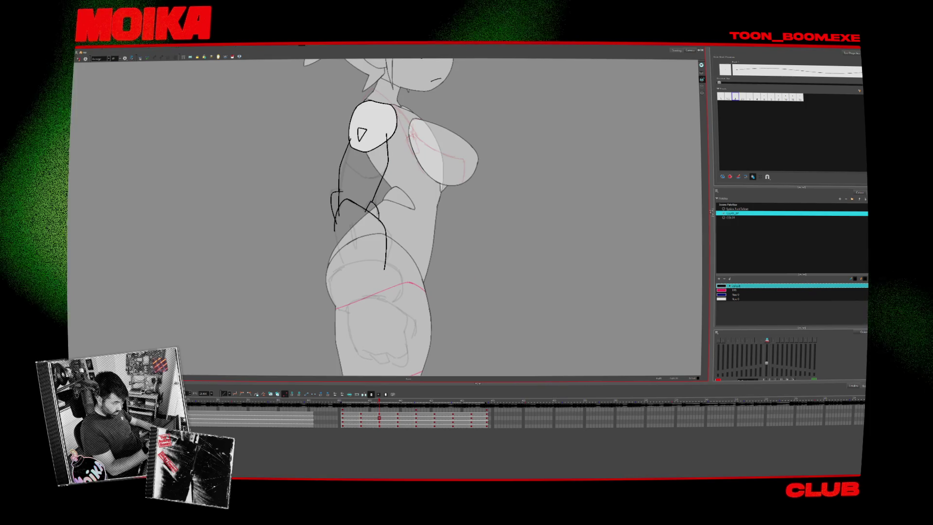
key("period")
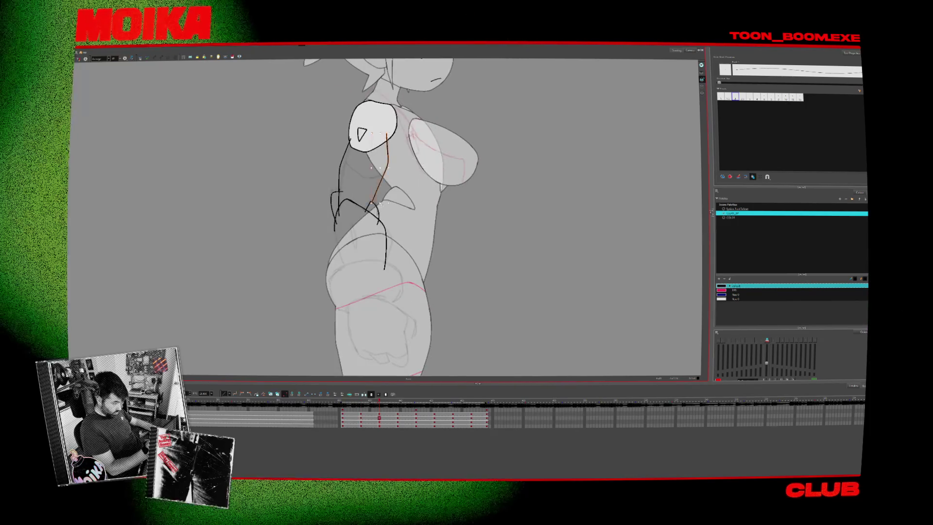
key("comma")
key("period")
key("period")
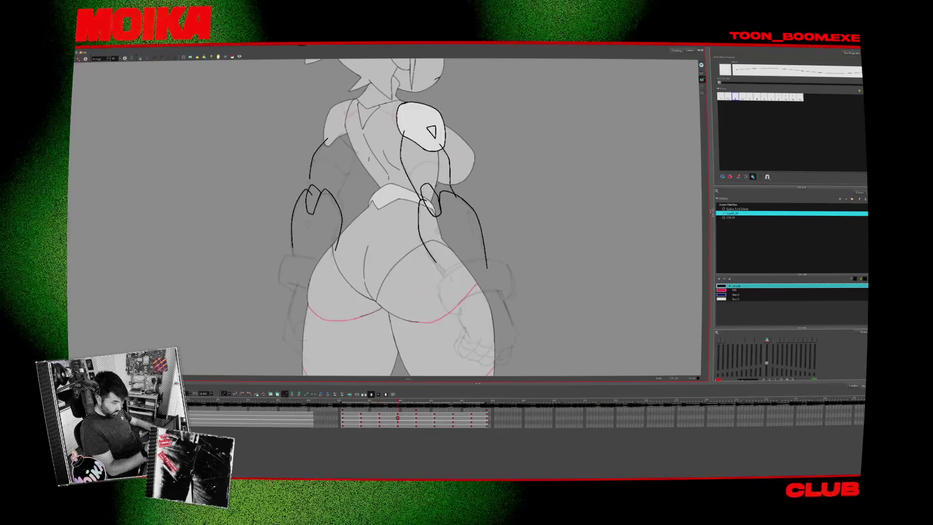
- Draw a curved forearm line across the hip on the side pose, redrawn with a shorter end
left_click_drag(389, 218, 355, 166)
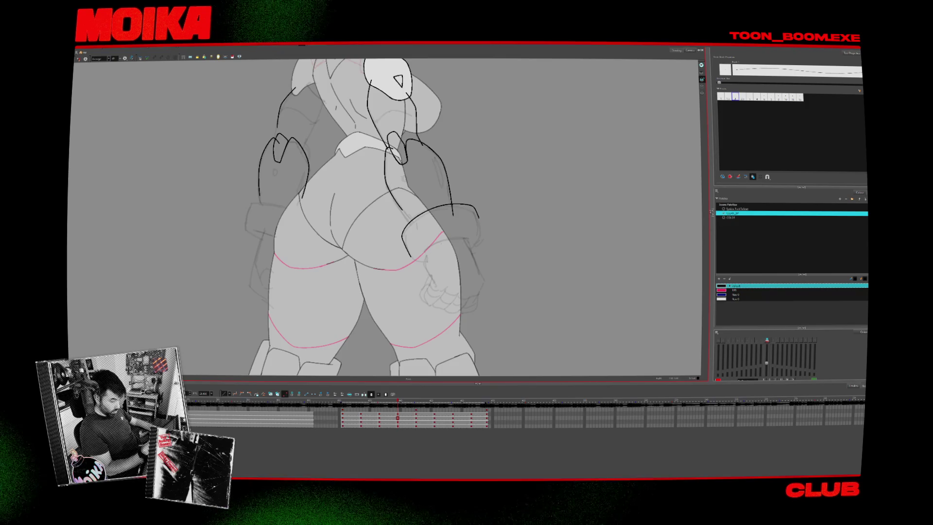
key("comma")
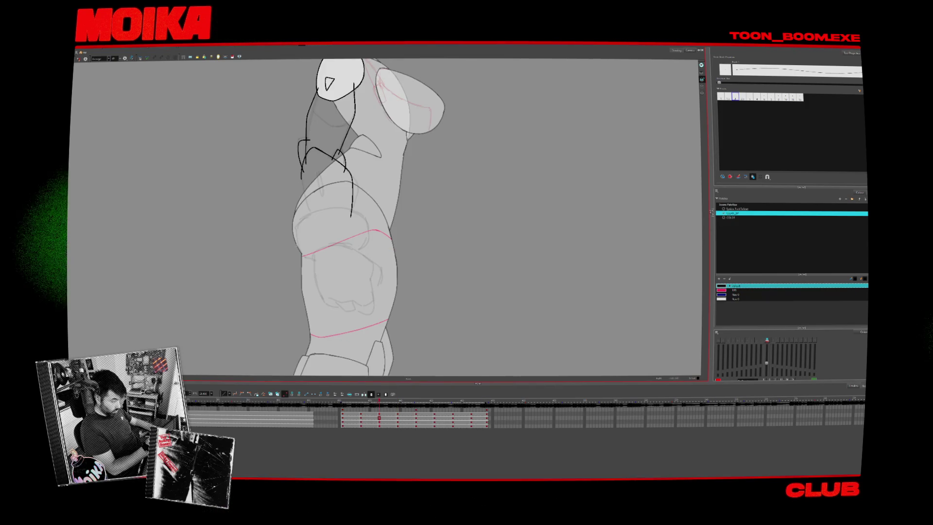
left_click_drag(295, 252, 357, 206)
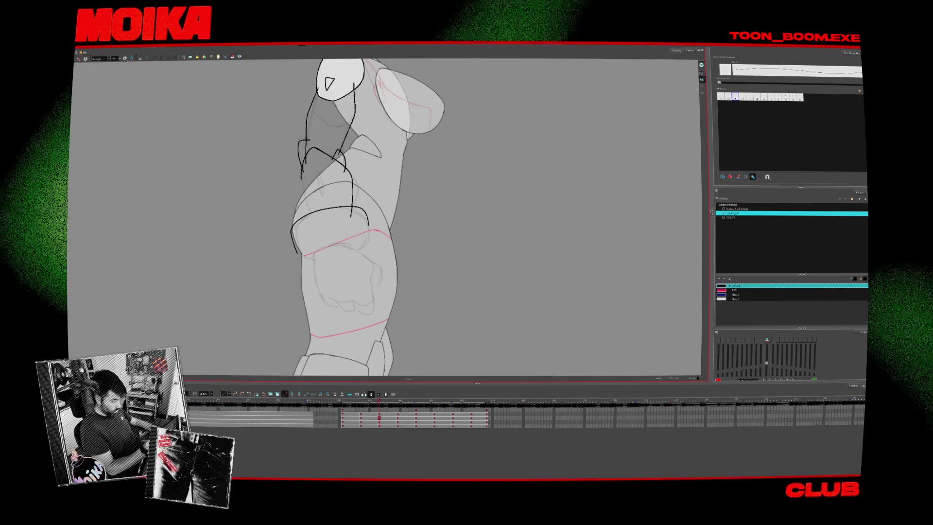
key("ctrl+z")
left_click_drag(292, 227, 349, 210)
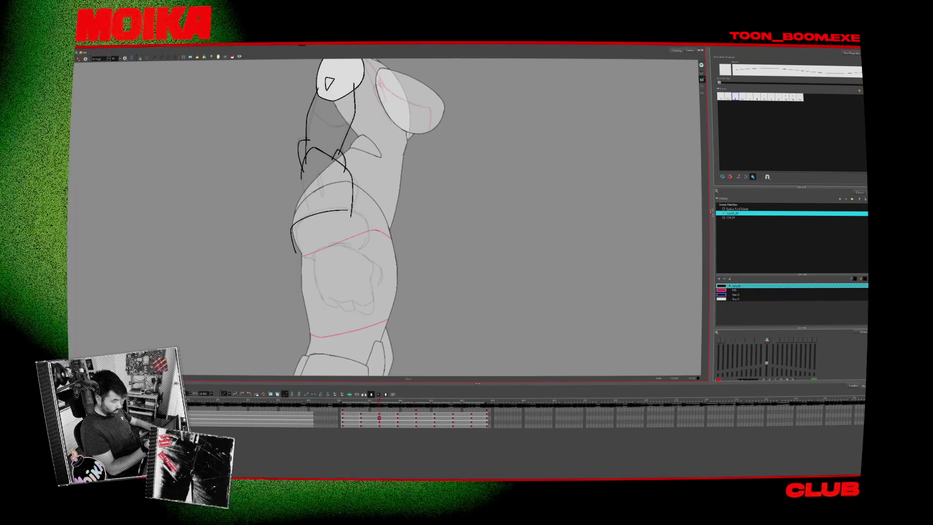
left_click(79, 58)
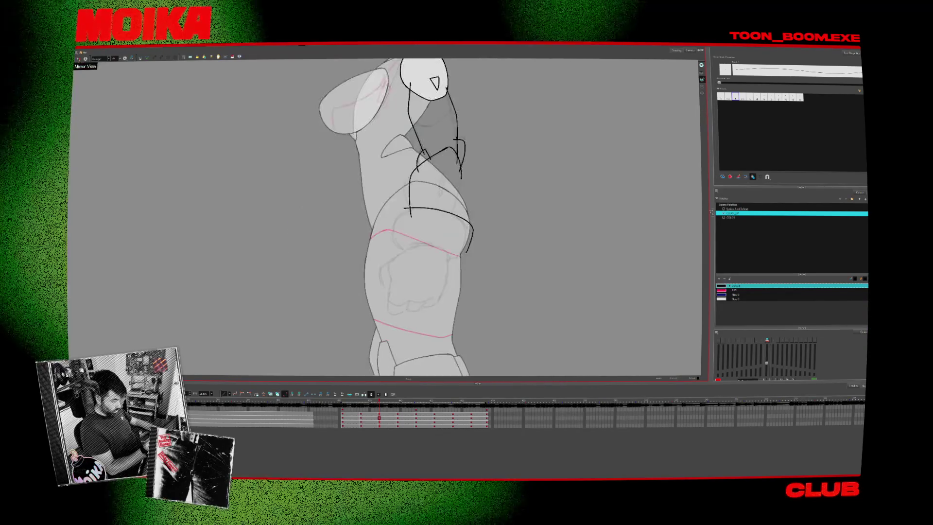
key("c")
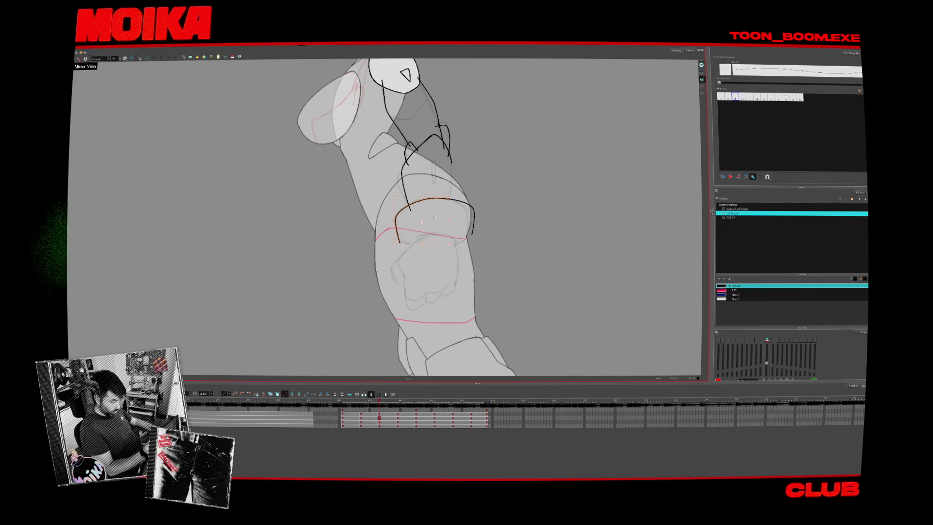
- Paste an arc stroke over the hip and draw a forearm line near the left hand
key("period")
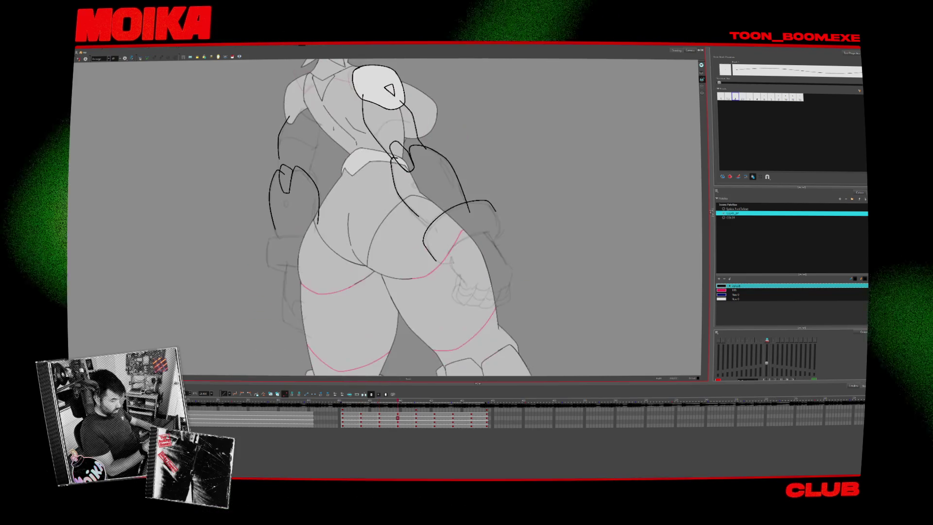
key("comma")
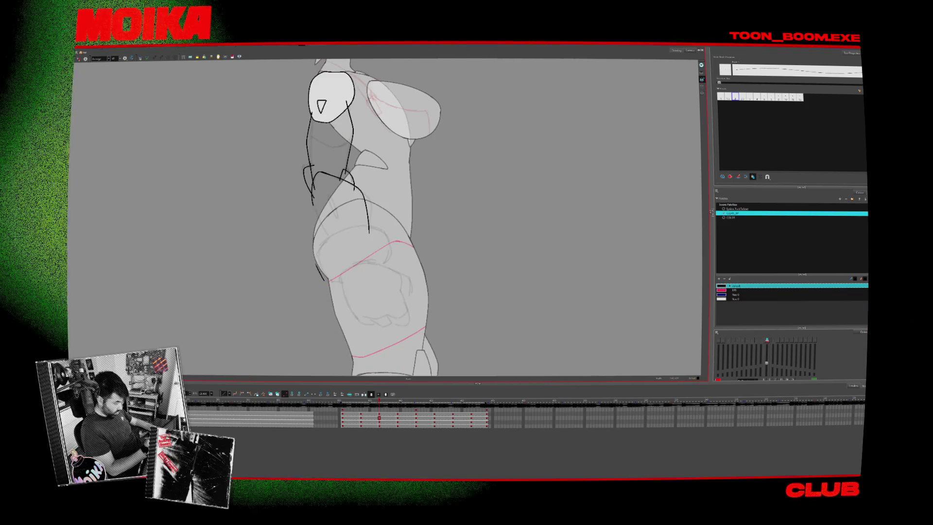
key("ctrl+v")
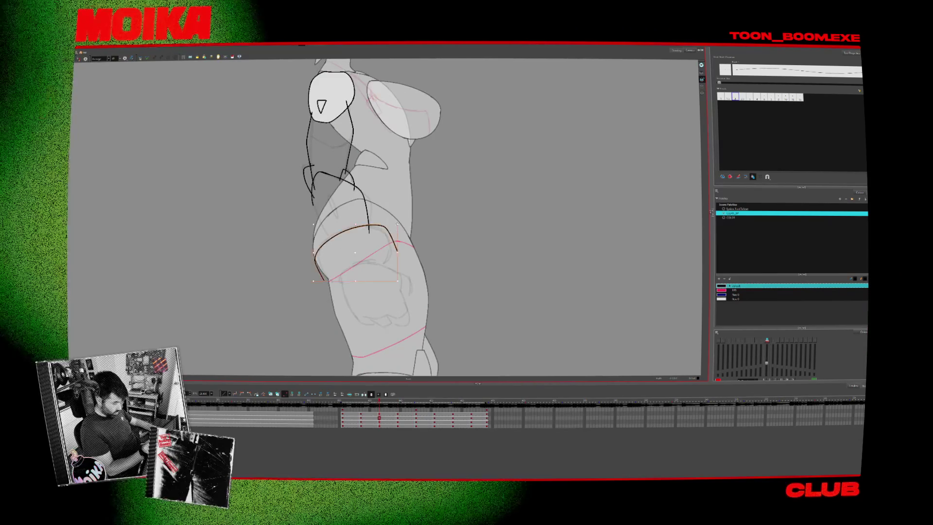
key("period")
key("comma")
key("comma")
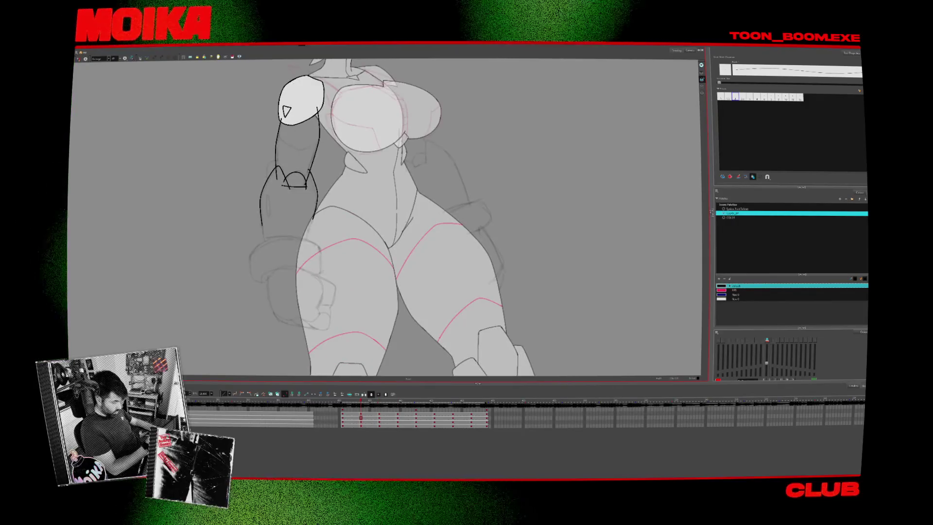
left_click_drag(281, 238, 251, 278)
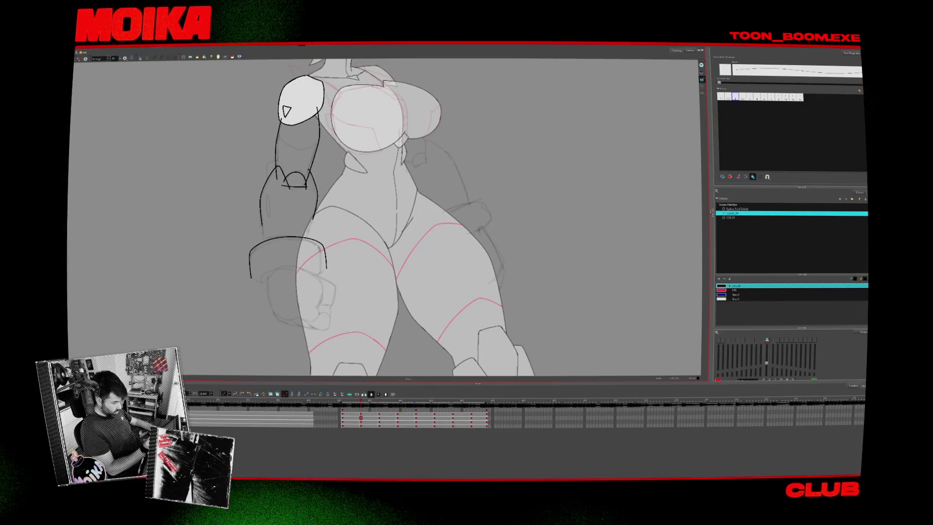
- Compare the front, side and back drawings and select the right-arm stroke
key("comma")
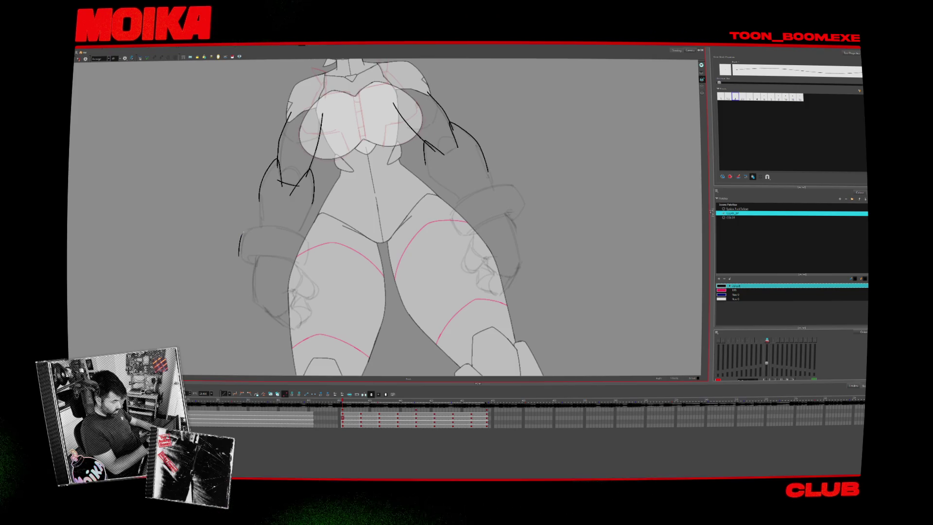
key("period")
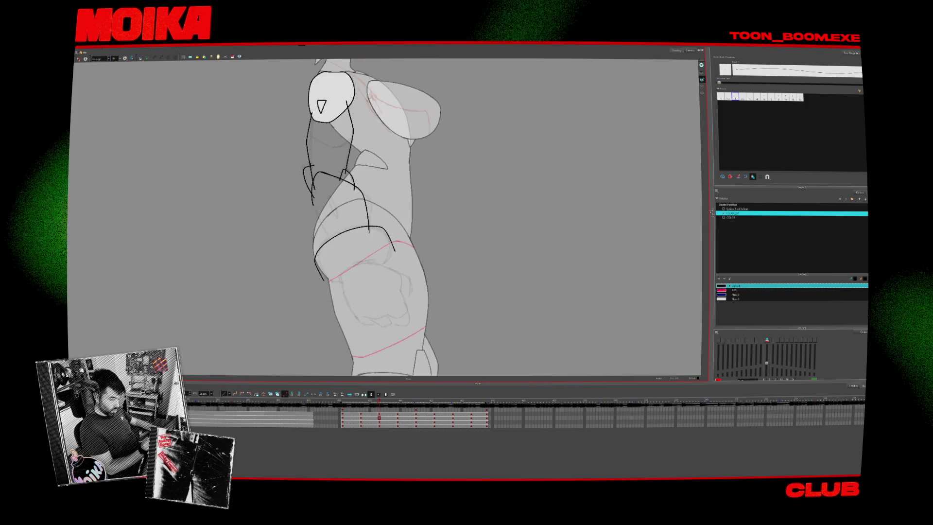
key("comma")
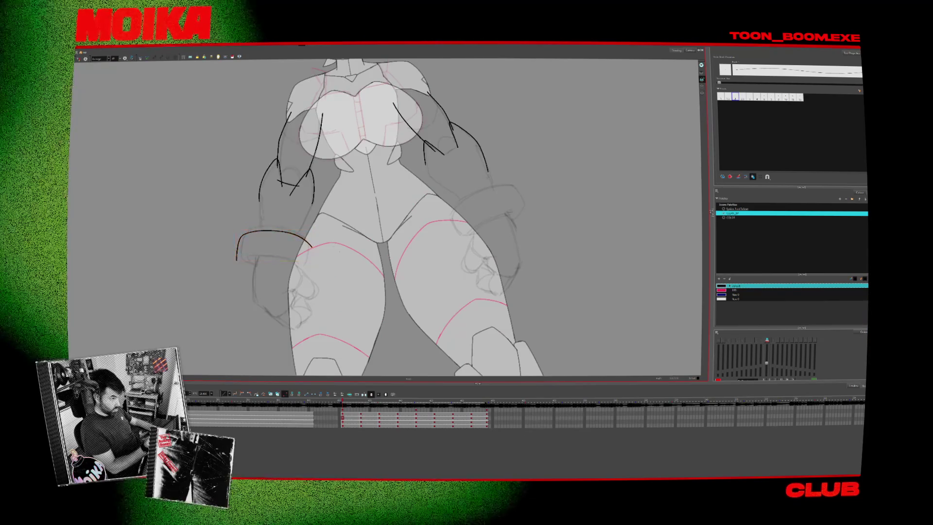
key("period")
key("period")
key("period")
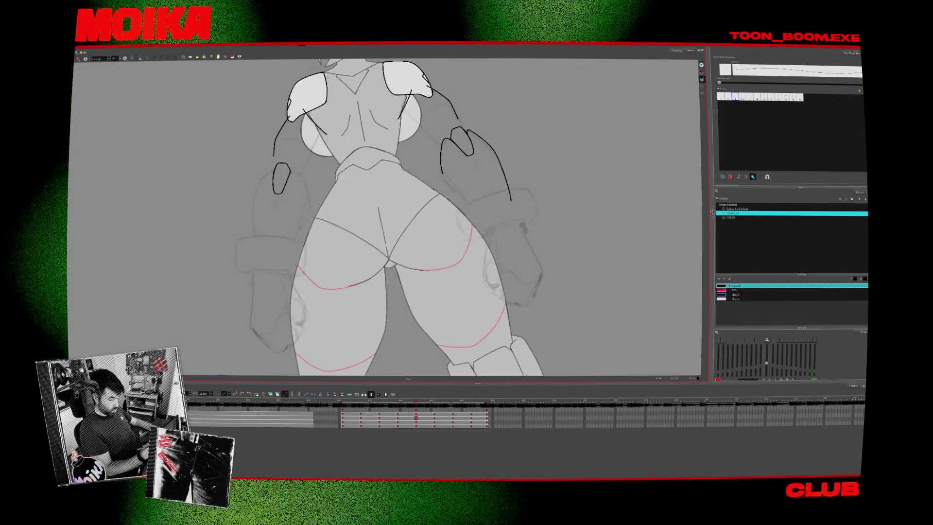
key("comma")
key("period")
key("period")
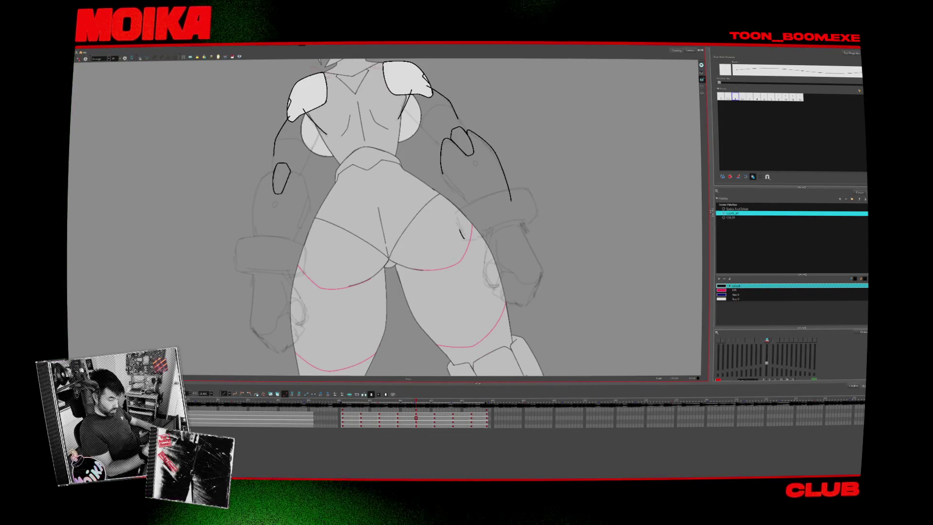
key("comma")
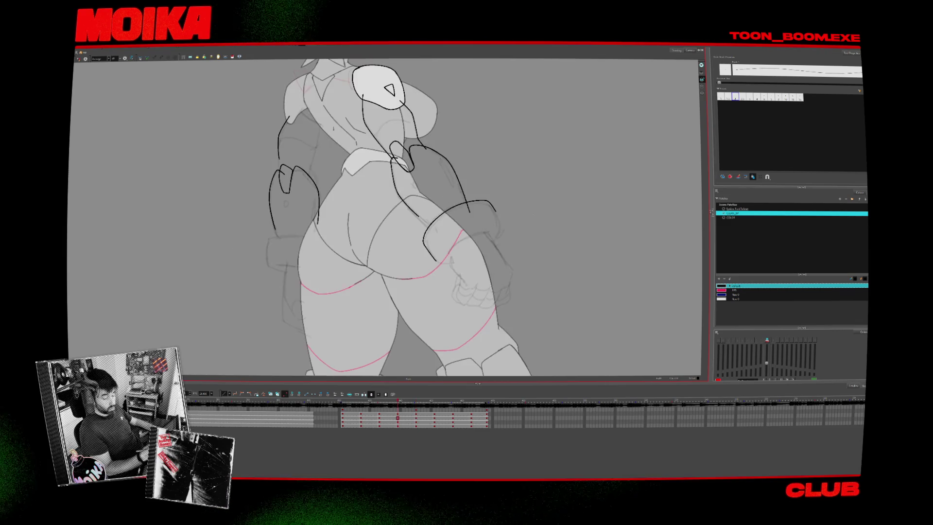
key("comma")
key("period")
key("period")
left_click(540, 215)
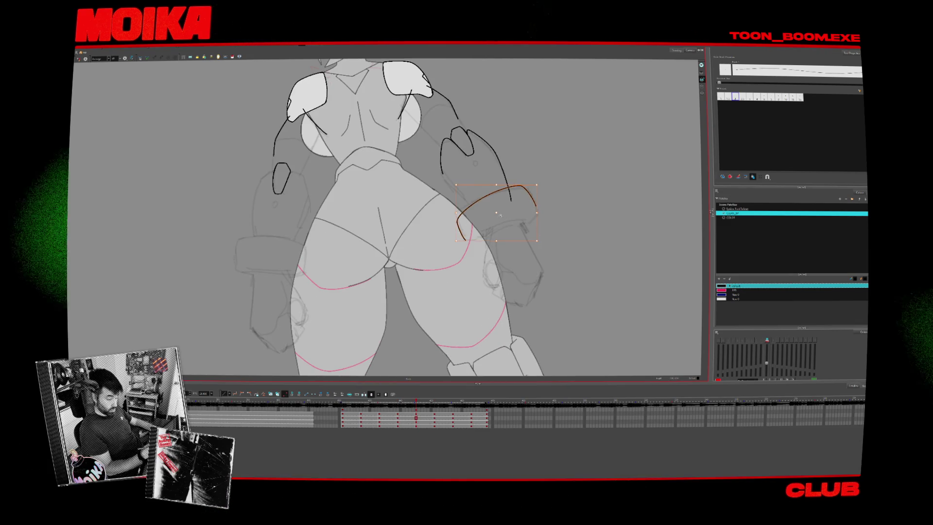
key("period")
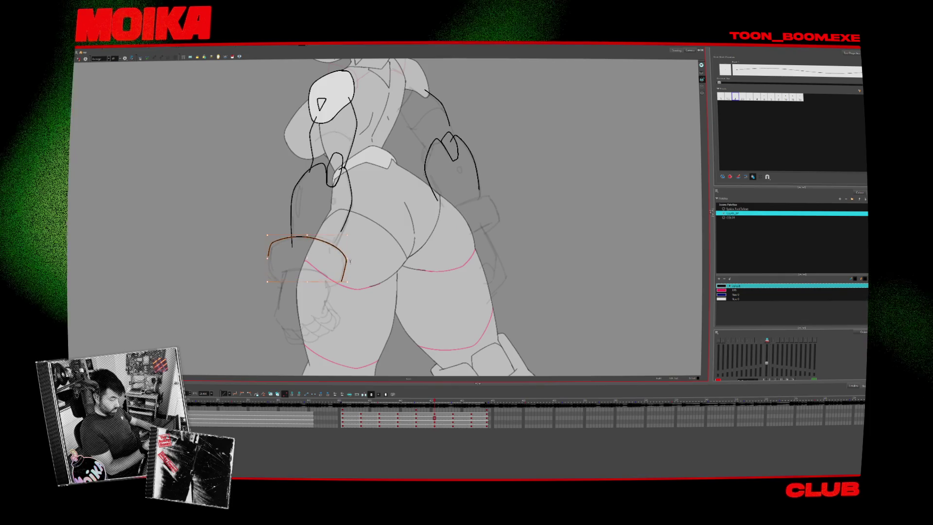
- Try redrawing the left wrist cuff arc, undo it, and check drawings in Mirror View
left_click_drag(348, 221, 331, 256)
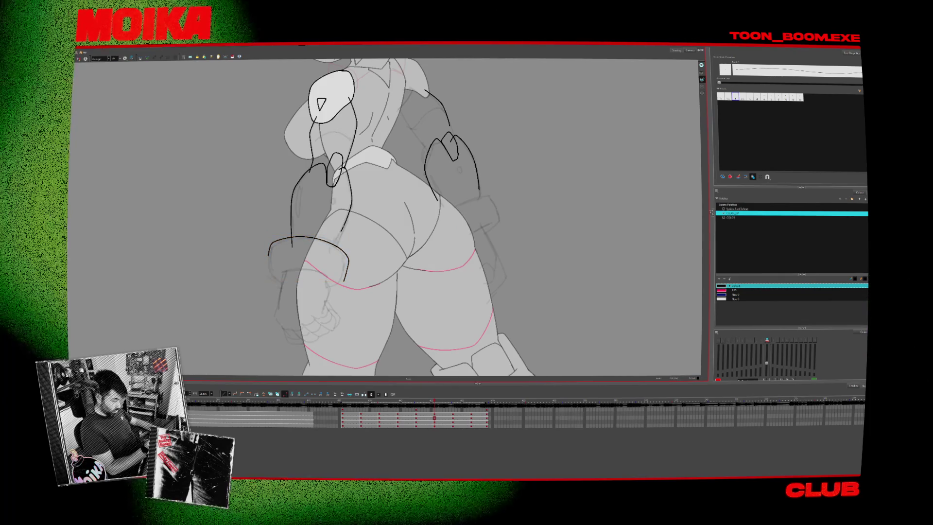
key("ctrl+z")
key("period")
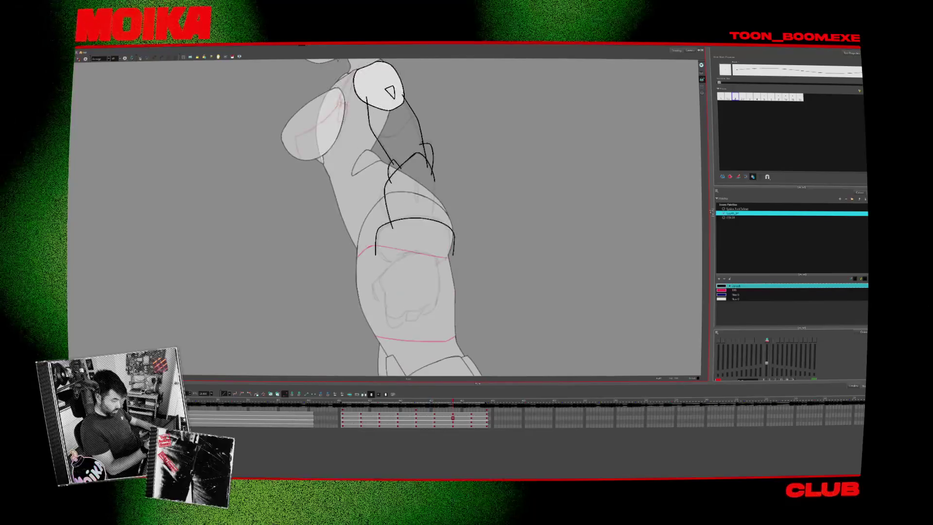
left_click(78, 58)
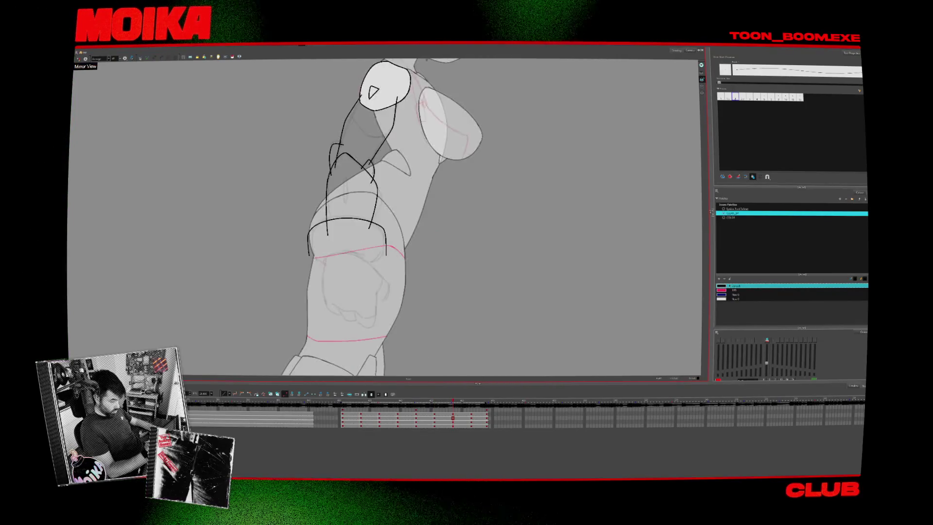
key("period")
left_click(78, 58)
key("comma")
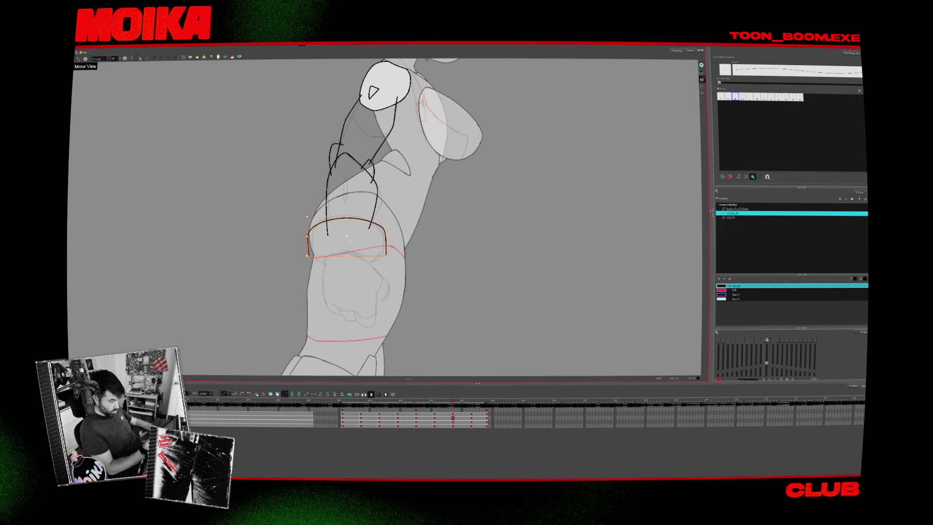
left_click(79, 58)
key("period")
left_click(79, 59)
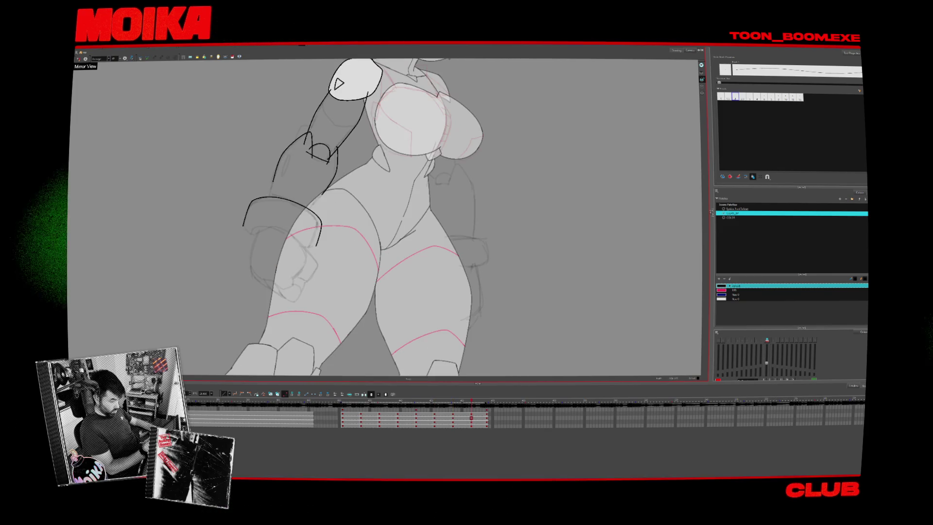
- Nudge the left cuff arc and draw the left forearm lines down to the wrist
left_click_drag(281, 202, 265, 216)
left_click_drag(323, 194, 301, 223)
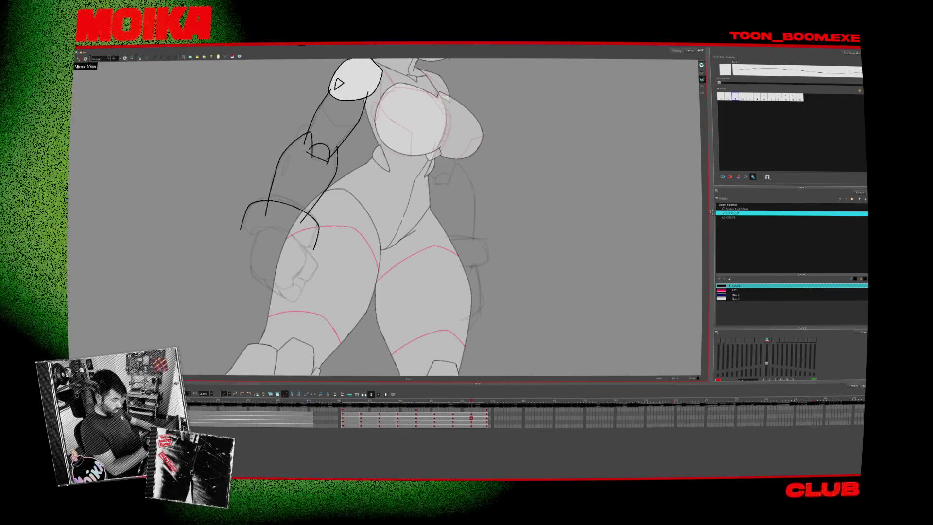
key("f")
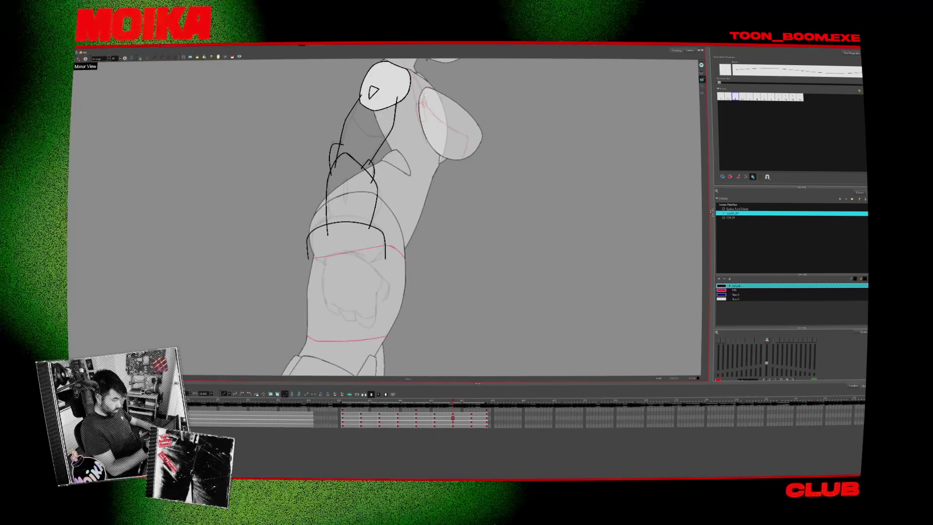
key("f")
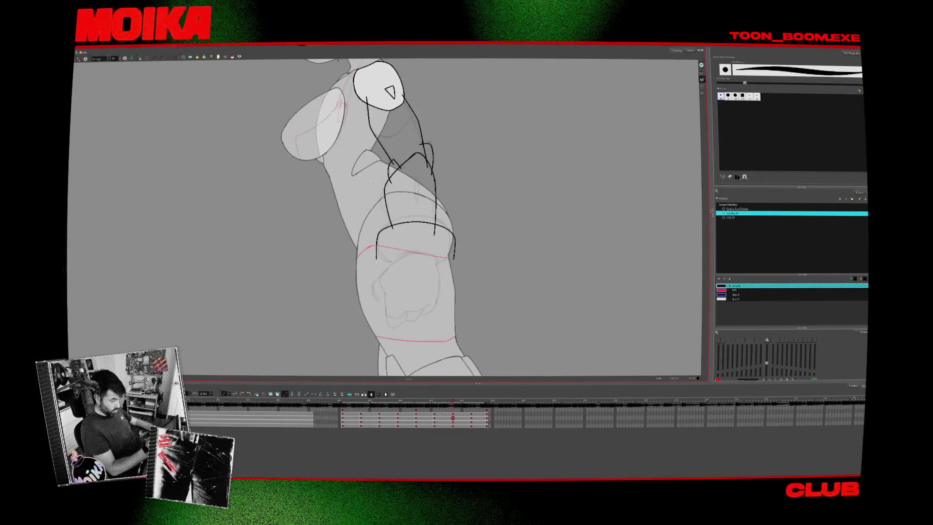
key("g")
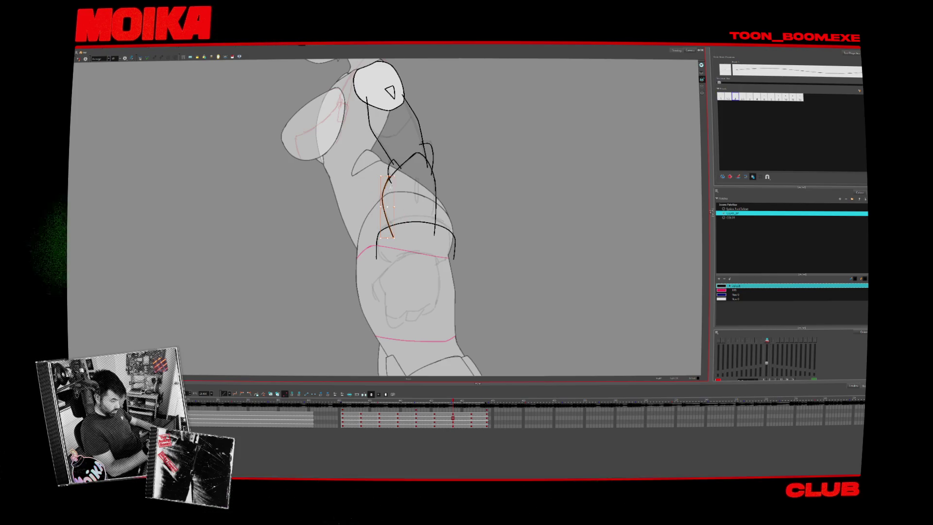
key("g")
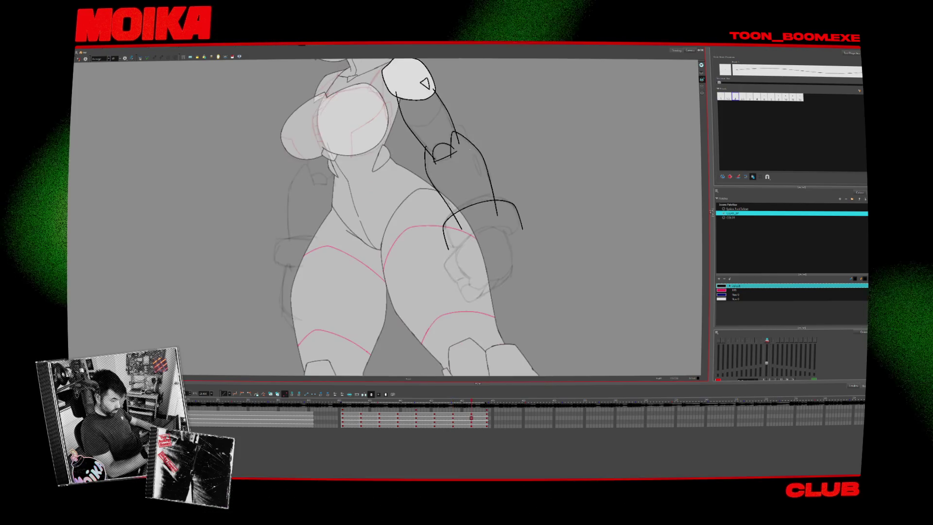
- Rotate the canvas, switch to thin pencil lines, and review the lower right-forearm stroke
key("v")
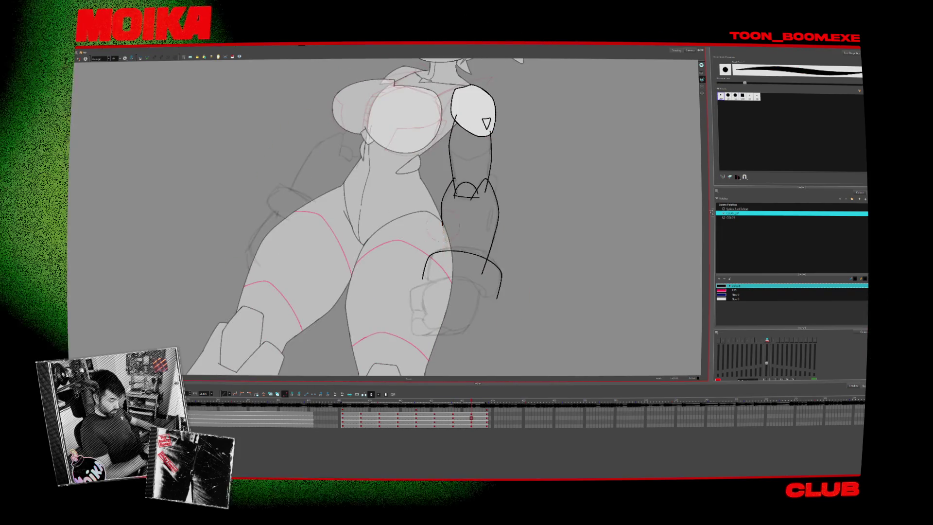
key("alt+x")
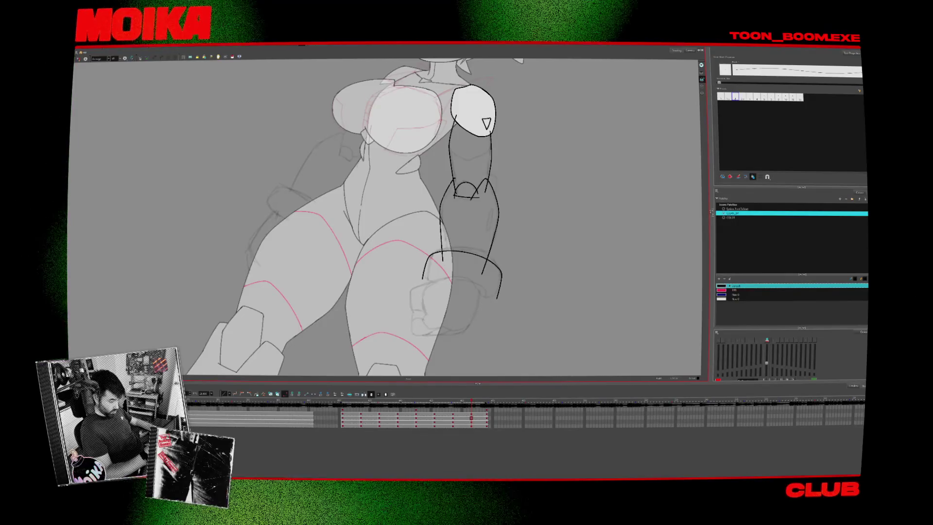
key("period")
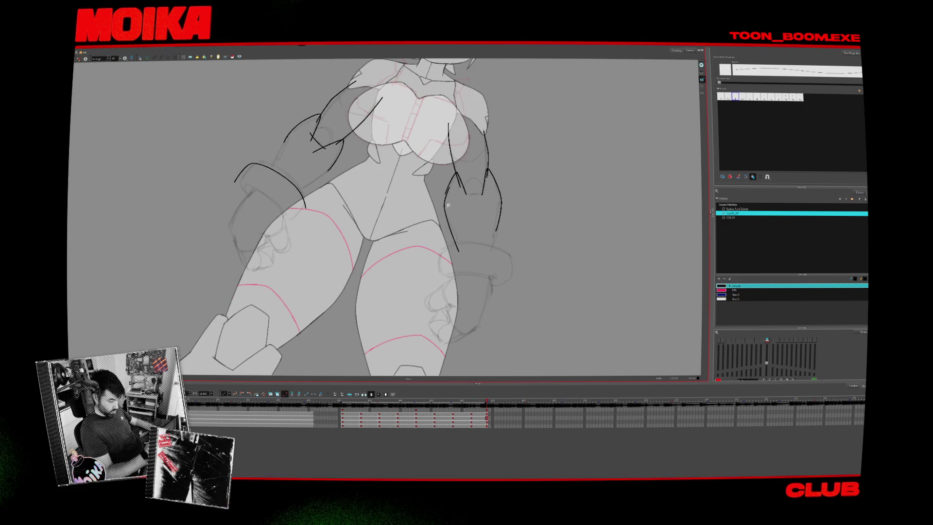
key("Escape")
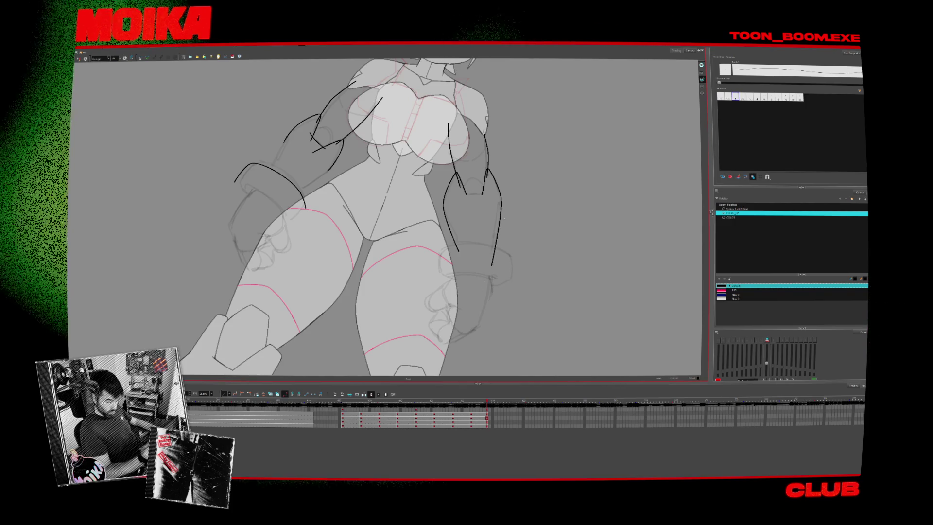
key("ctrl+z")
key("comma")
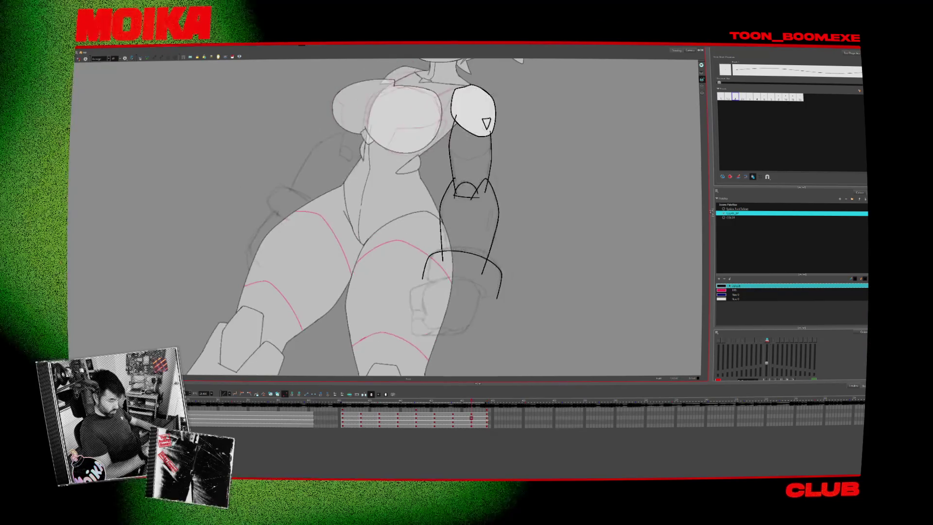
key("period")
key("period")
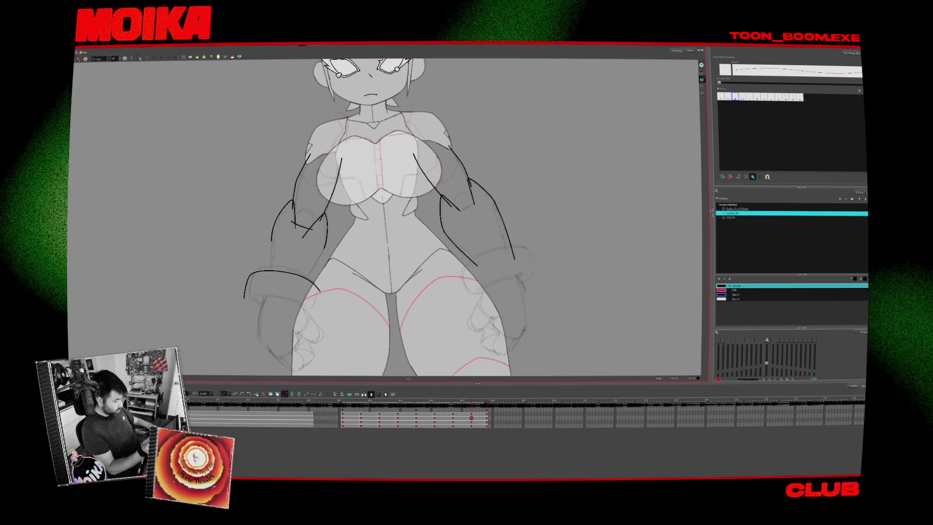
- Draw a black line down the left arm and compare it with neighbouring drawings
key("f")
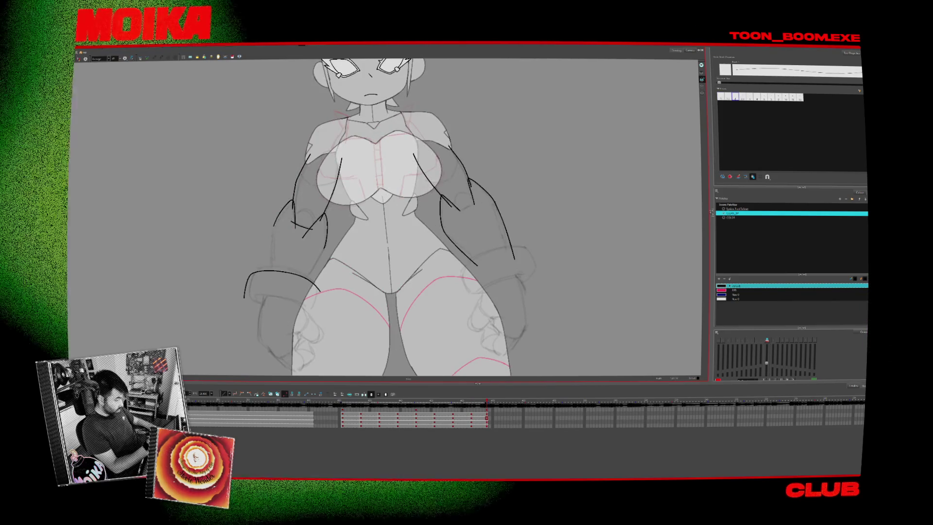
left_click_drag(292, 200, 268, 282)
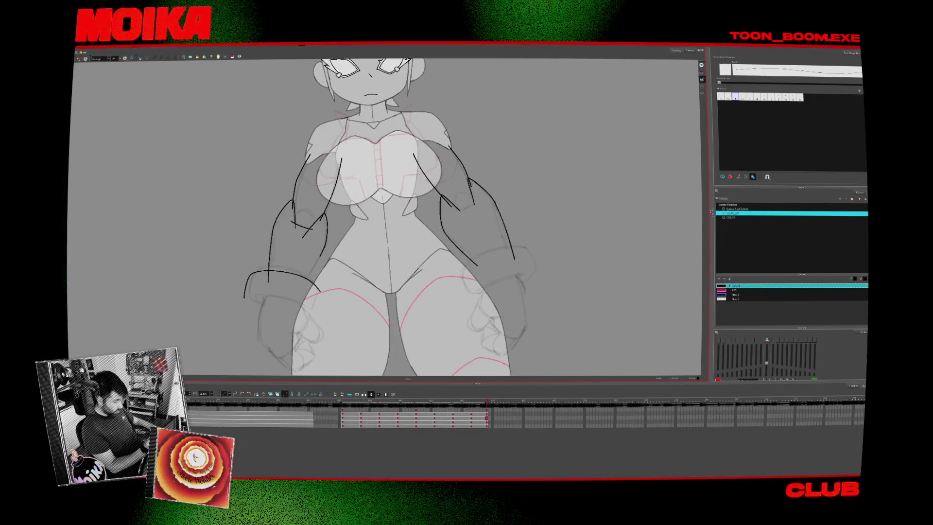
key("f")
key("g")
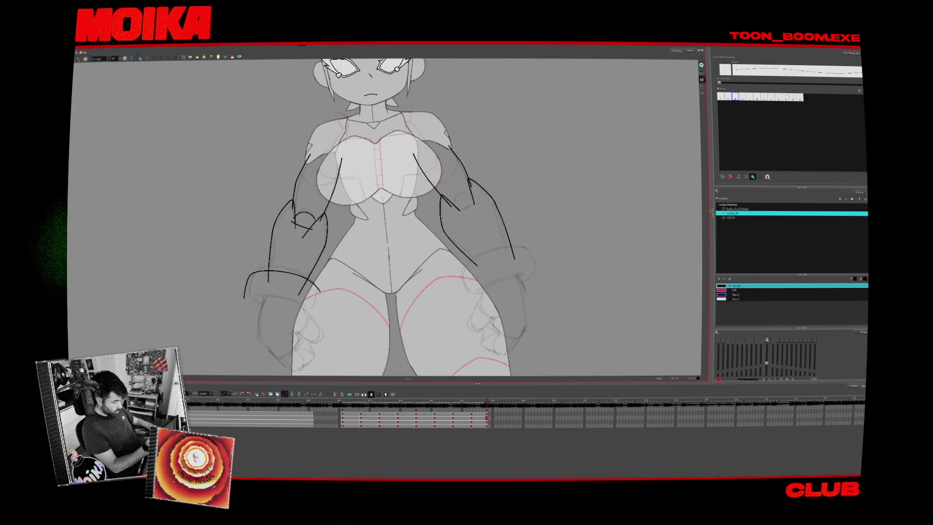
key("f")
key("f")
key("g")
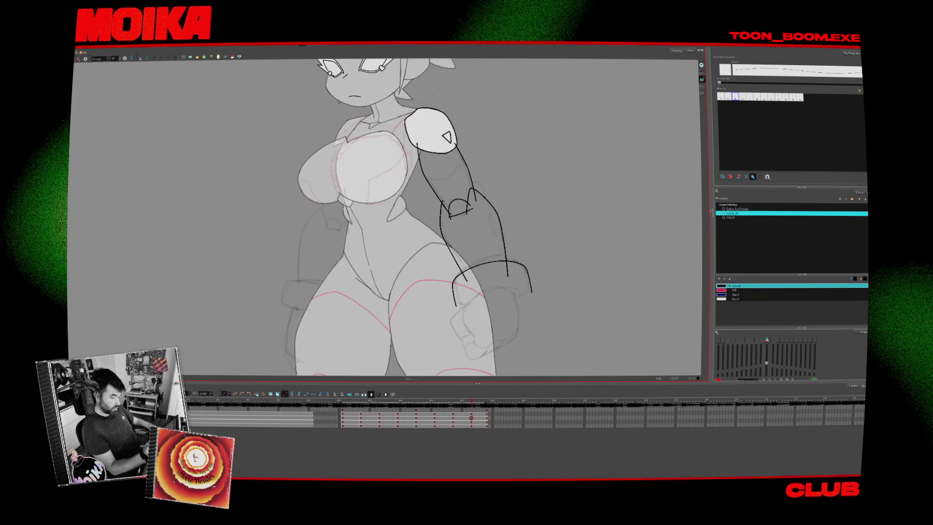
key("g")
key("f")
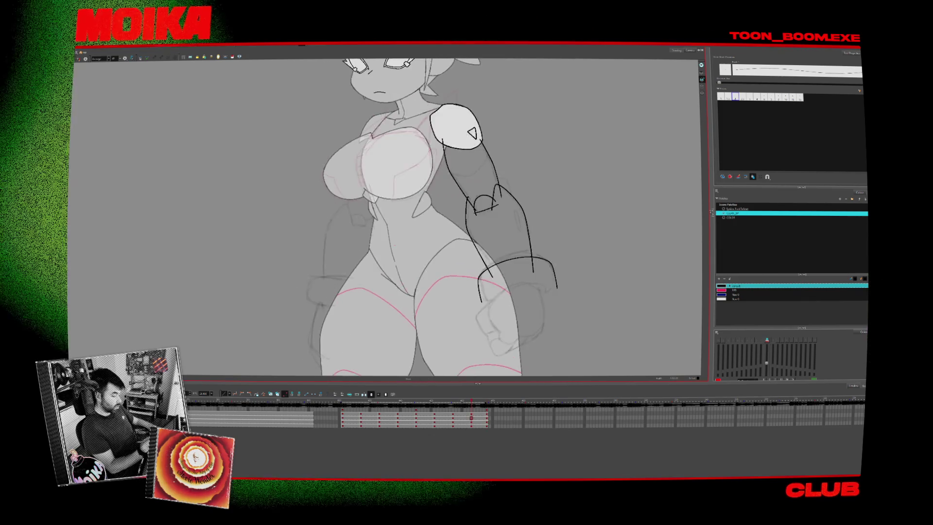
key("g")
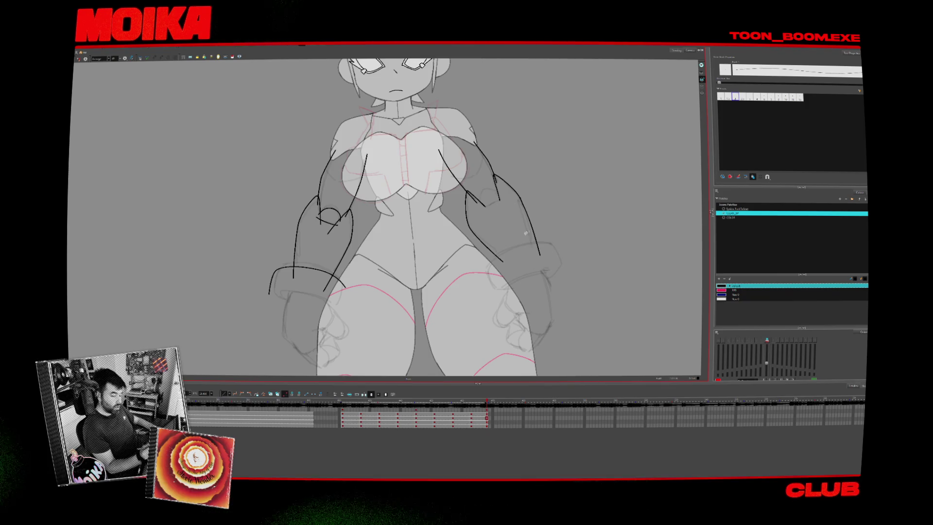
- Flip between the side-view and front-view drawings to compare the arms
key("comma")
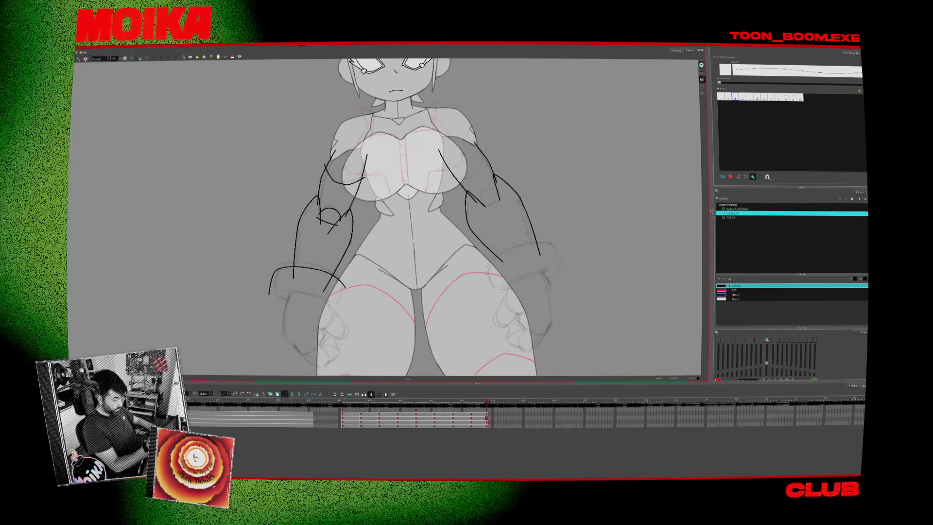
key("comma")
key("comma")
key("comma")
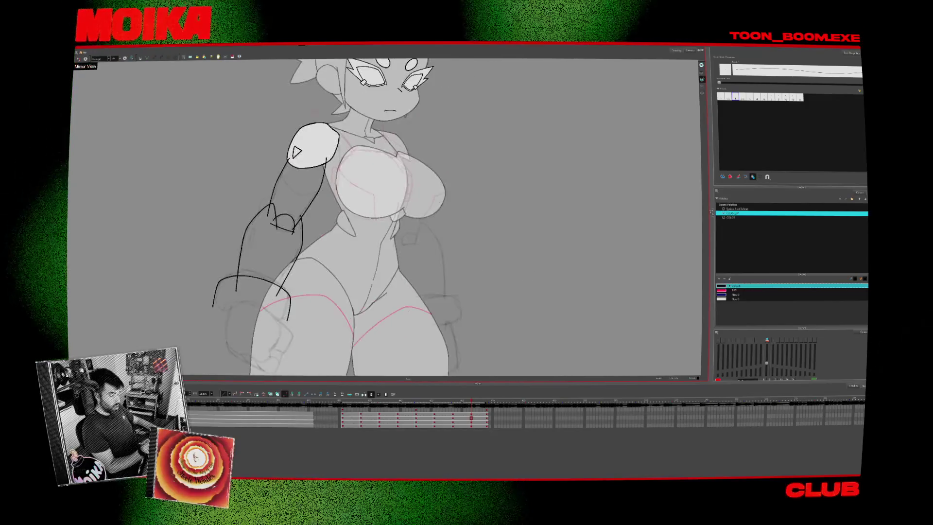
key("comma")
key("period")
key("comma")
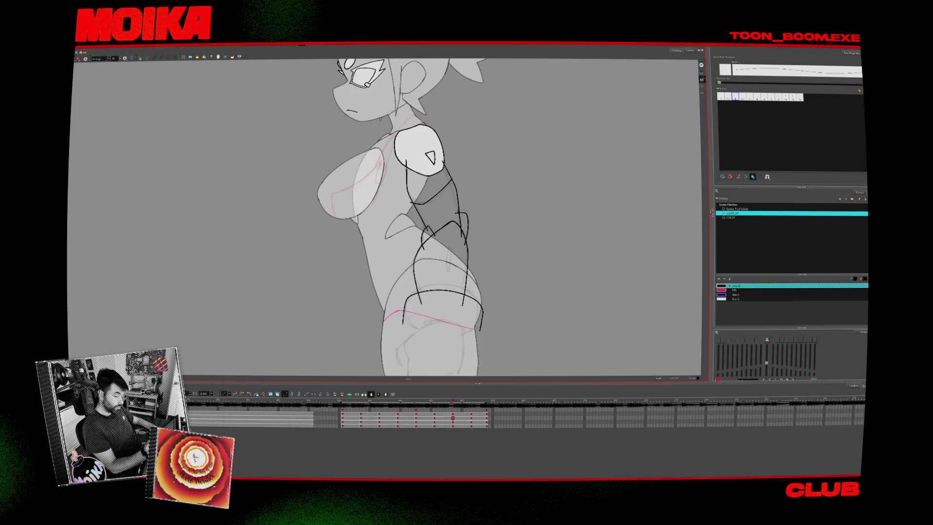
key("period")
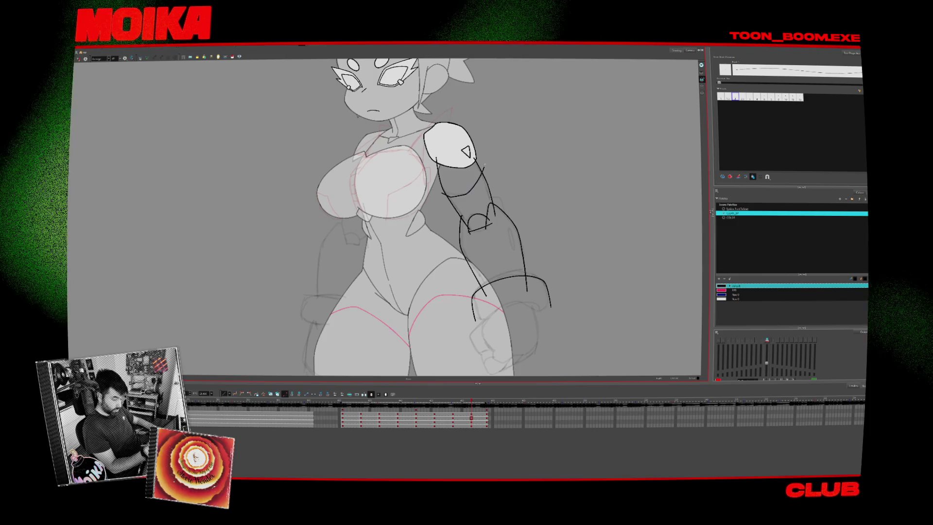
key("comma")
key("period")
- Select the front drawing's arm strokes, then undo the stray arm stroke on the back view
left_click_drag(437, 163, 487, 200)
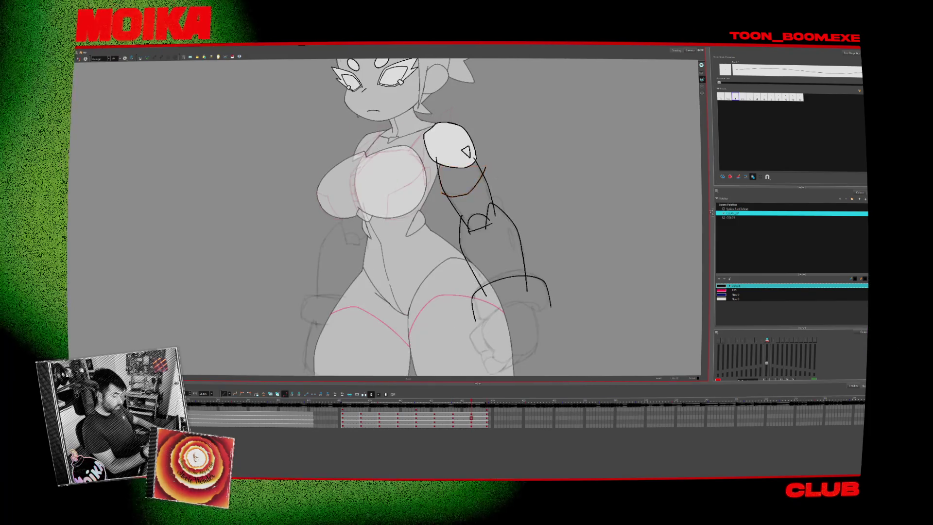
key("period")
key("comma")
key("period")
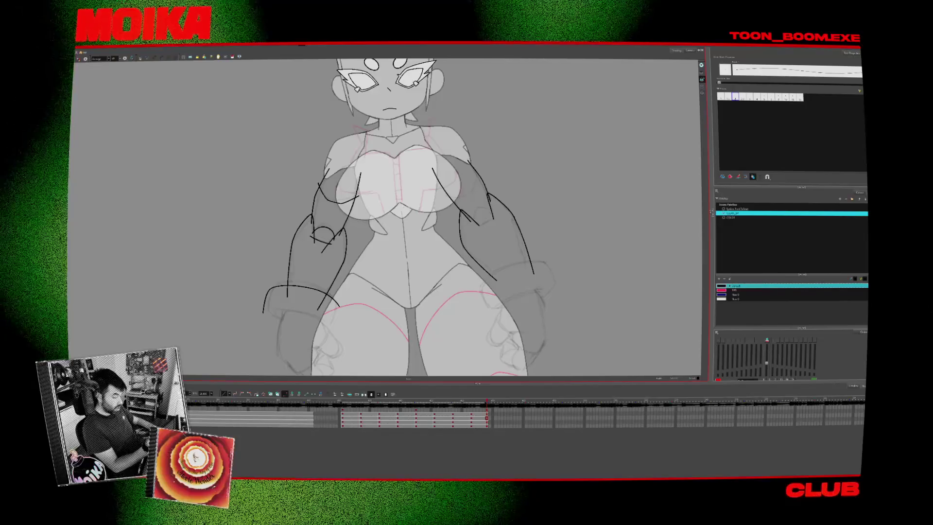
key("comma")
key("comma")
key("comma")
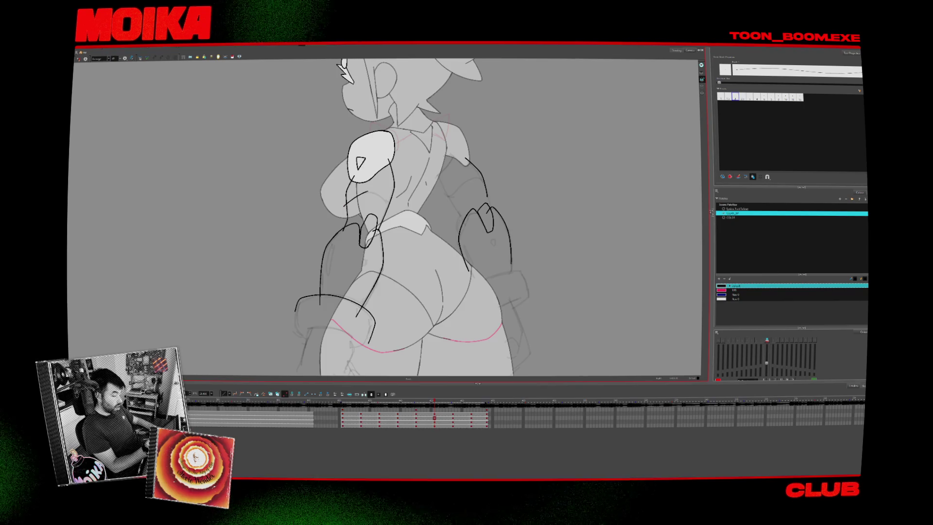
key("period")
key("comma")
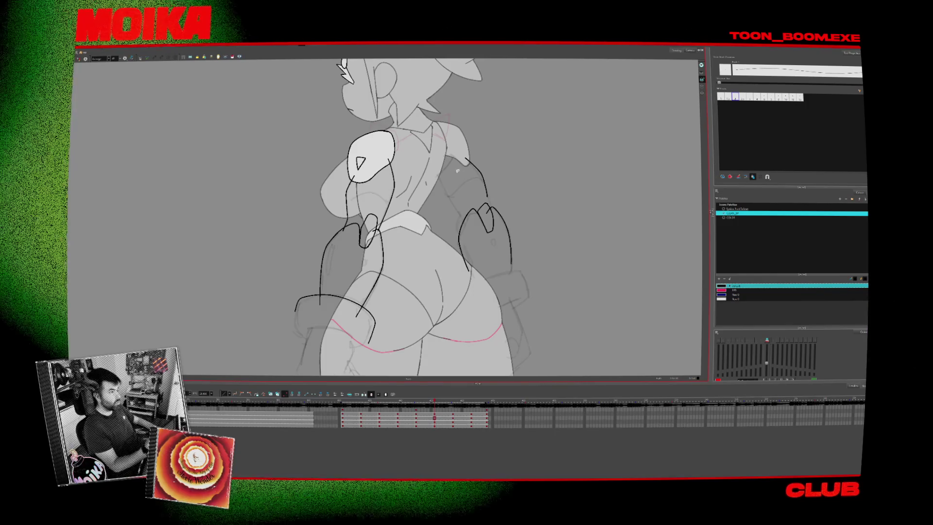
key("ctrl+z")
- On the back-view drawing, compare neighbouring frames and draw a black arc on the upper arm
key("period")
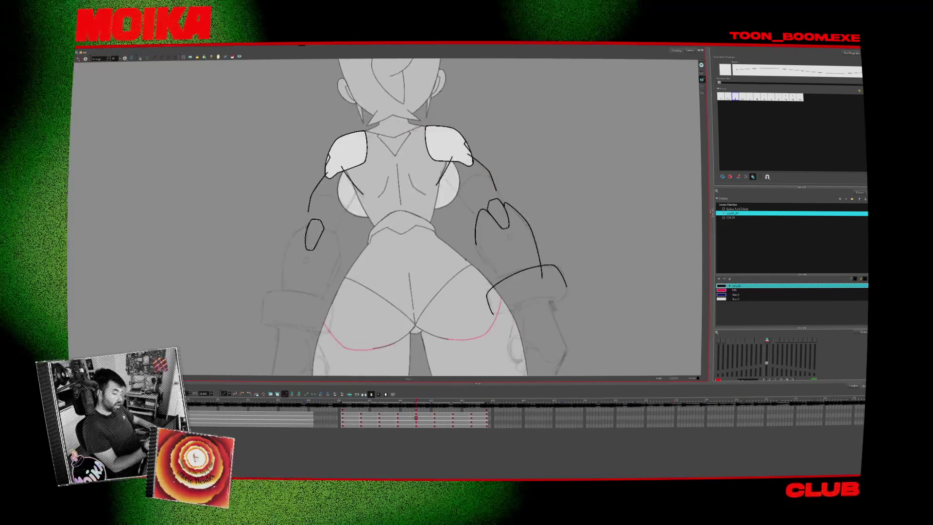
key("comma")
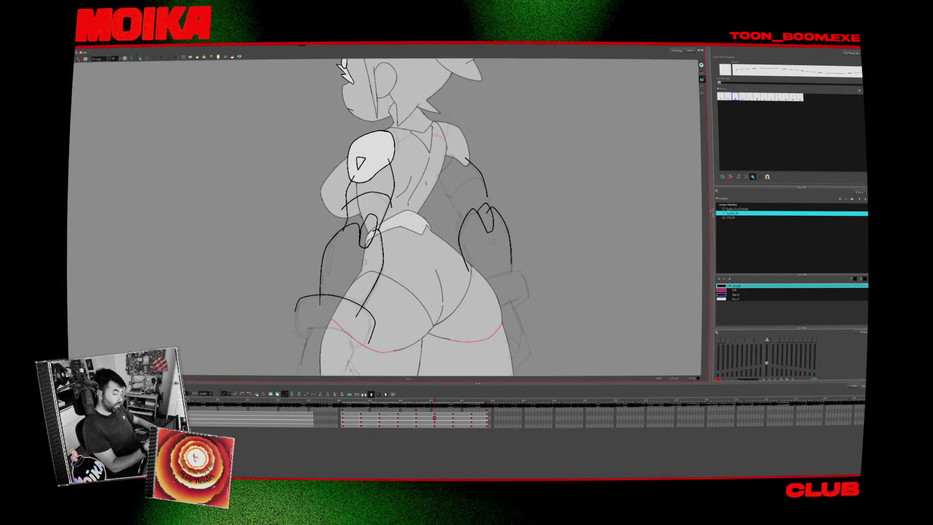
key("period")
key("comma")
left_click(394, 202)
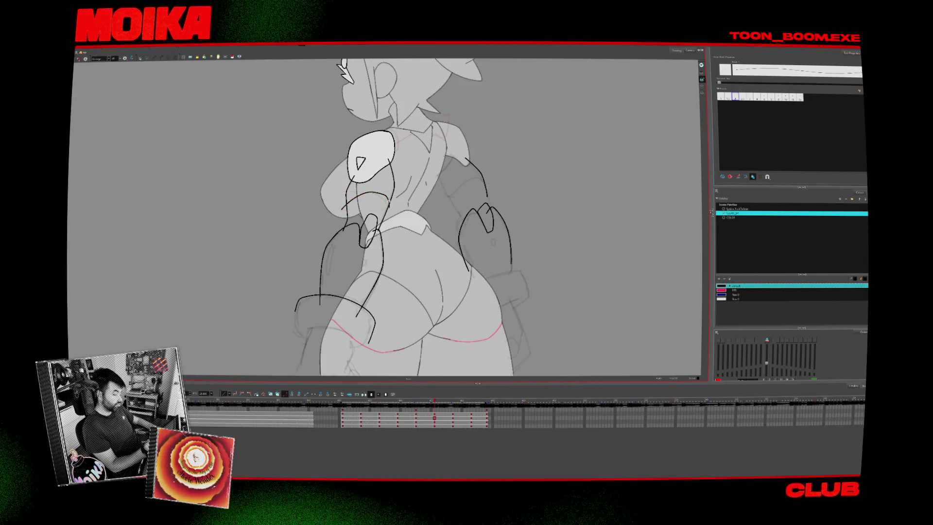
key("period")
key("comma")
key("comma")
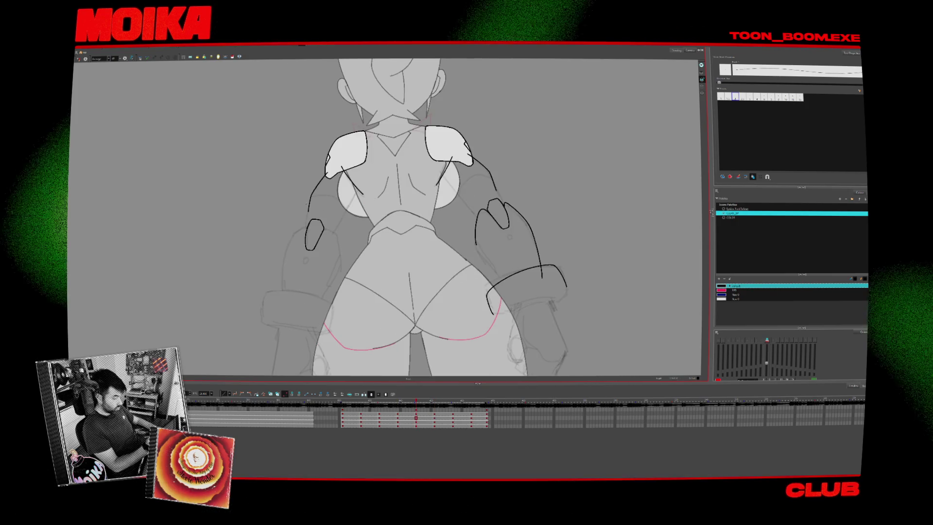
left_click_drag(306, 204, 347, 214)
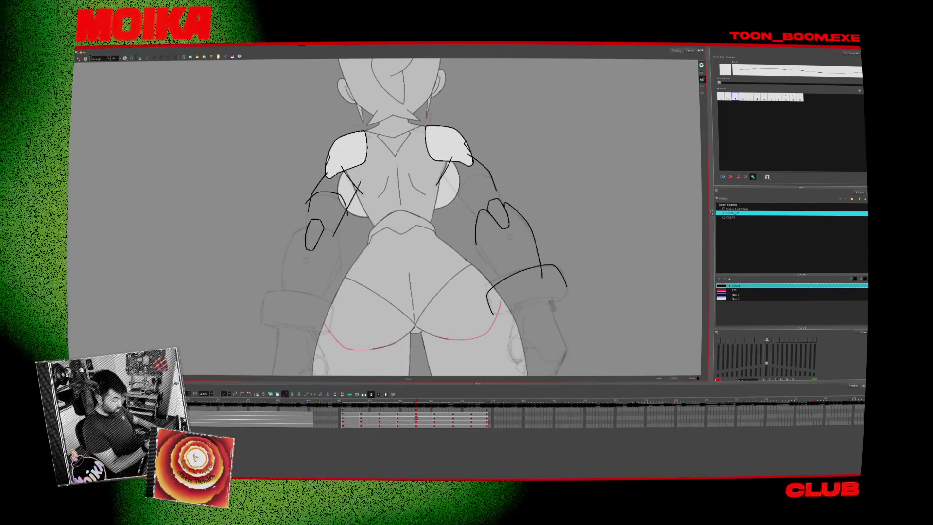
- Move to the front-view drawing, centre the arms and add a short line on the hand outline
key("g")
key("g")
key("g")
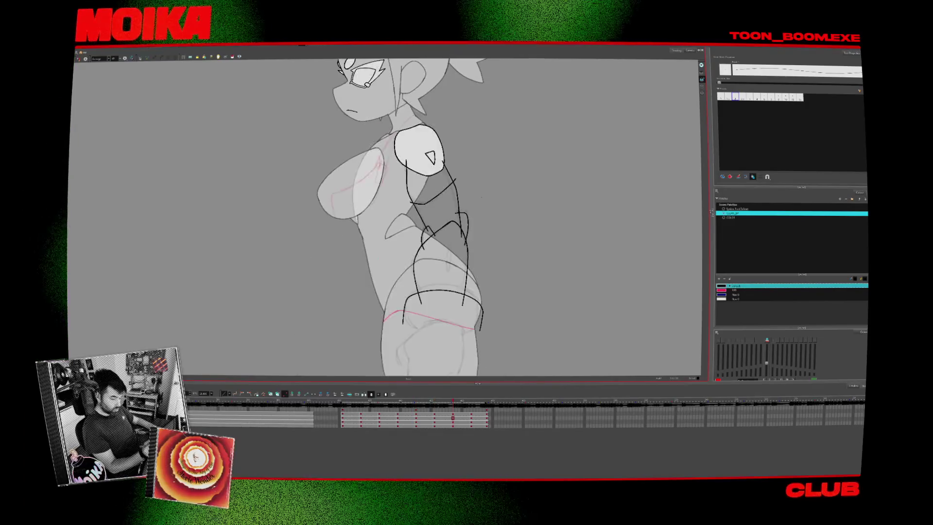
key("g")
key("g")
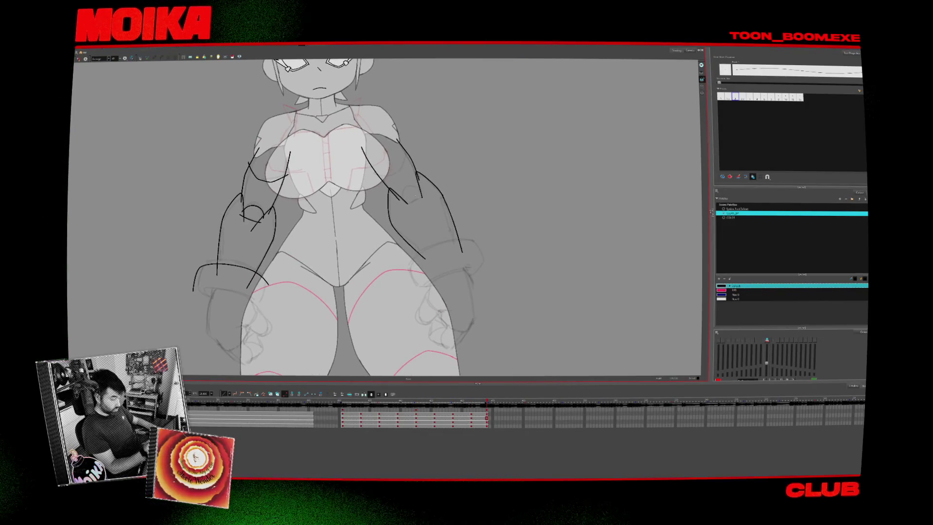
left_click_drag(369, 254, 461, 231)
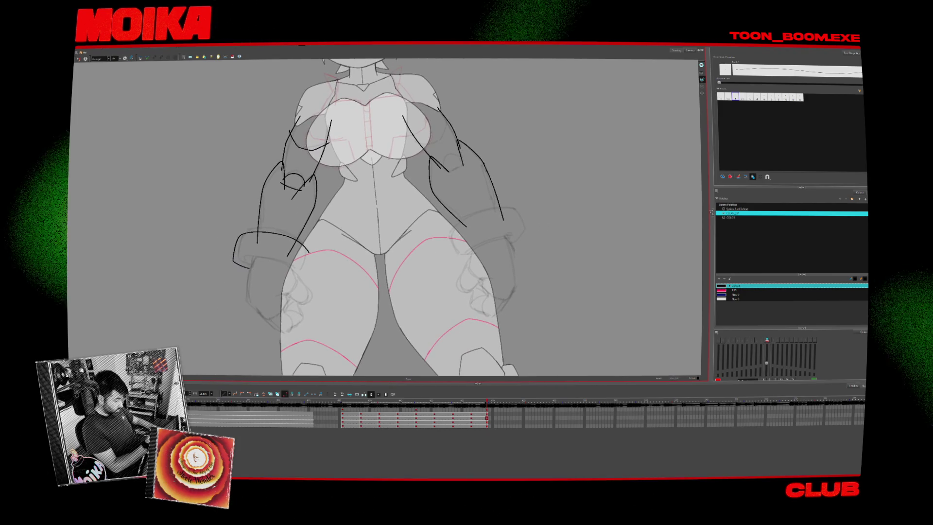
left_click_drag(234, 257, 301, 272)
key("alt+s")
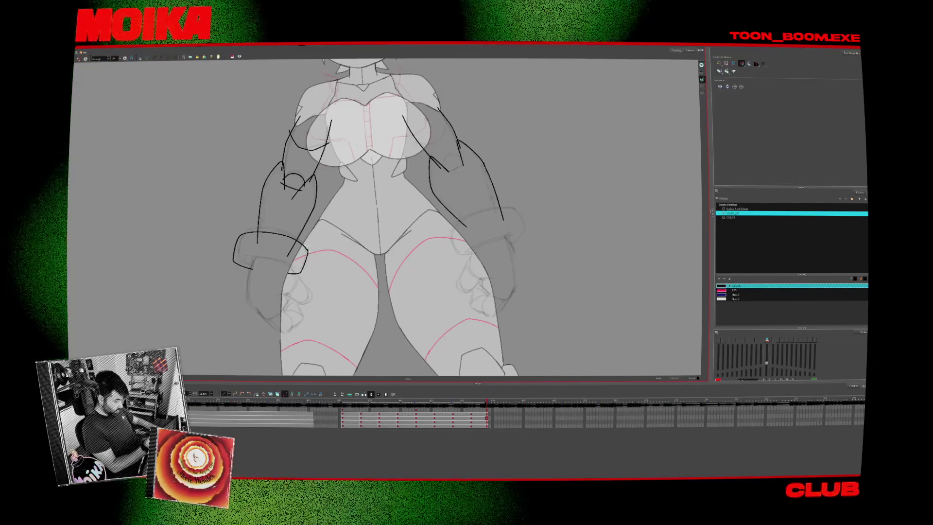
- Add short black strokes along the bottom of the wrist cuff, then advance to the front view
key("alt+b")
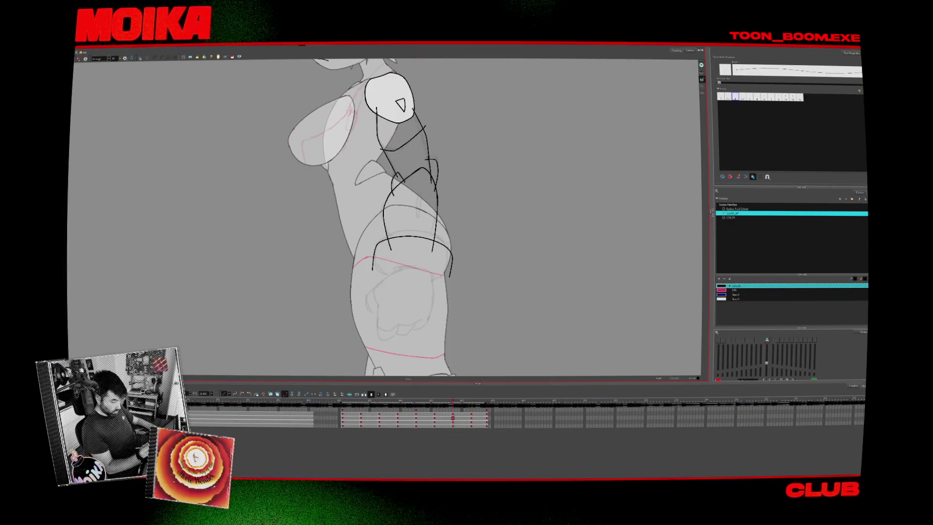
key(".")
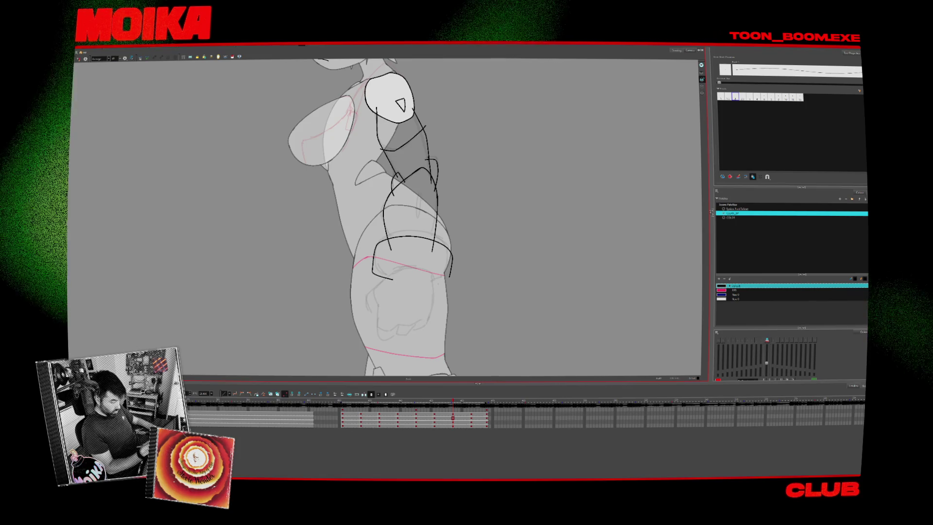
left_click_drag(373, 275, 426, 282)
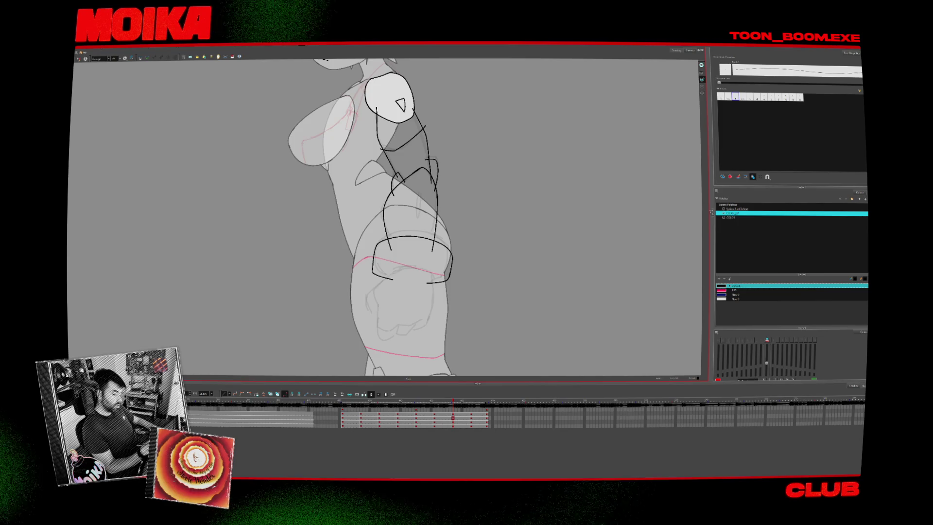
key("period")
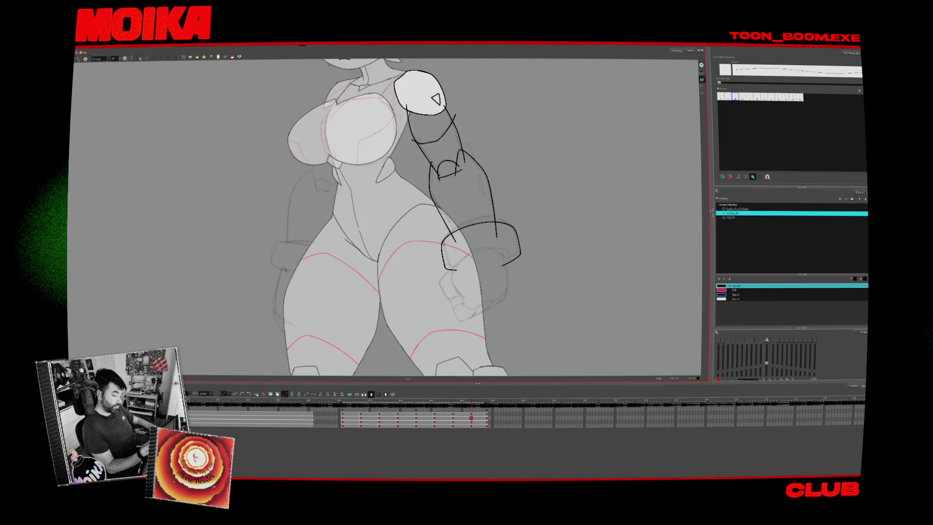
key("period")
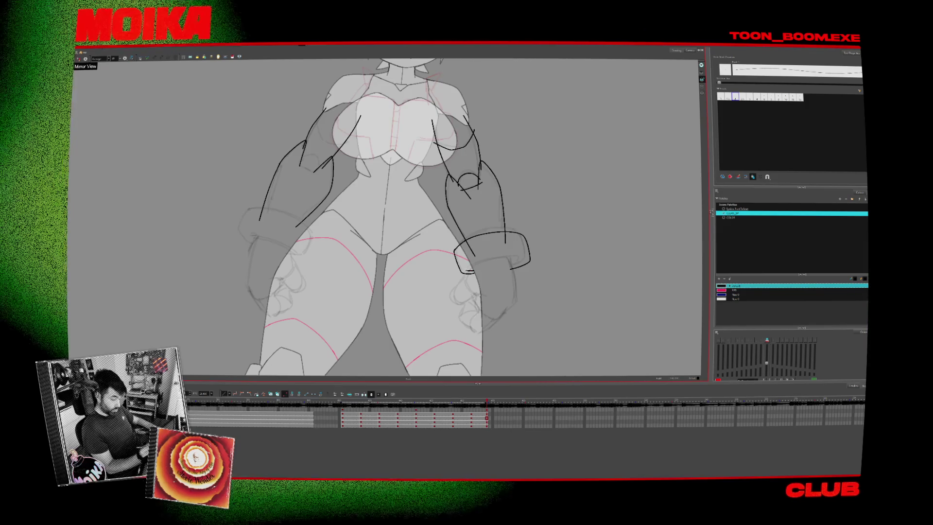
- Close the bottom of the right wrist cuff and tilt the view to reach the oval
left_click_drag(466, 268, 525, 257)
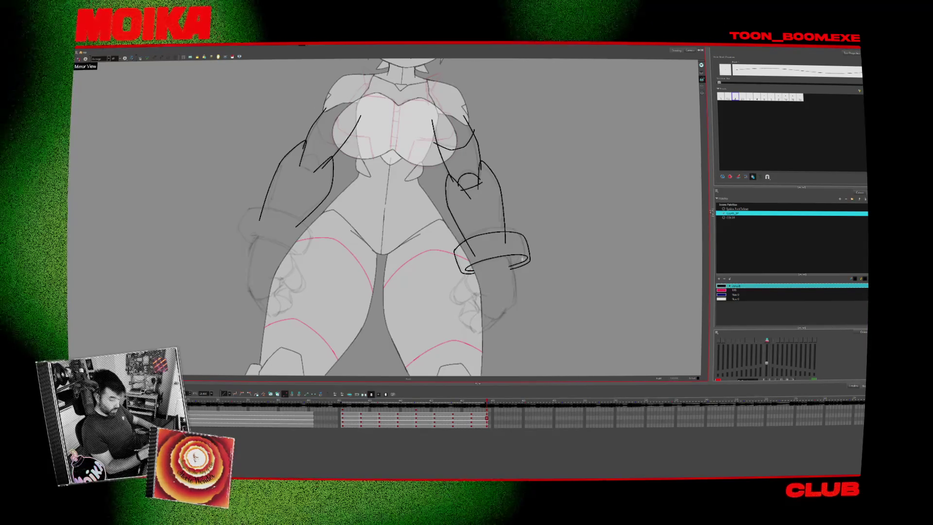
left_click(530, 266)
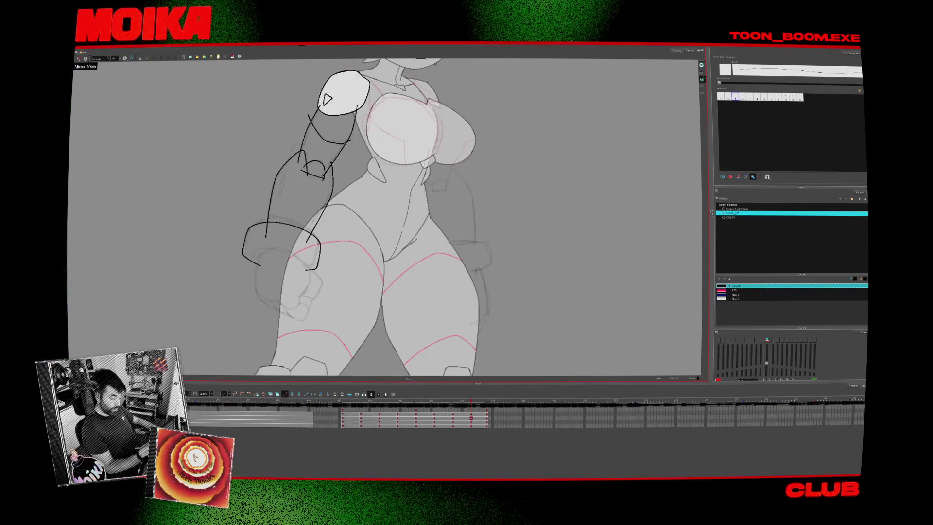
mouse_move(505, 292)
left_mouse_down()
mouse_move(437, 321)
mouse_move(369, 335)
mouse_move(334, 329)
mouse_move(353, 315)
left_mouse_up()
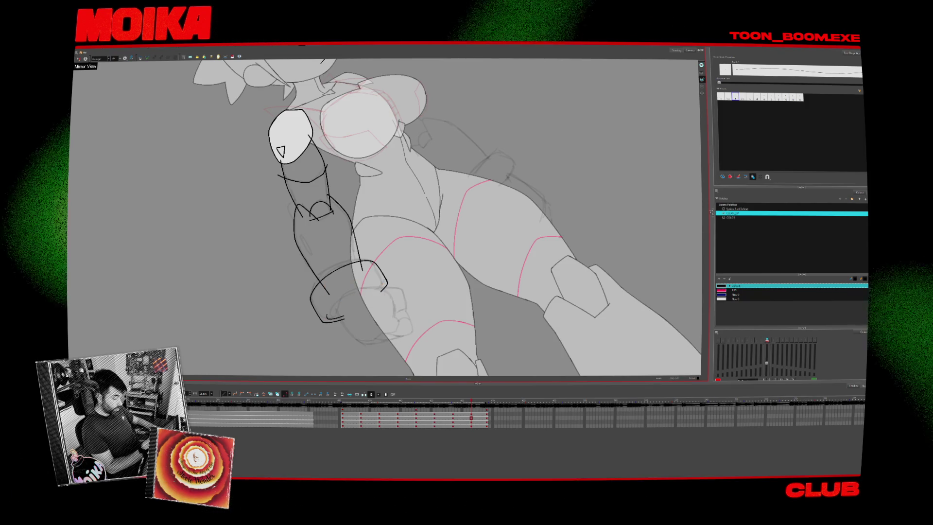
key("comma")
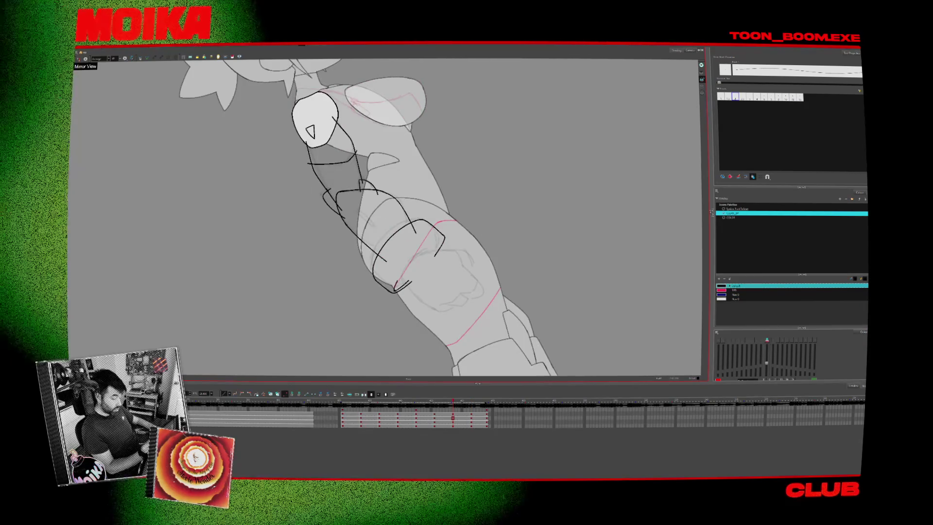
left_click(417, 265)
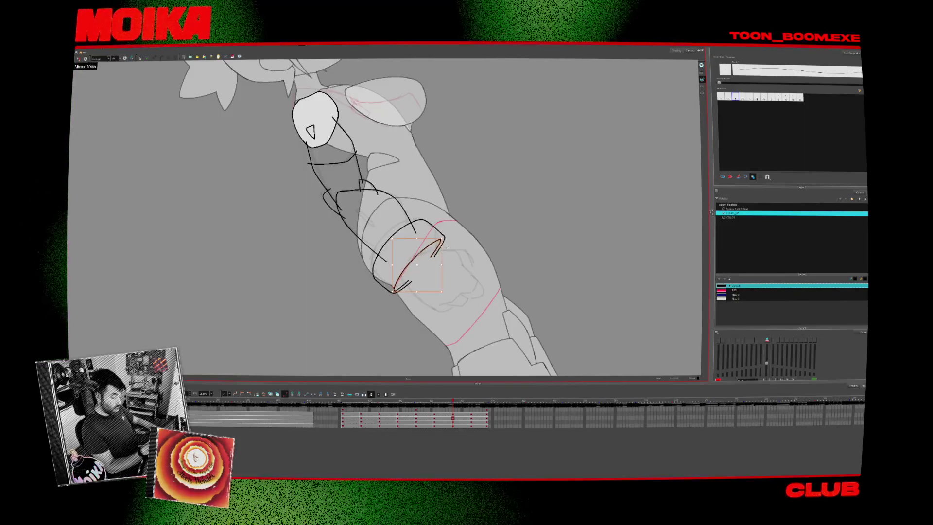
key("comma")
key("shift+x")
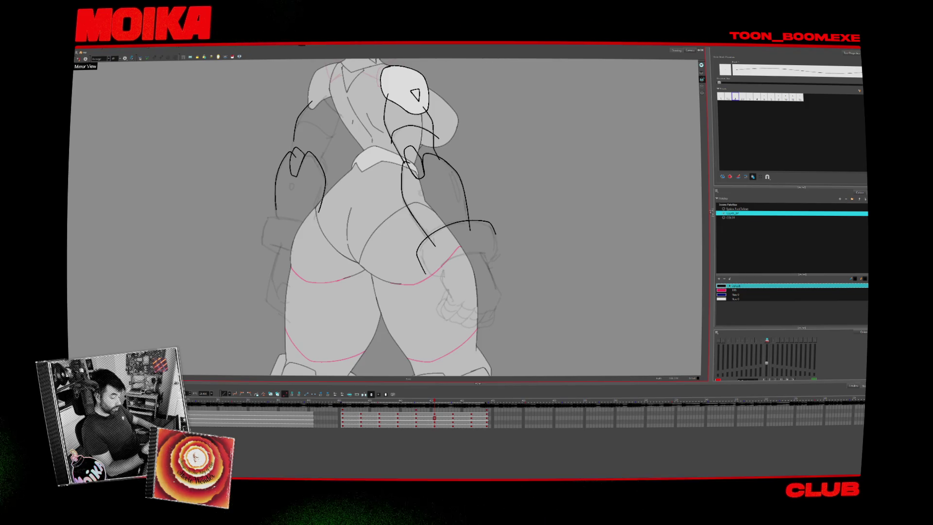
left_click_drag(374, 73, 491, 156)
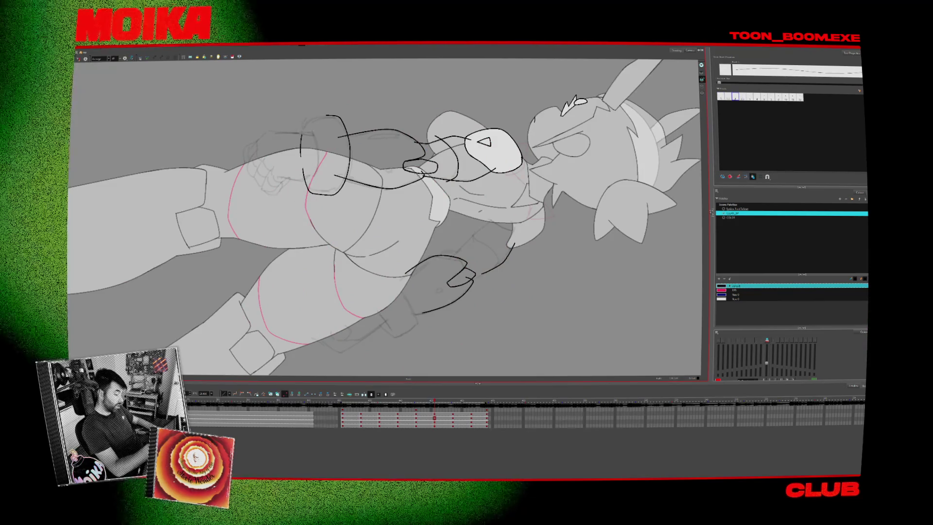
- Reshape the lower curve of the wrist-cuff oval, checking it in a mirrored, upright view
left_click_drag(340, 118, 302, 156)
key("ctrl+z")
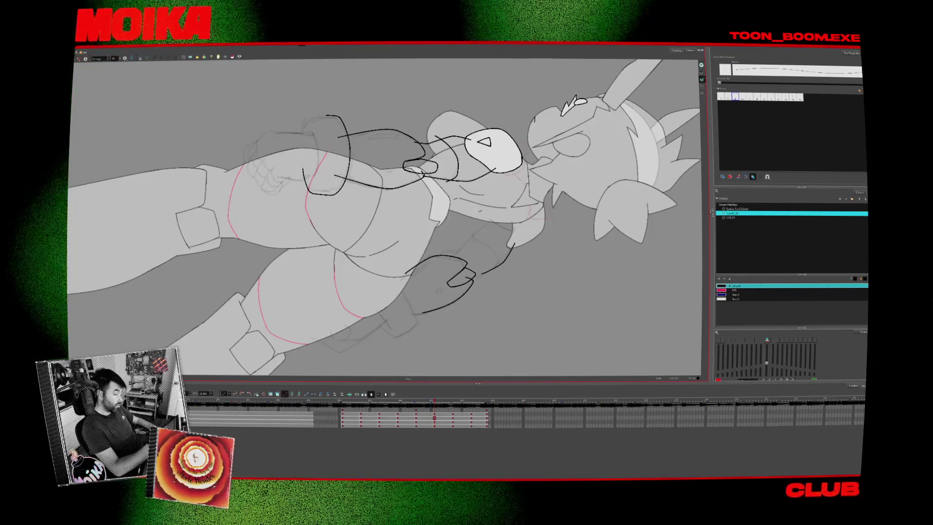
left_click(340, 101)
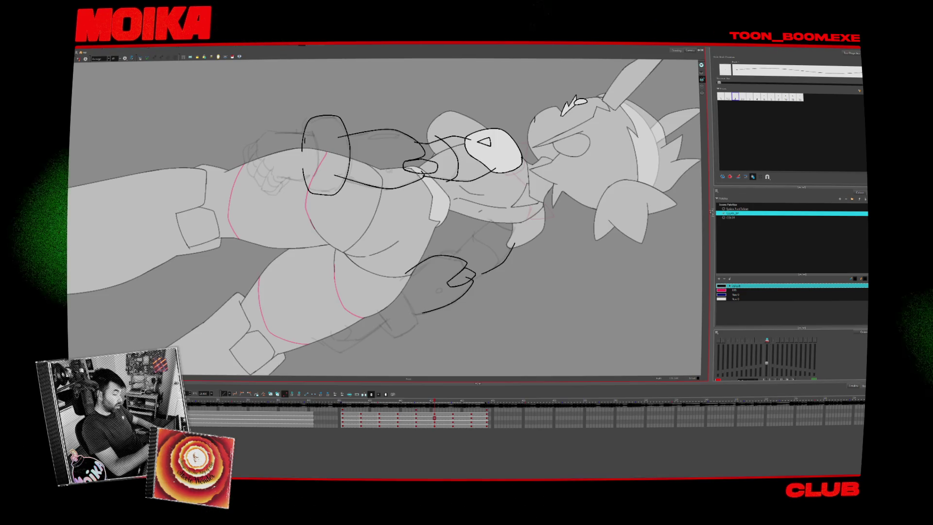
left_click(79, 58)
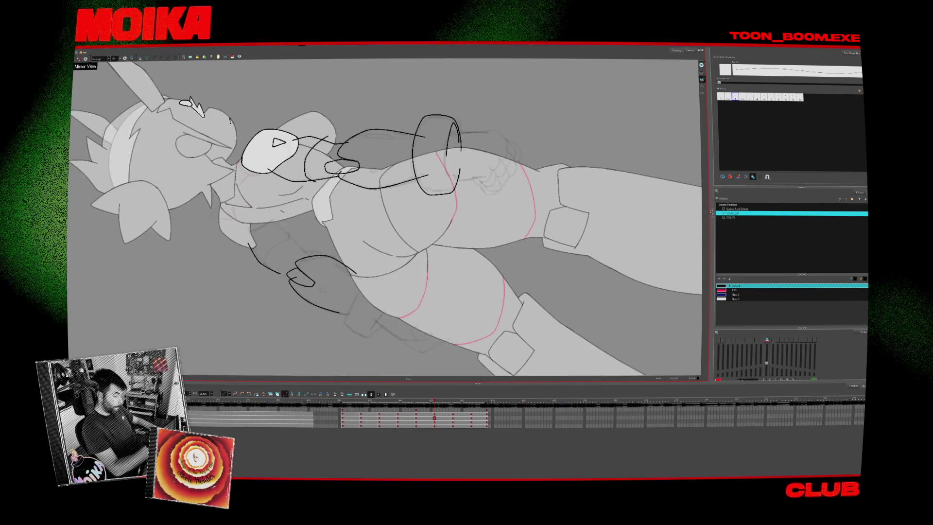
key("shift+x")
key("ctrl+z")
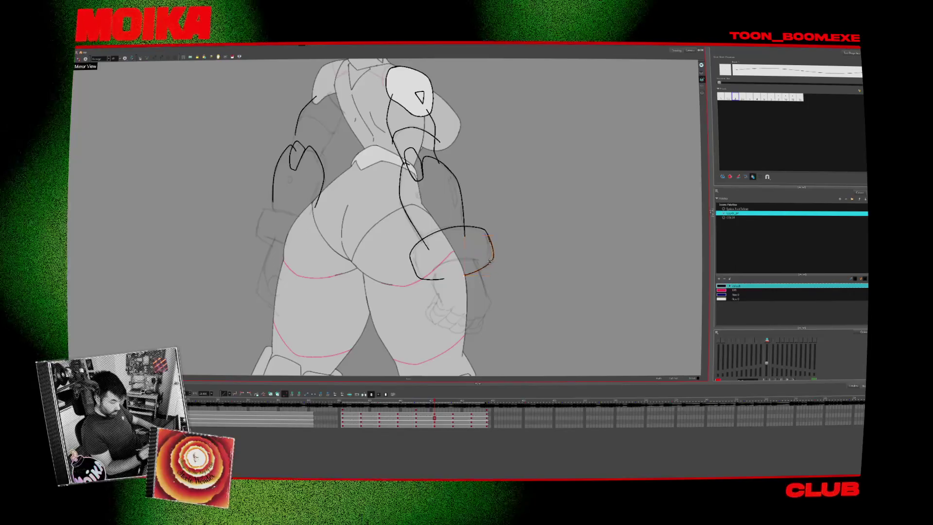
left_click_drag(494, 256, 475, 234)
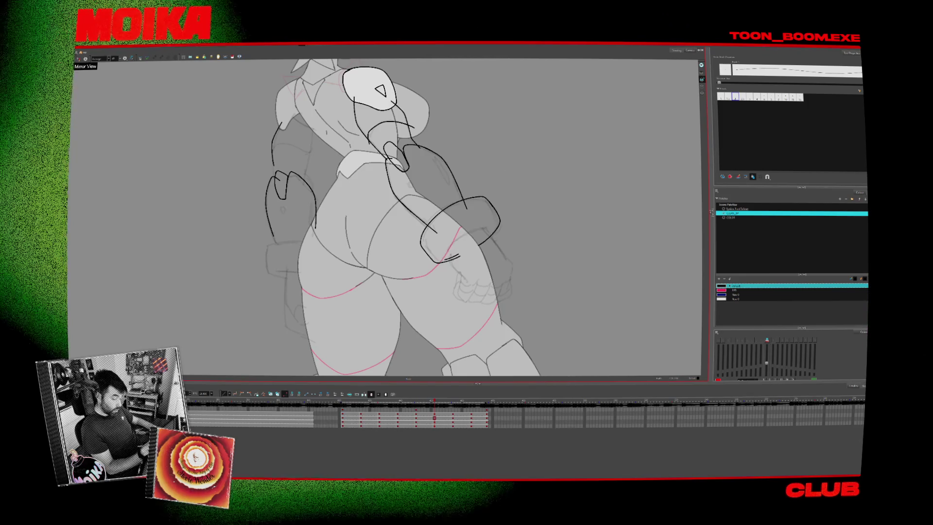
- Draw an inner curve so the cuff reads as a ring, flipping frames to compare
left_click_drag(440, 258, 495, 227)
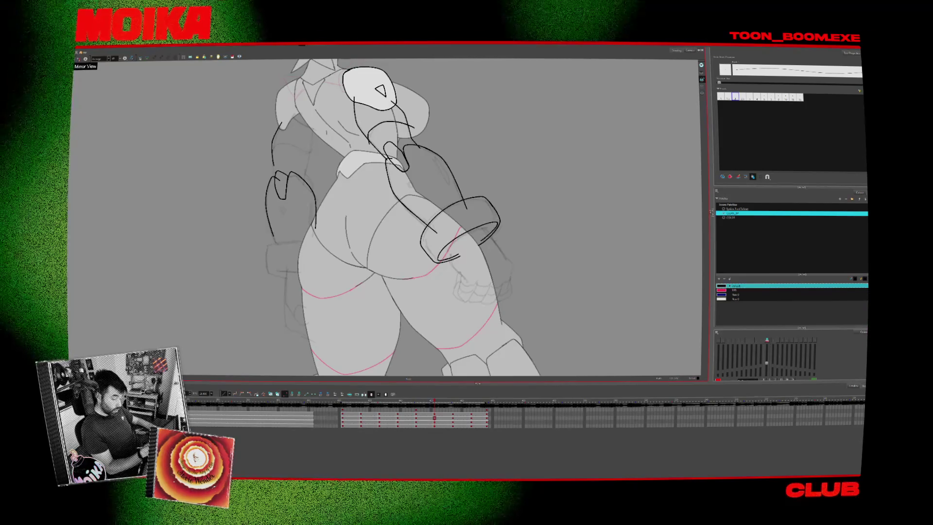
key("period")
key("period")
key("comma")
key("comma")
left_click(465, 240)
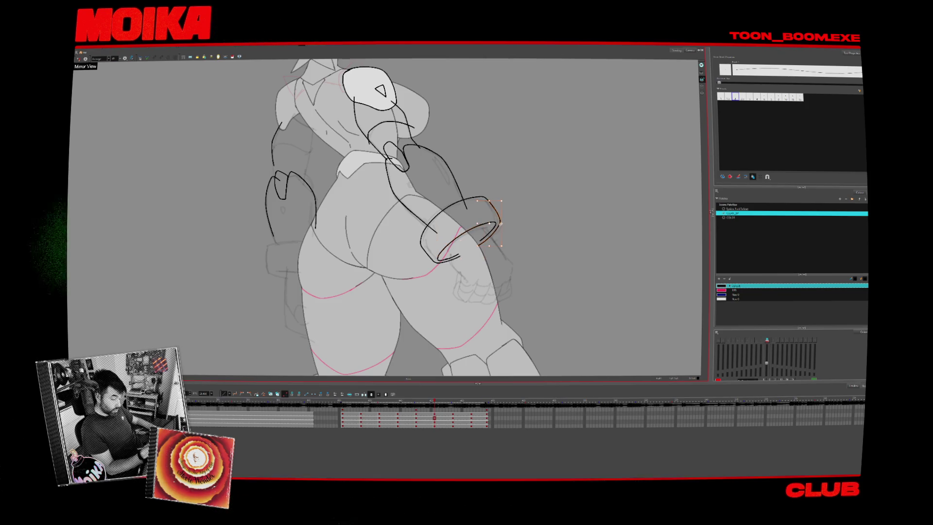
key("period")
key("comma")
key("period")
key("comma")
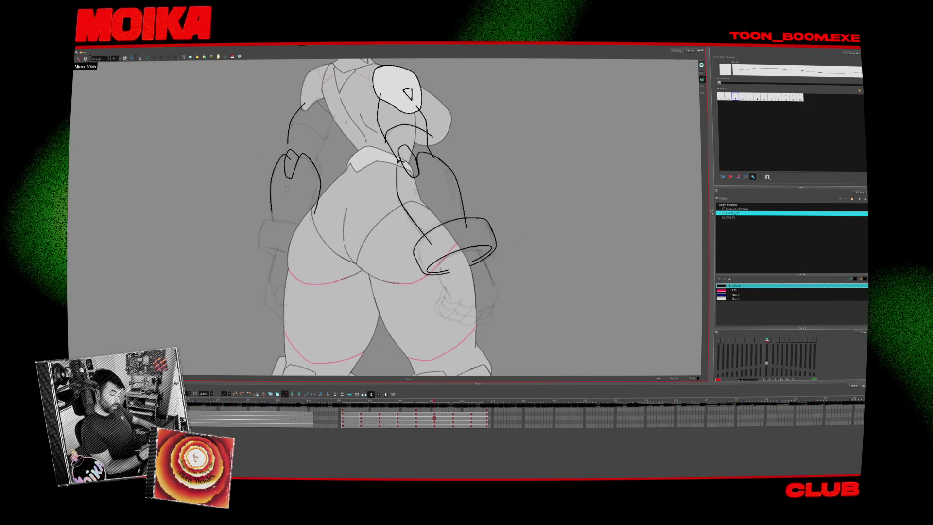
key("period")
key("period")
key("comma")
left_click(388, 224)
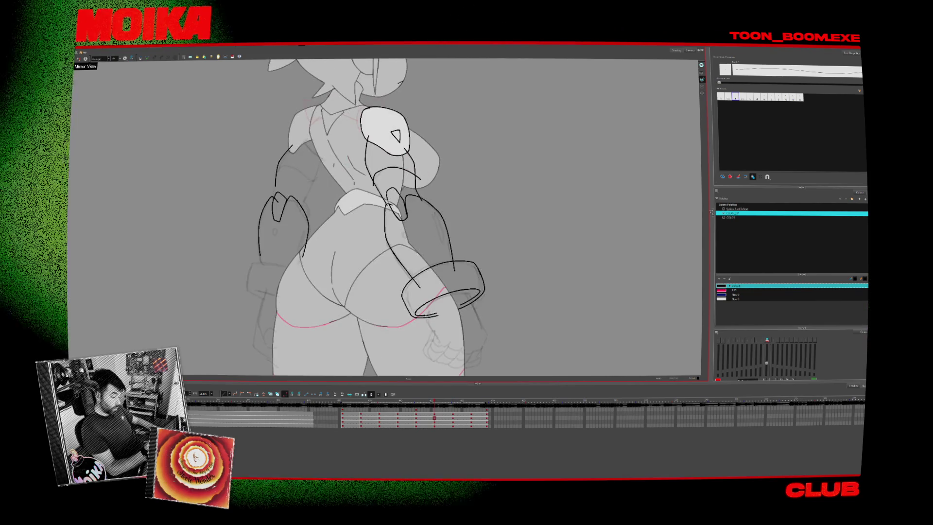
key("v")
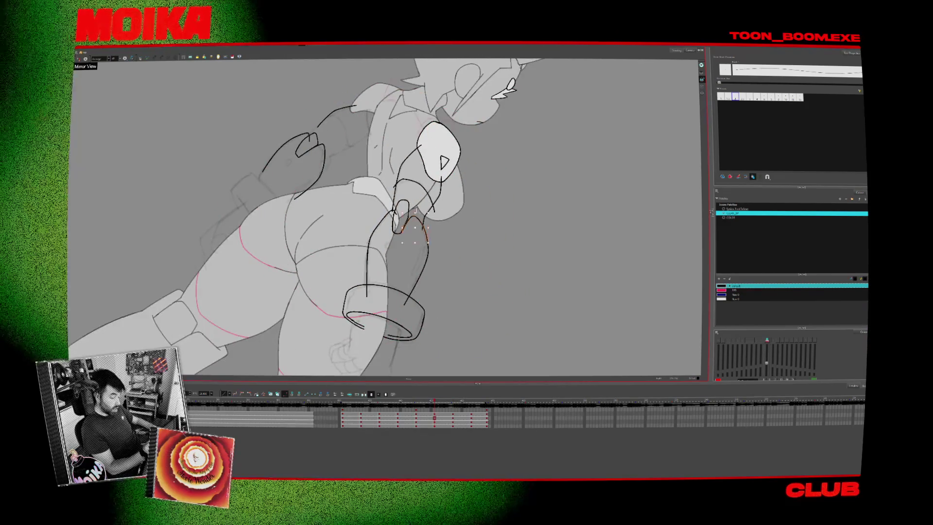
- Step forward to the front-view drawing, reset the view rotation and pan until the head shows
key("period")
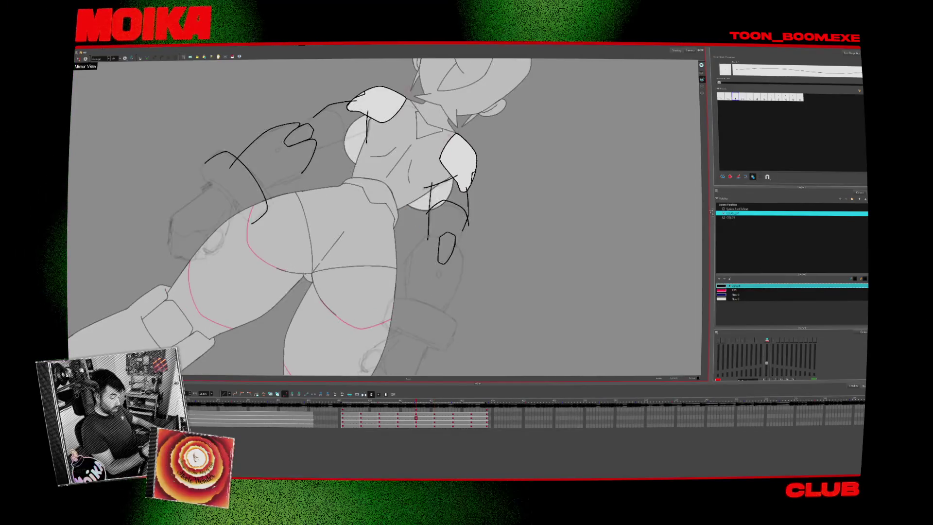
key("comma")
key("period")
key("period")
key("period")
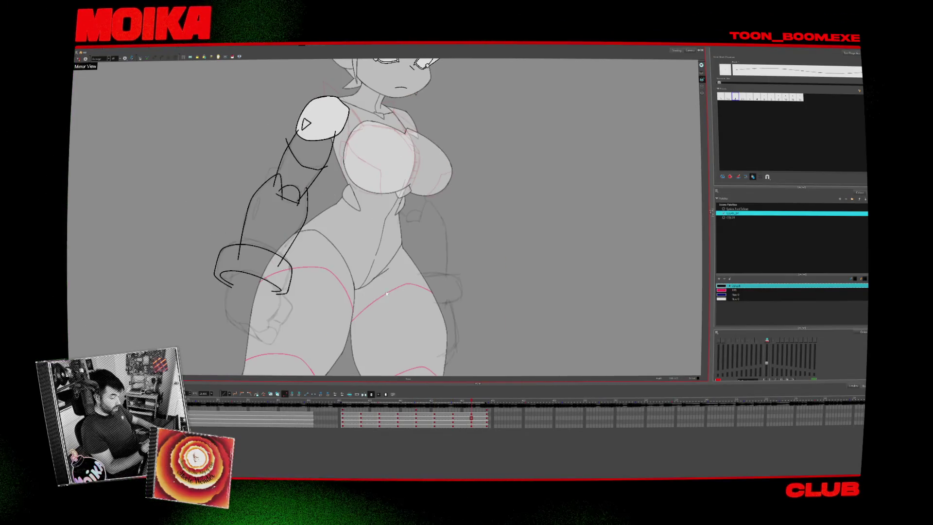
key("c")
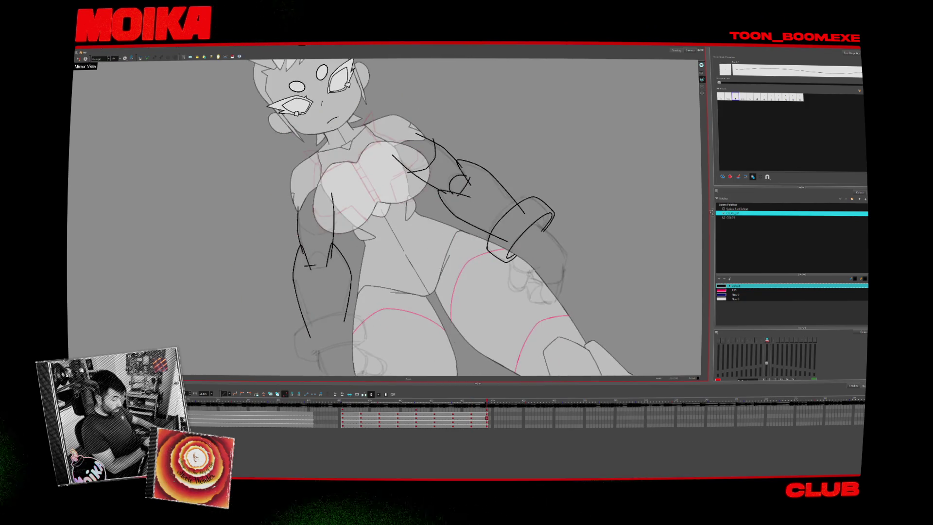
key("period")
key("comma")
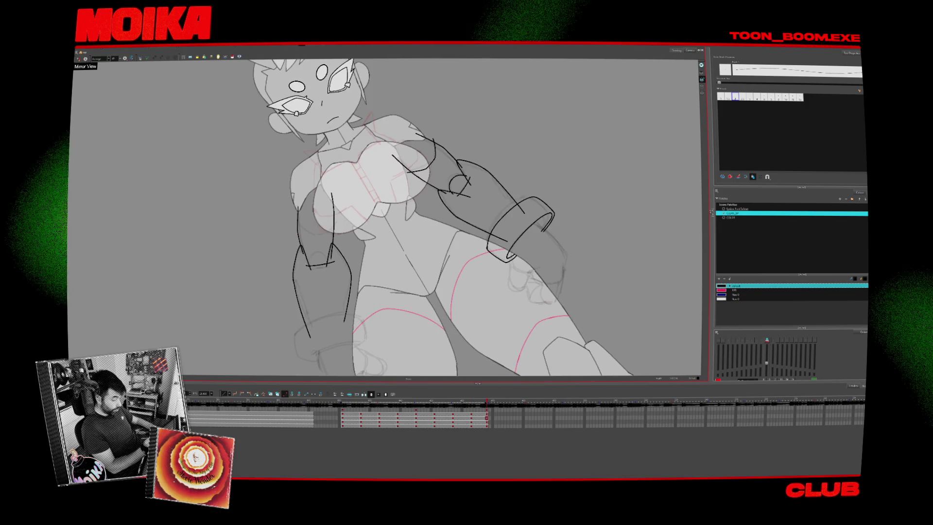
key("period")
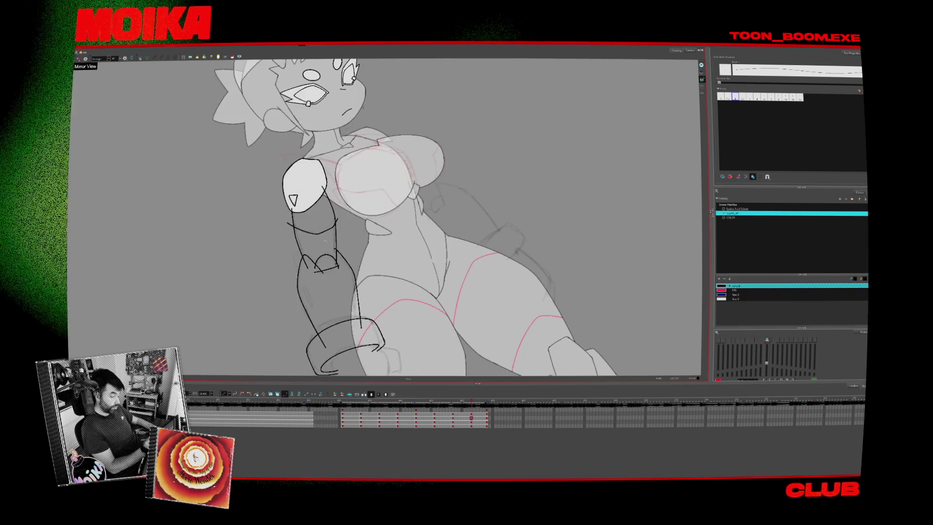
key("comma")
key("period")
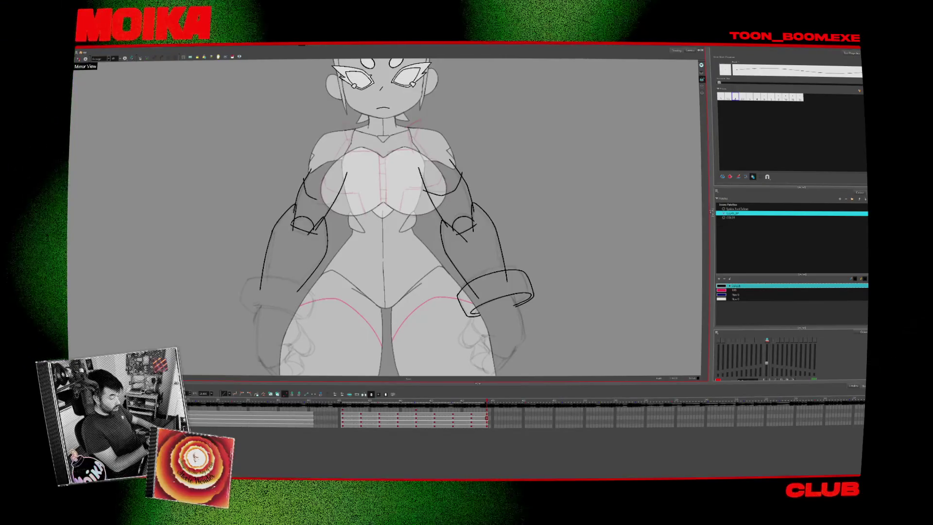
scroll(384, 217, "down", 2)
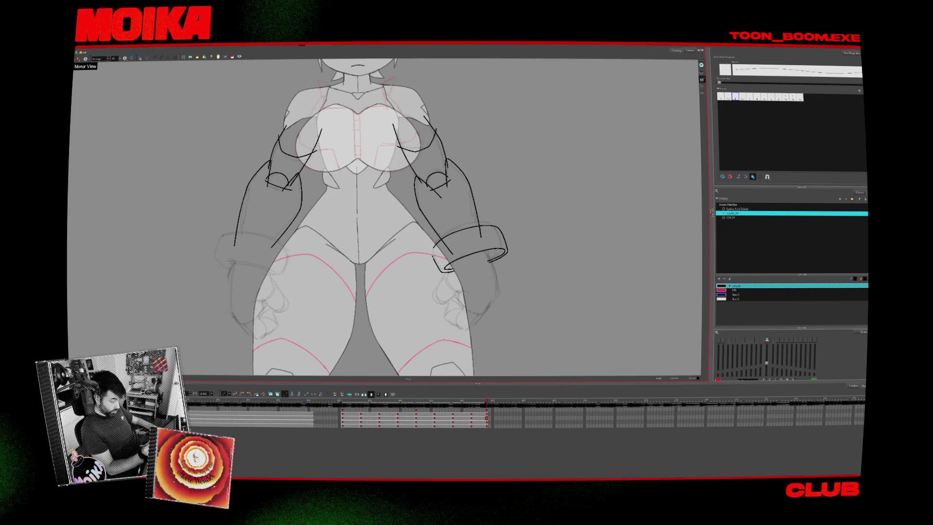
left_click_drag(427, 185, 416, 224)
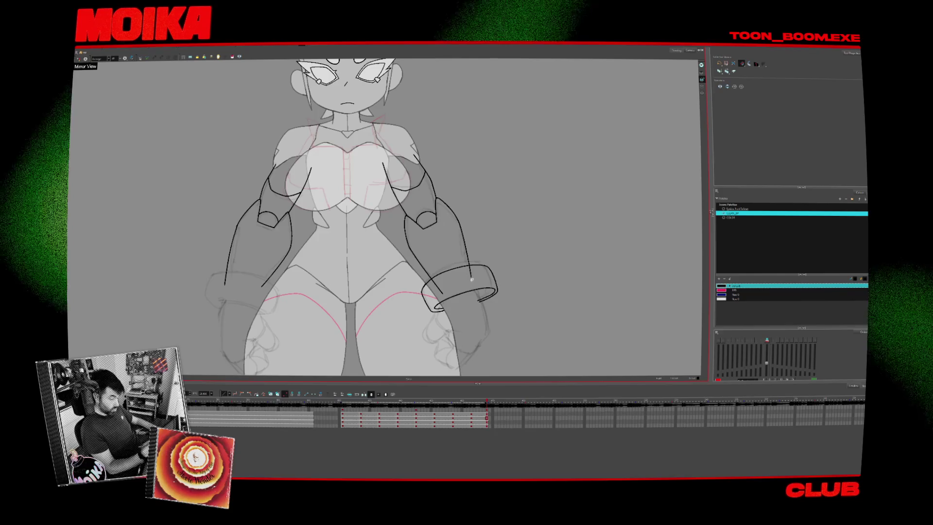
- Step back through the side view to the back-view drawing, comparing the arm lines
key("comma")
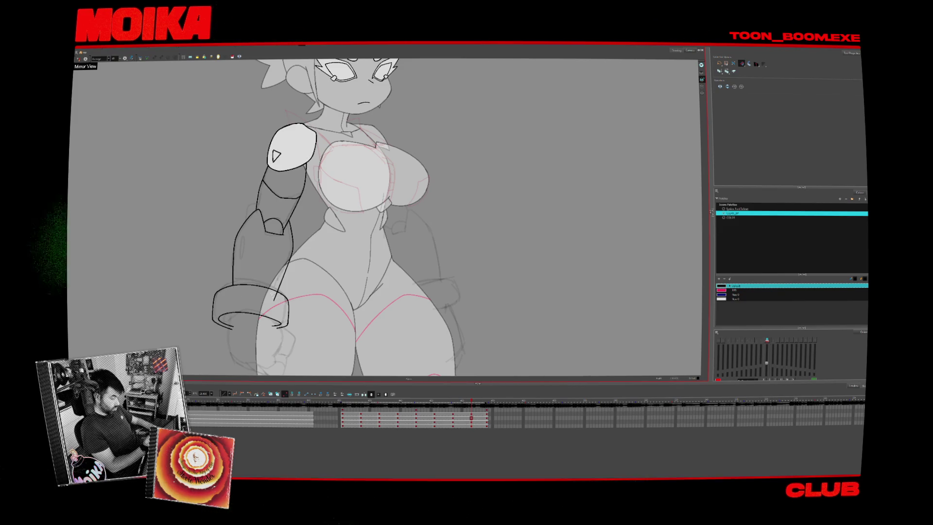
key("comma")
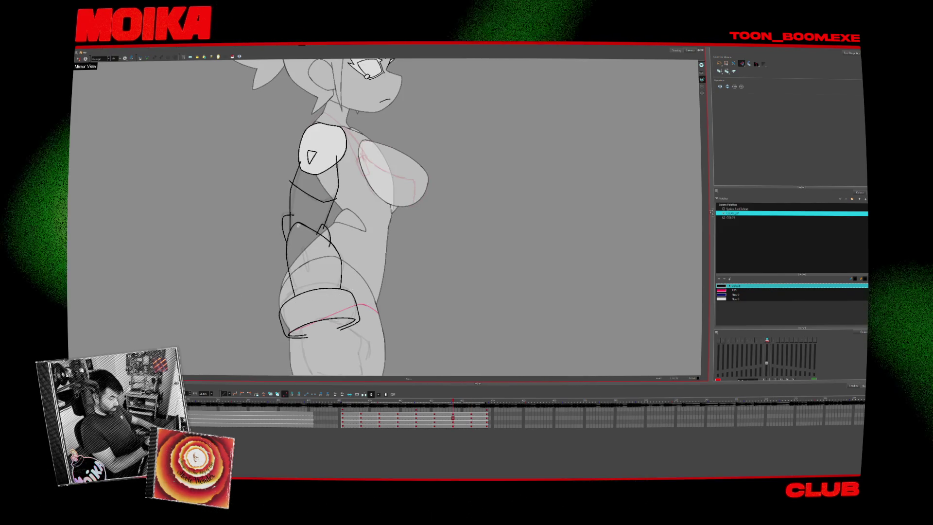
key("period")
key("comma")
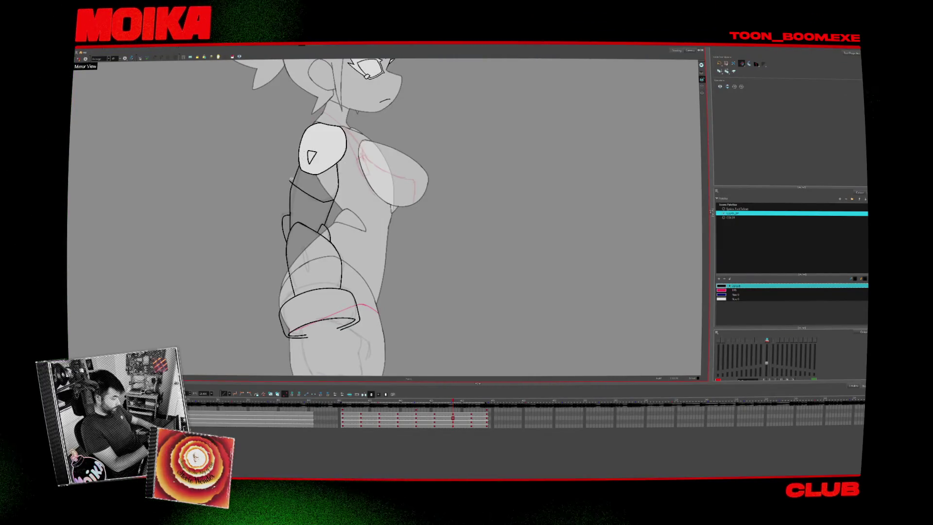
key("comma")
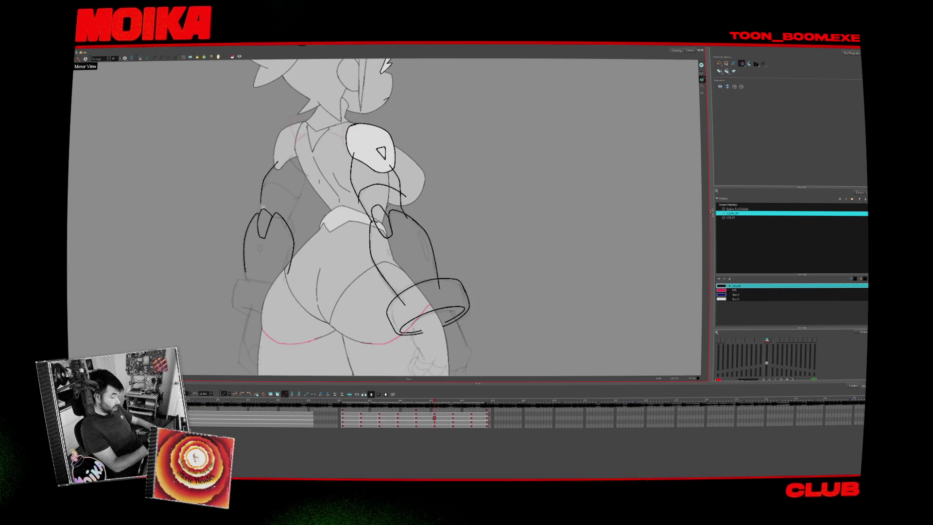
key("alt+b")
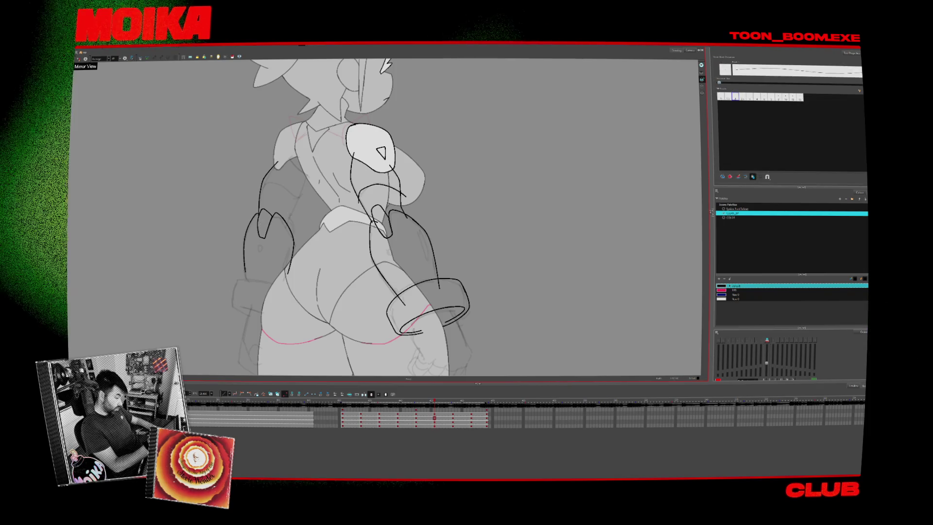
key("comma")
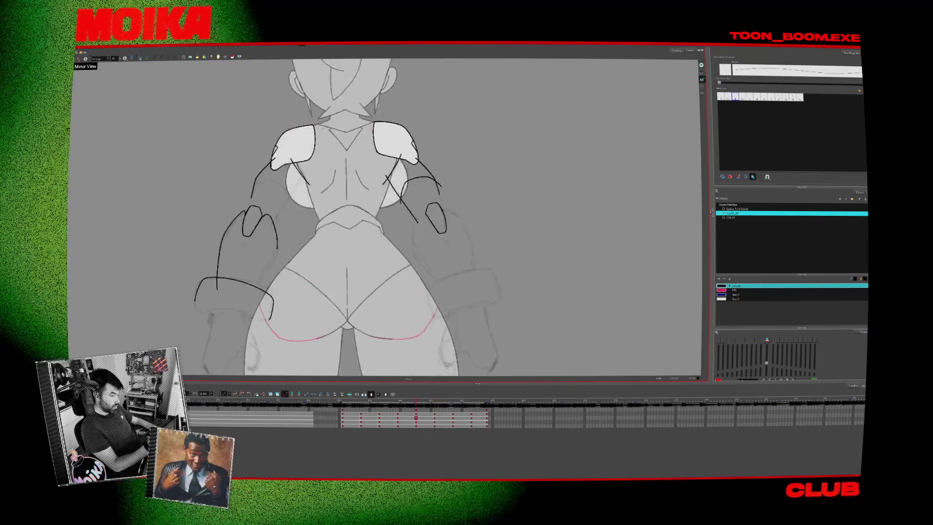
key("period")
key("period")
key("period")
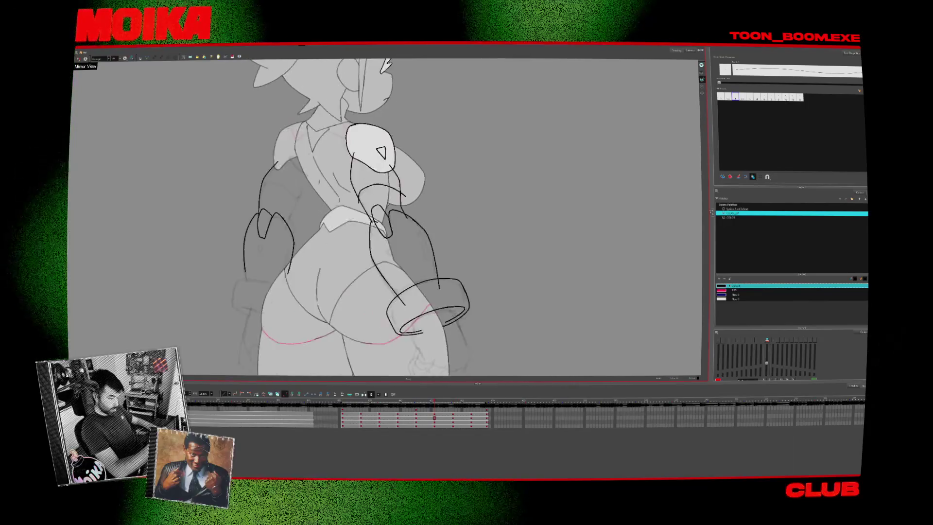
key("comma")
key("comma")
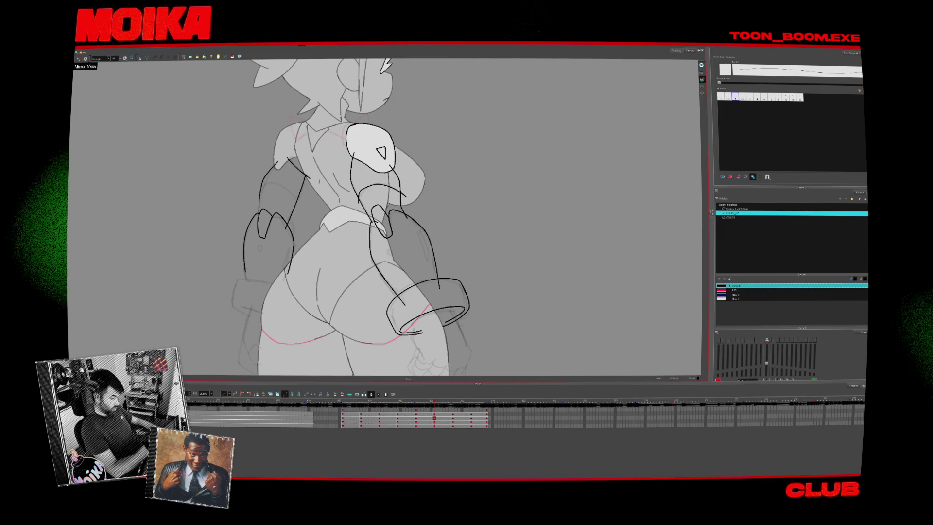
- Zoom and pan the back-view drawing to frame the lower body and head
key("alt+s")
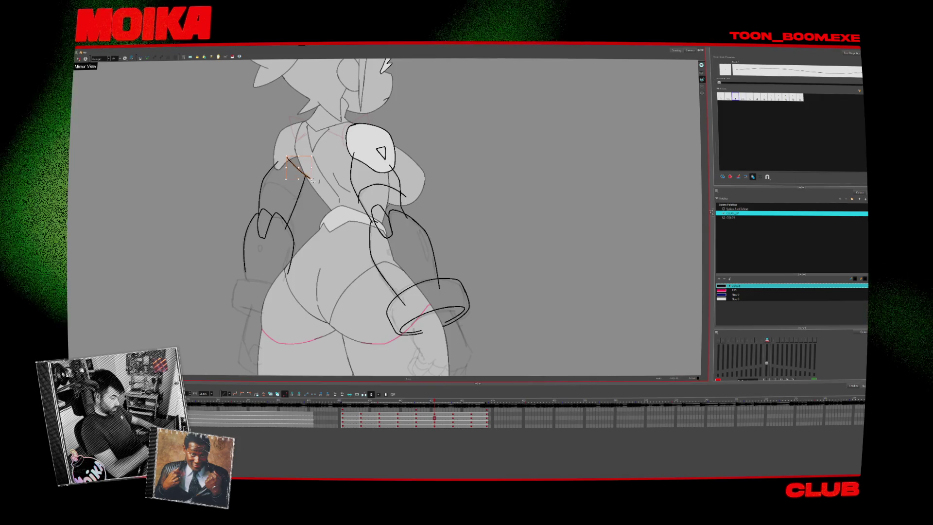
scroll(305, 176, "up", 3)
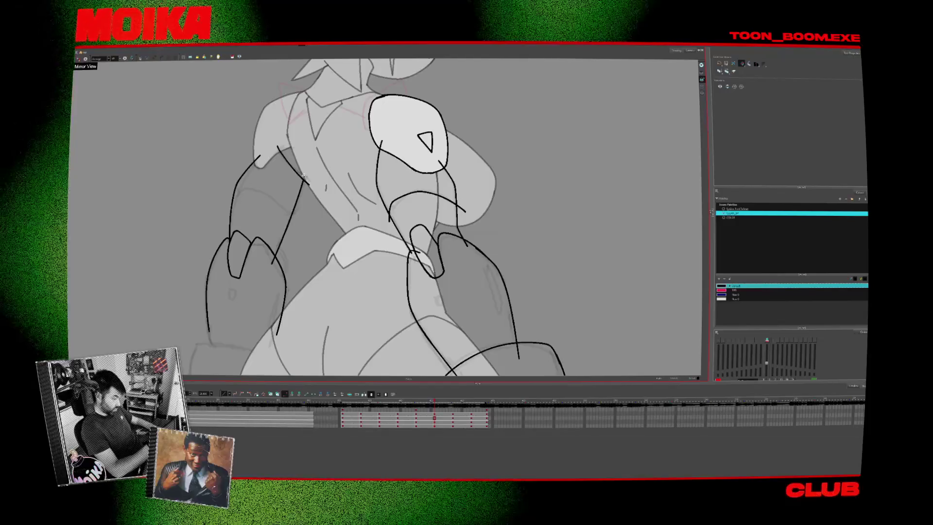
scroll(316, 171, "down", 3)
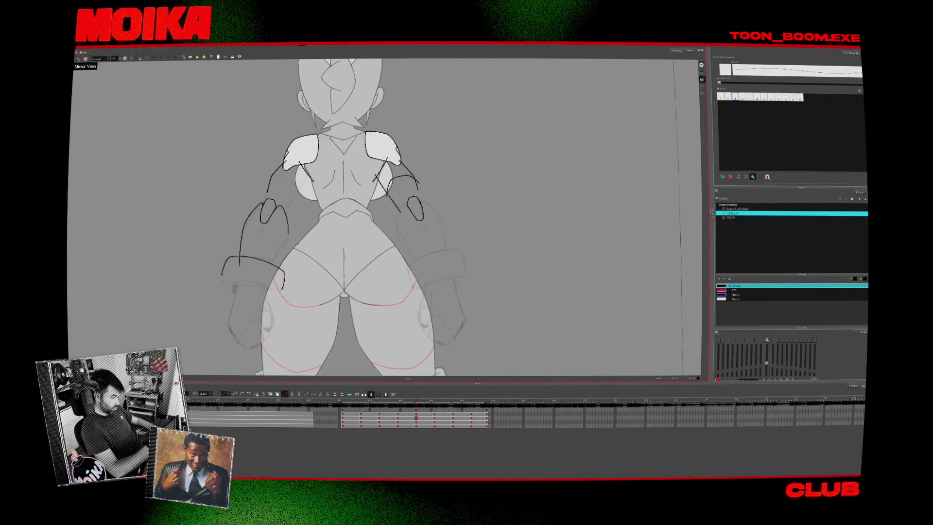
scroll(292, 165, "up", 3)
scroll(327, 195, "down", 3)
scroll(416, 246, "up", 3)
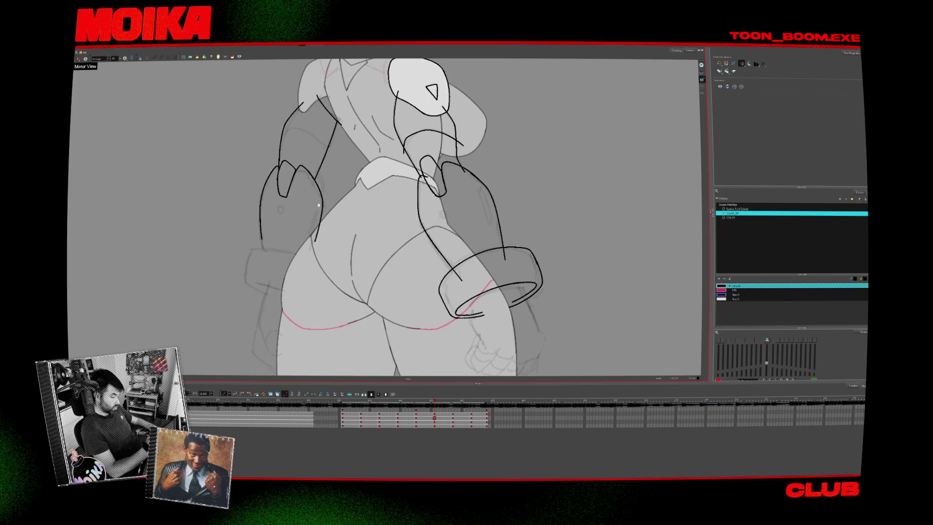
left_click_drag(476, 260, 441, 289)
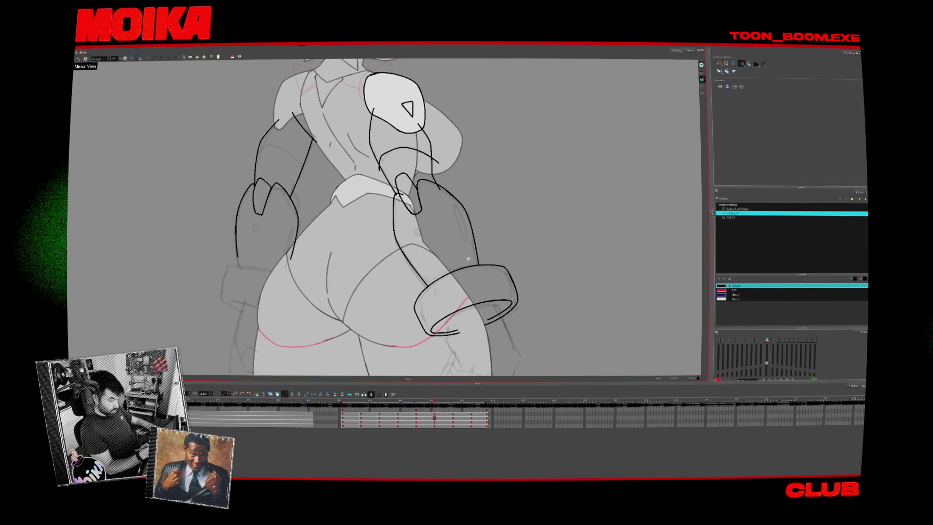
left_click_drag(439, 185, 429, 212)
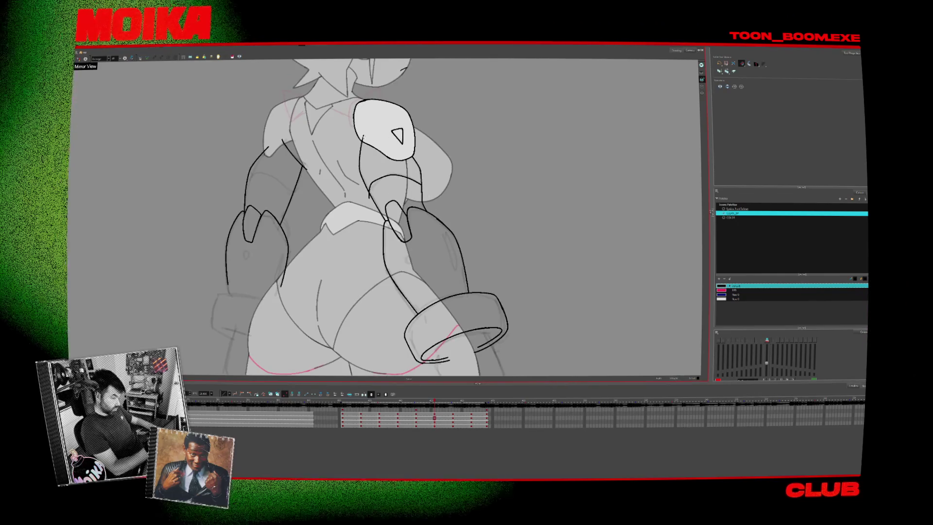
- With onion skin hidden, brush the left upper arm's inner line and the hand's top edge
key("comma")
key("comma")
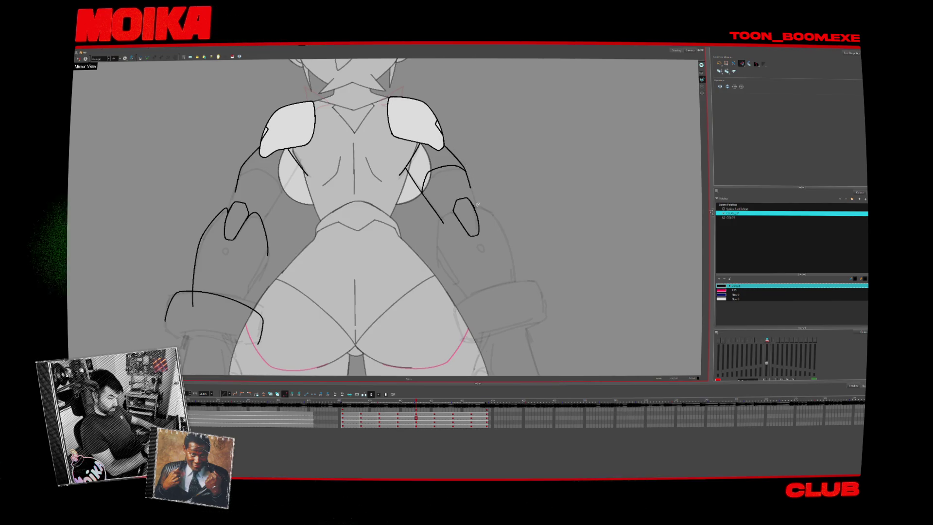
left_click_drag(477, 204, 503, 179)
key("alt+b")
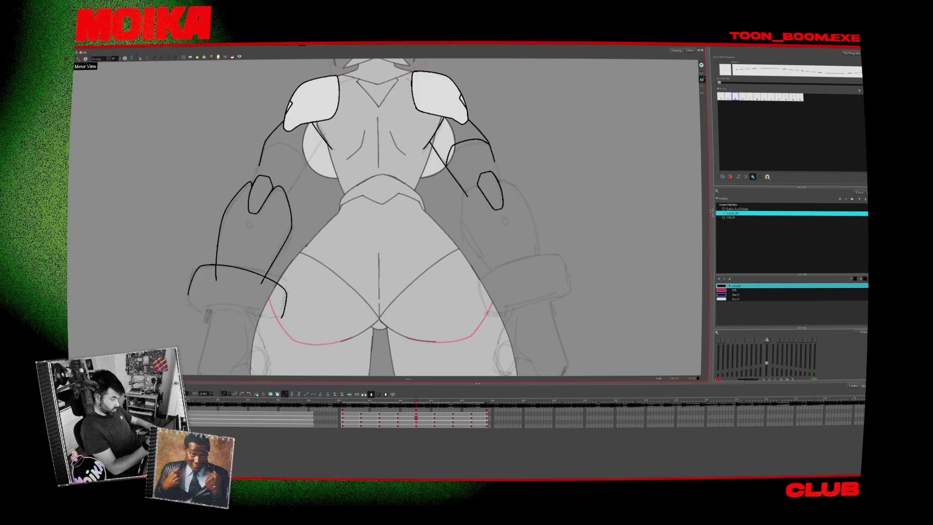
key("alt+o")
left_click_drag(388, 195, 380, 226)
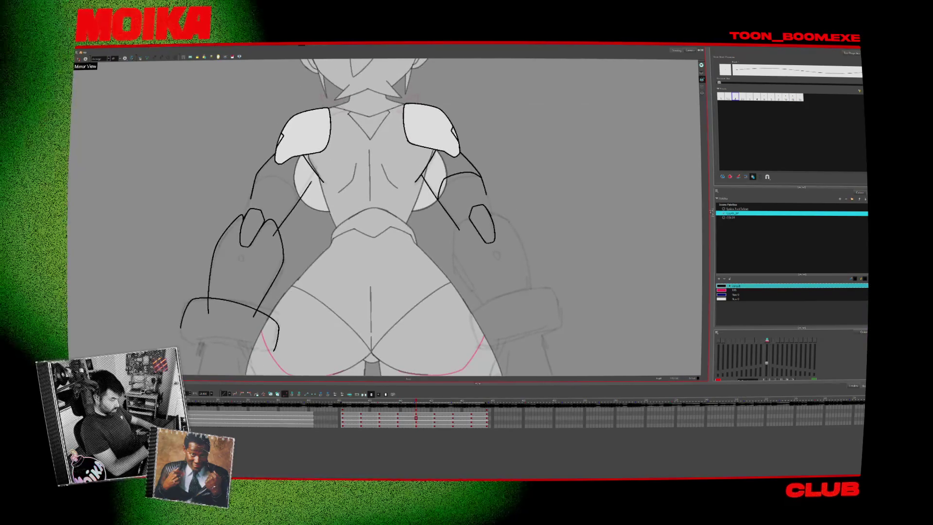
left_click_drag(318, 168, 275, 235)
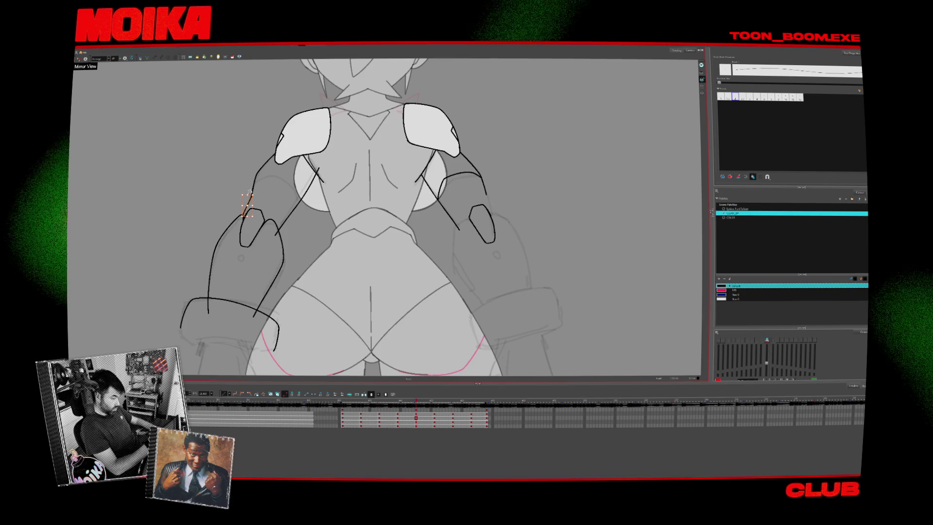
left_click_drag(245, 209, 262, 213)
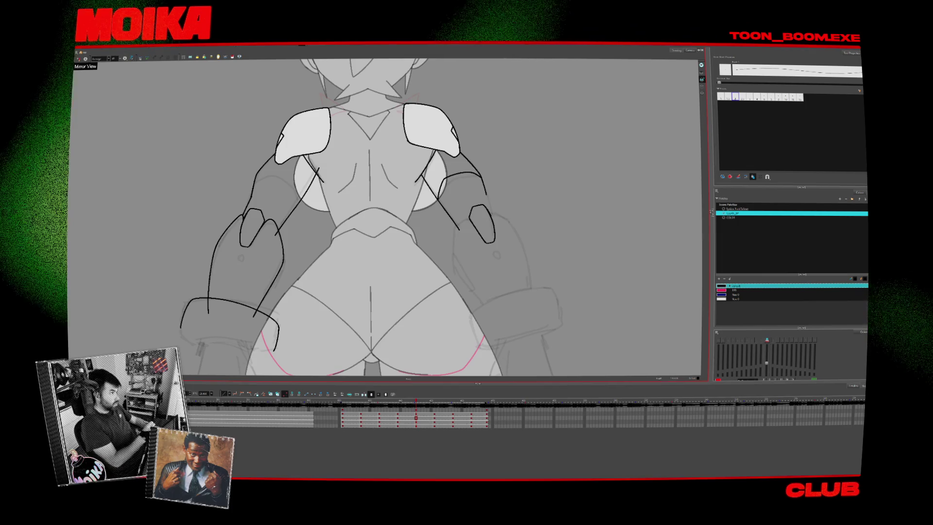
key("alt+s")
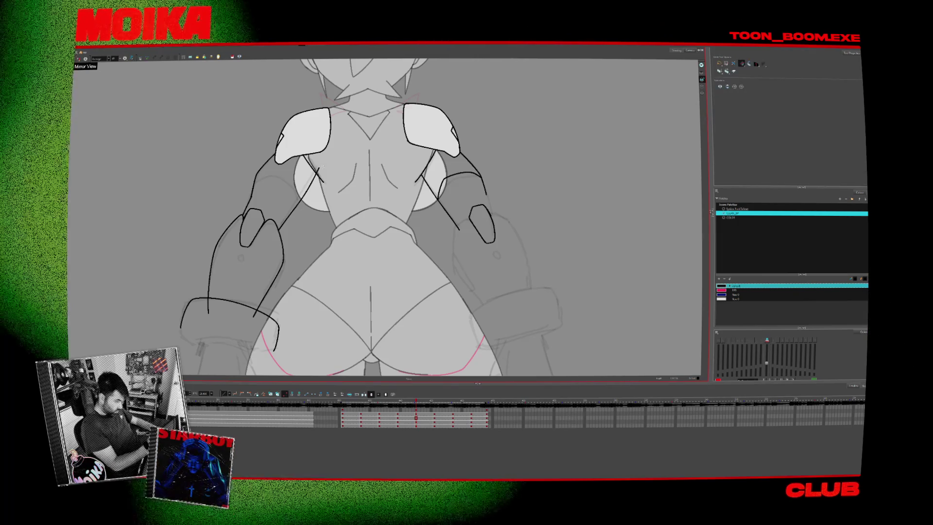
- On the previous drawing, delete the stray stroke beside the left arm
left_click_drag(275, 230, 299, 251)
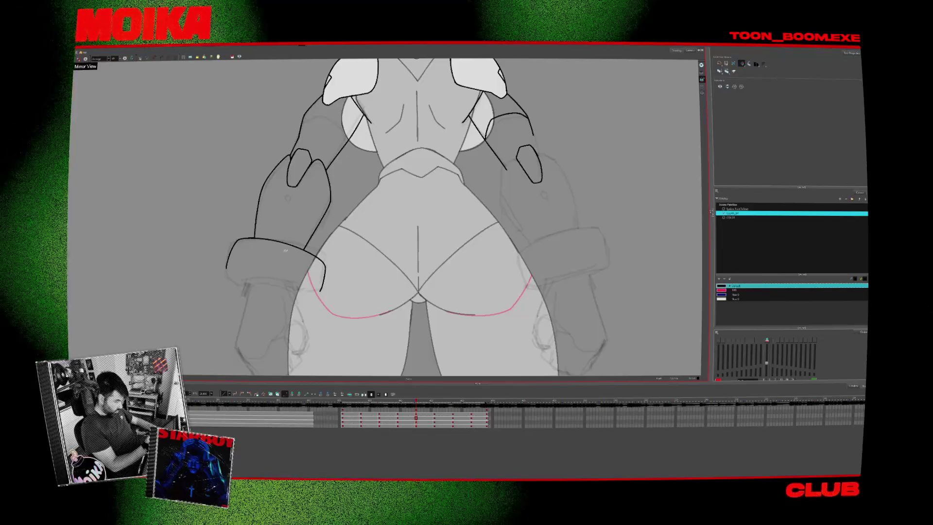
key("comma")
key("comma")
key("comma")
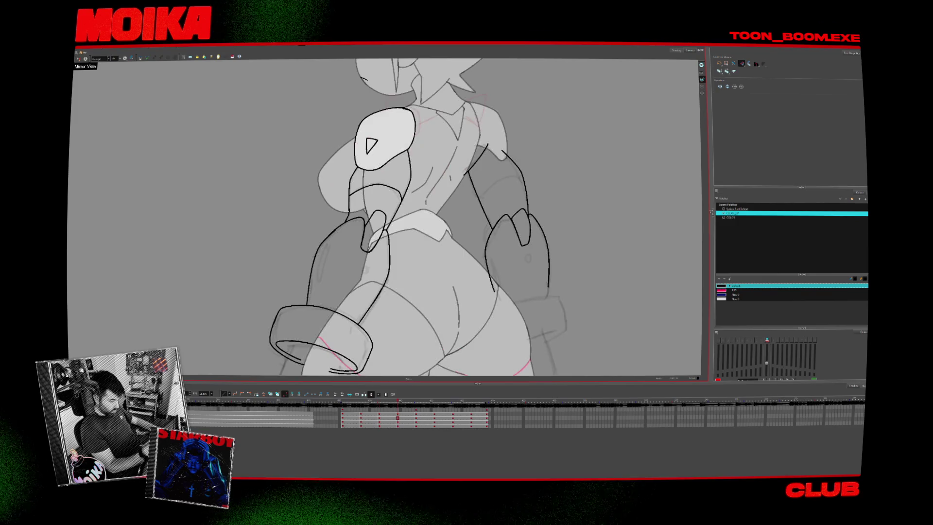
key("alt+b")
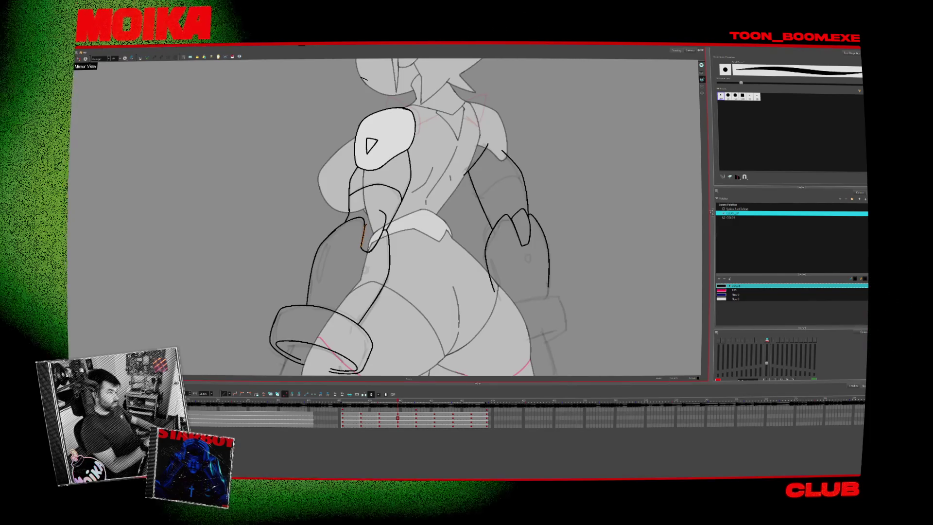
key("Delete")
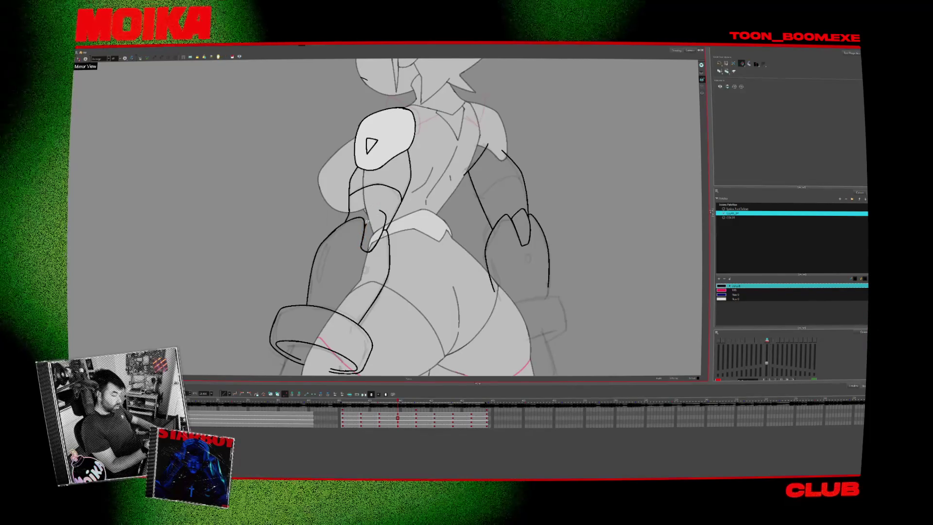
key("alt+/")
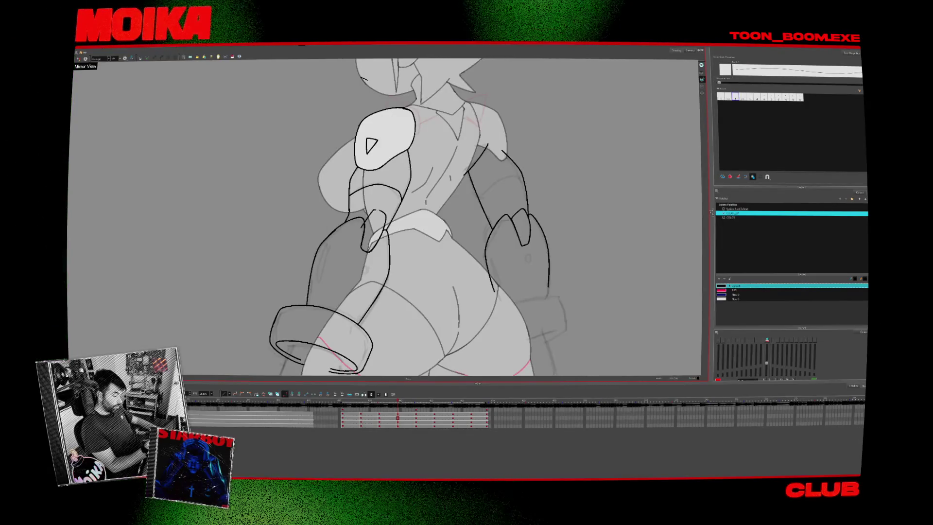
- Mirror the canvas to check the drawing, restore it, and step back to the side view
left_click(78, 59)
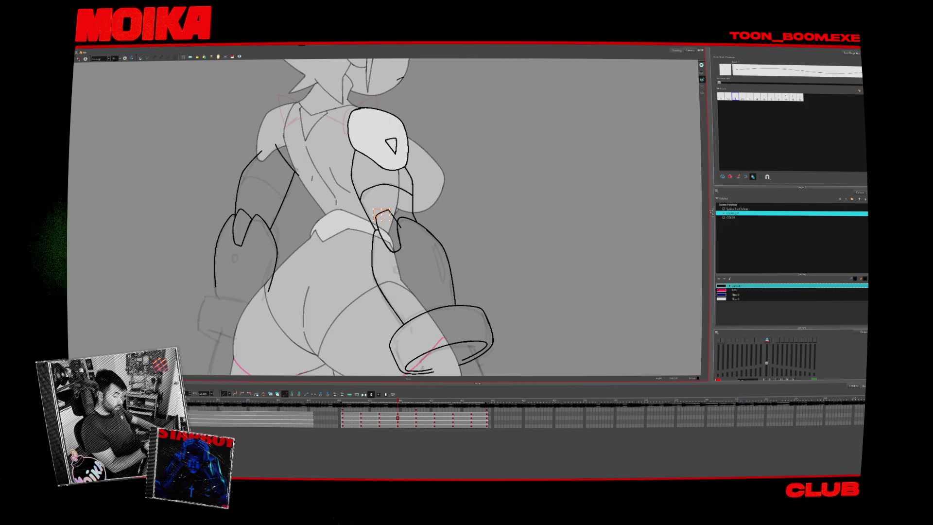
key("alt+b")
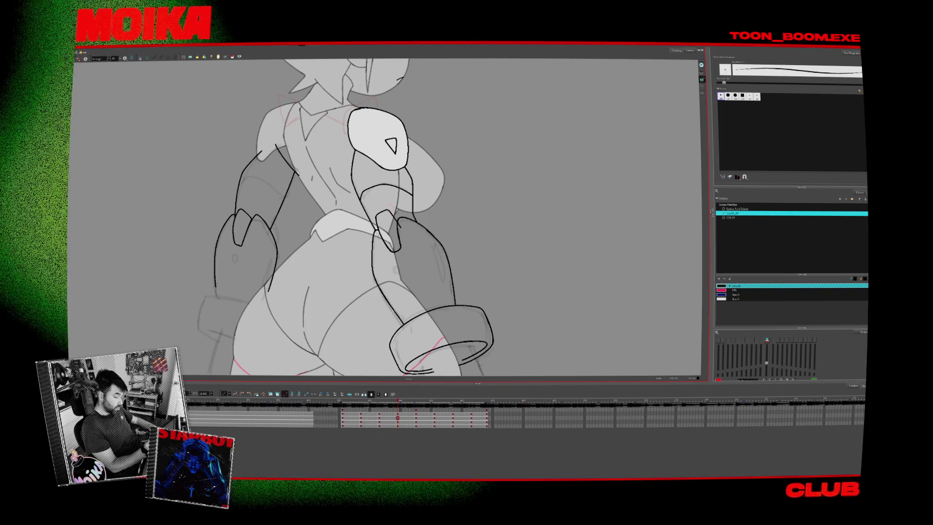
key("alt+s")
left_click(78, 59)
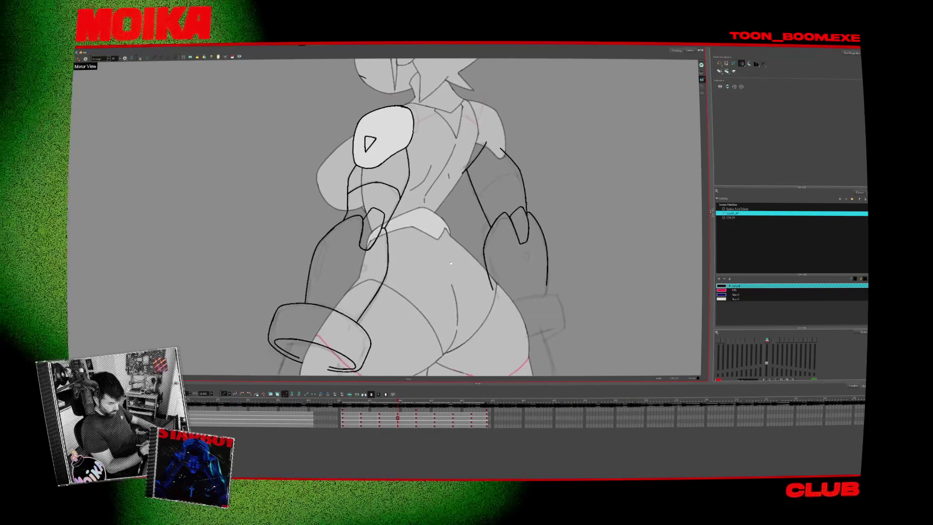
key("alt+b")
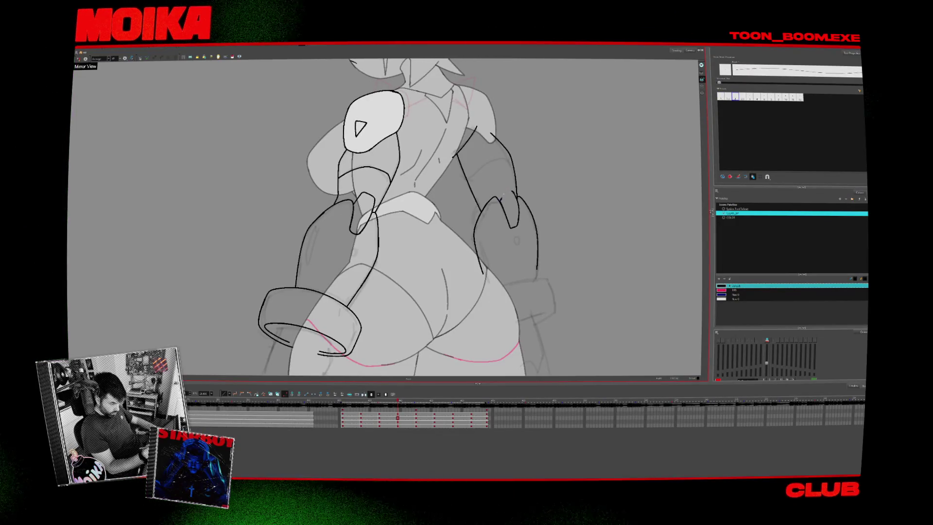
key("comma")
key("comma")
key("comma")
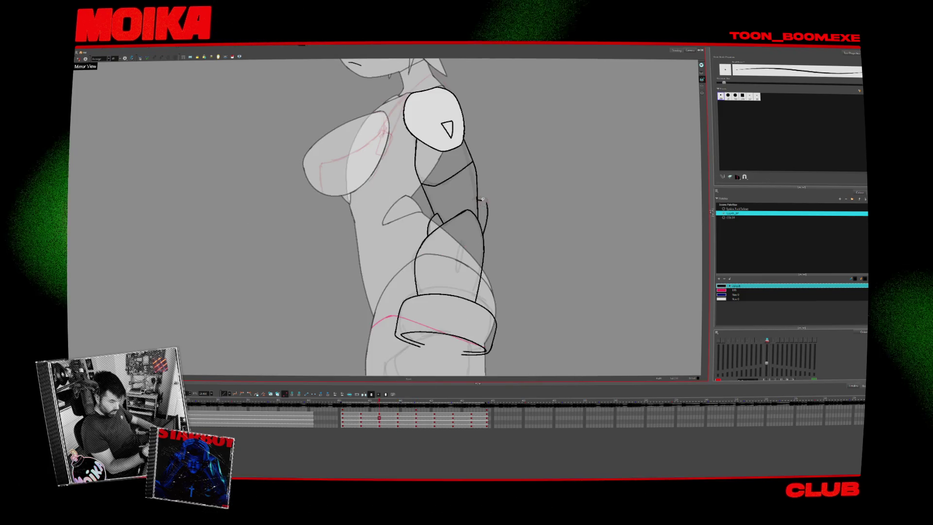
- Flip between the side-view and back-view drawings to compare the black arm lines
key("alt+slash")
key("alt+b")
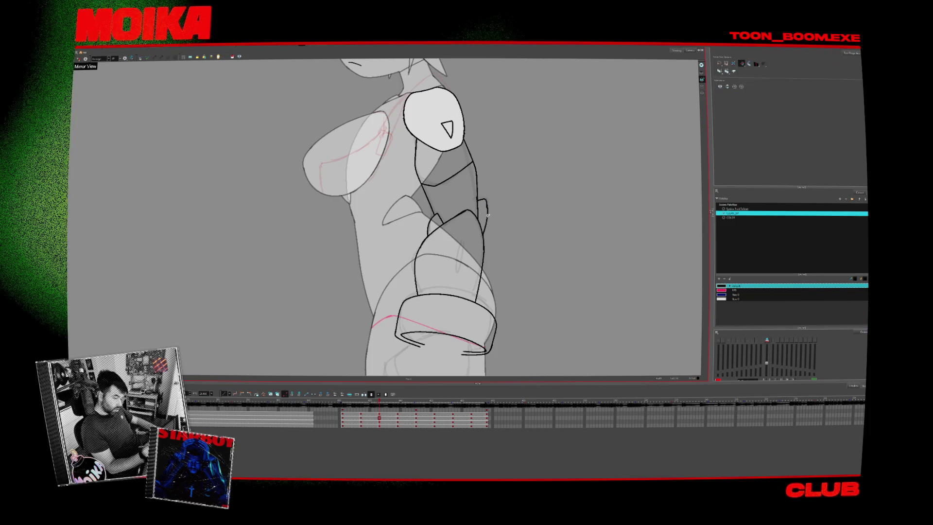
key("period")
key("comma")
key("alt+slash")
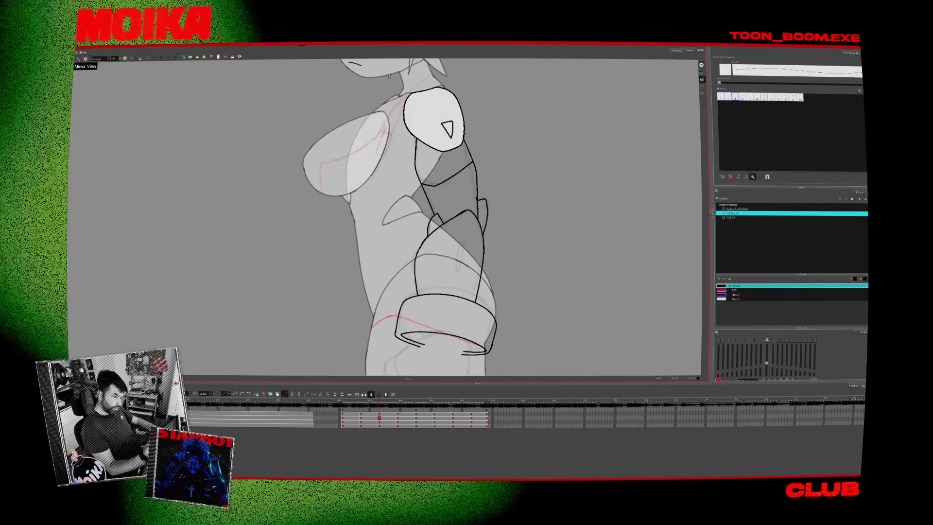
key("period")
key("period")
key("comma")
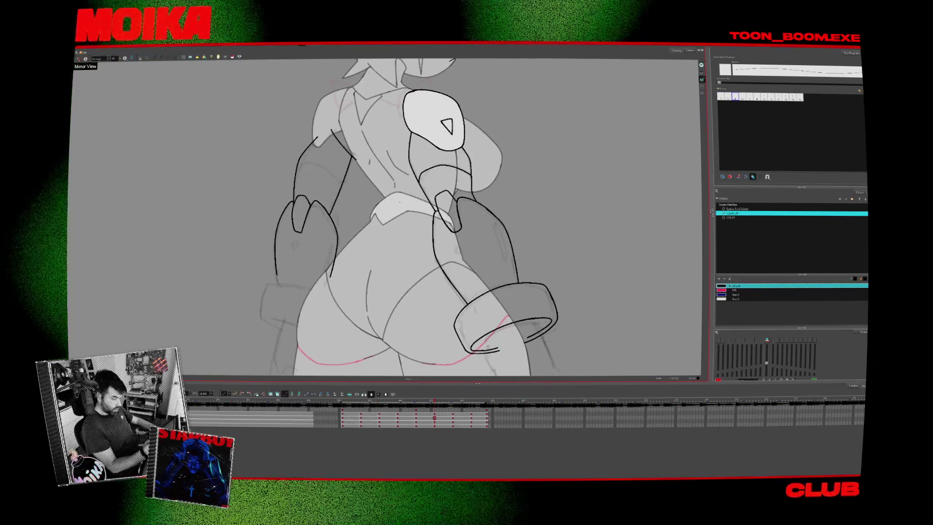
key("period")
key("comma")
key("period")
key("alt+b")
key("period")
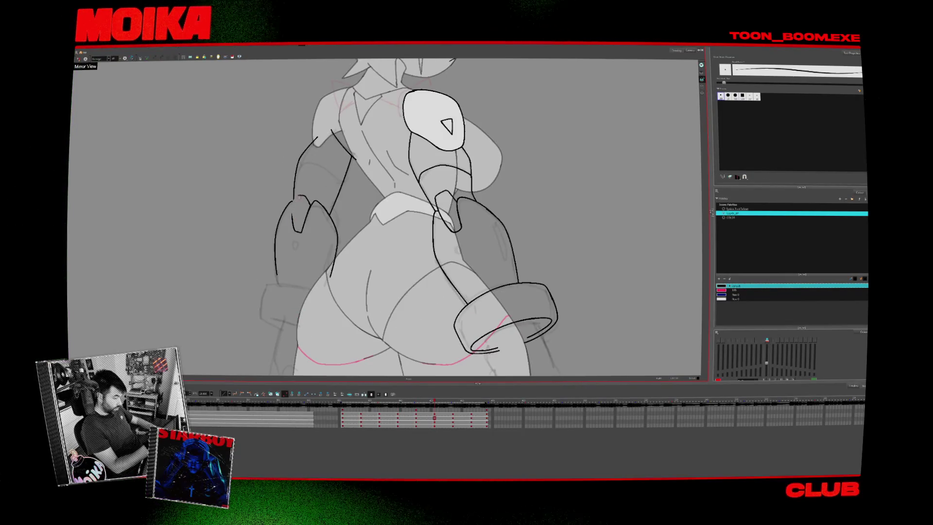
- Switch among Select, Brush and Pencil while comparing the back view with neighbouring side views
key("alt+s")
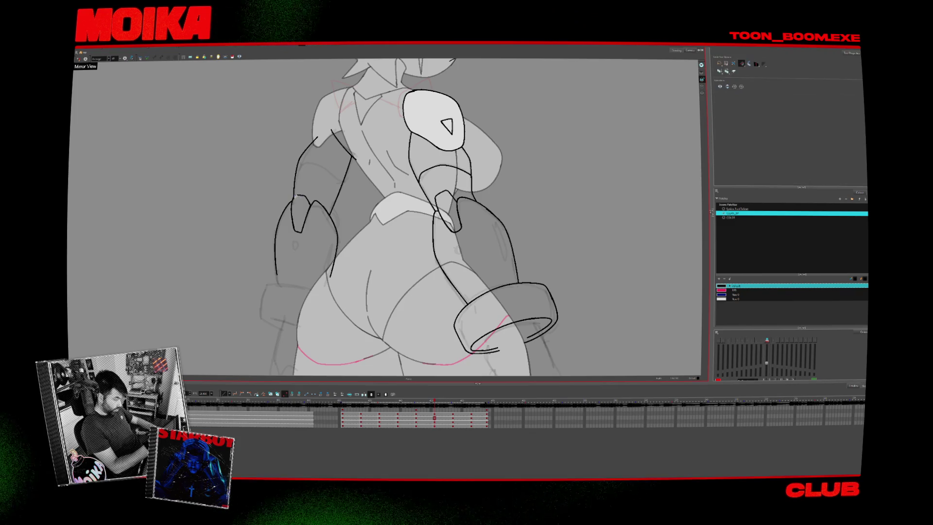
key("alt+b")
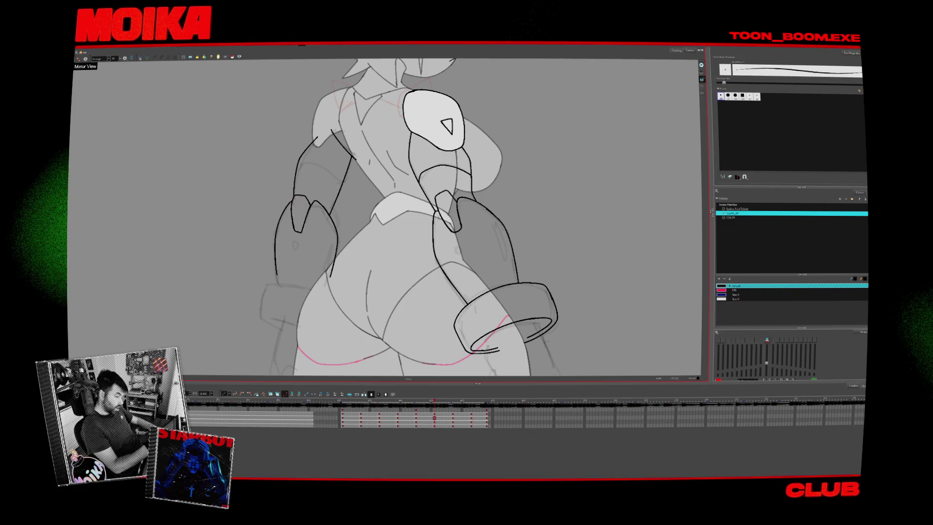
key("alt+slash")
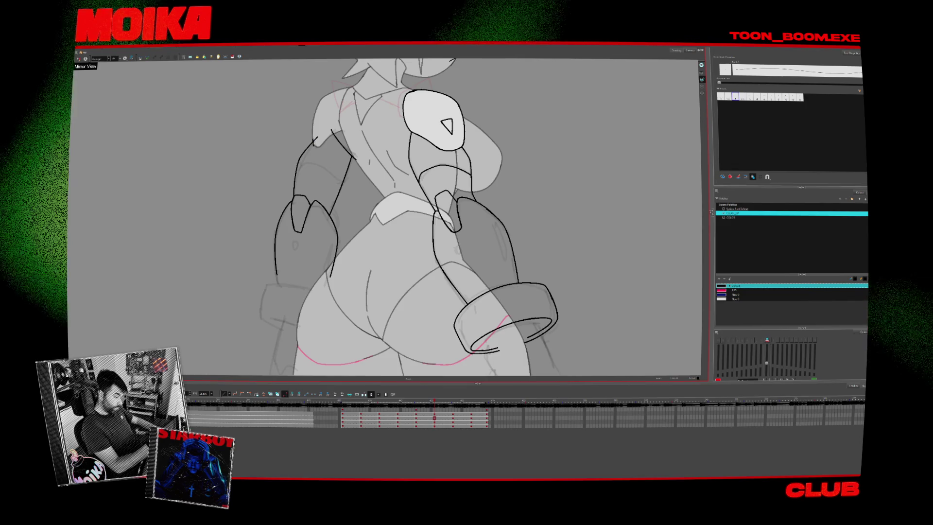
key("alt+b")
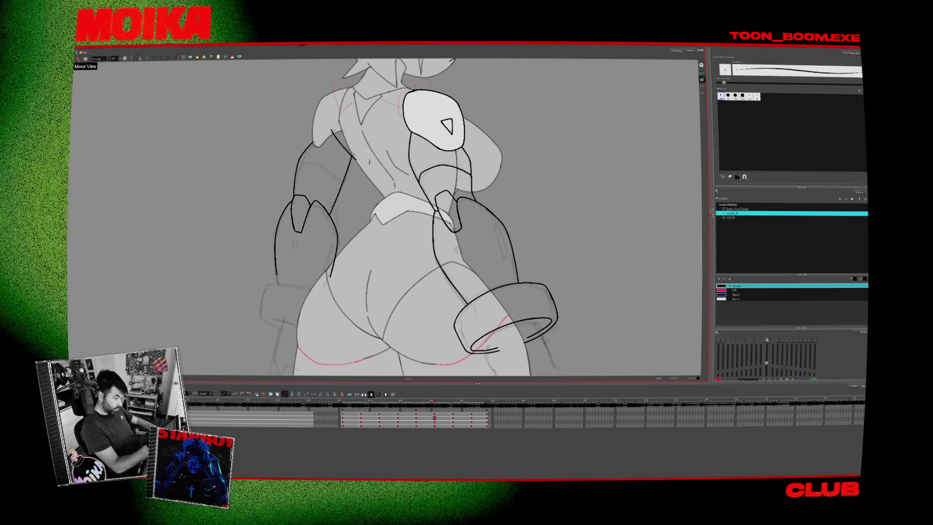
key("alt+slash")
key("comma")
key("period")
key("comma")
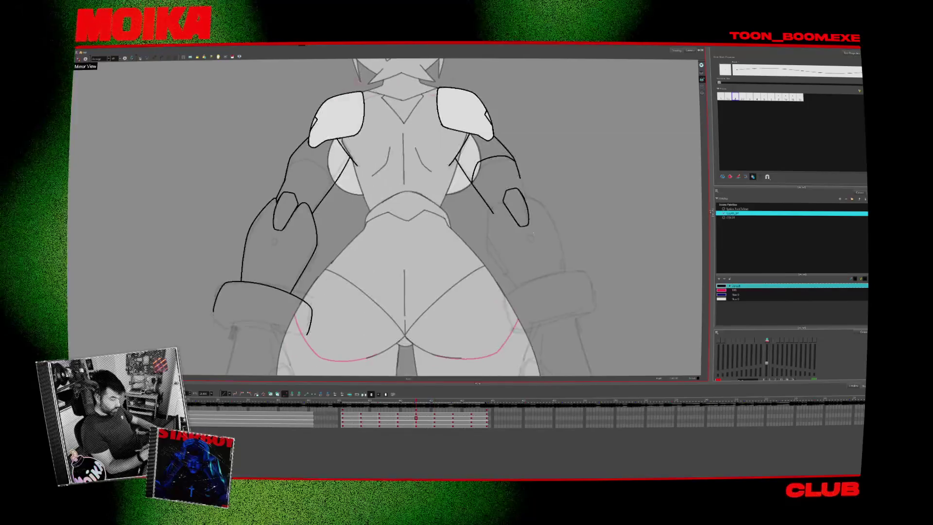
key("period")
key("comma")
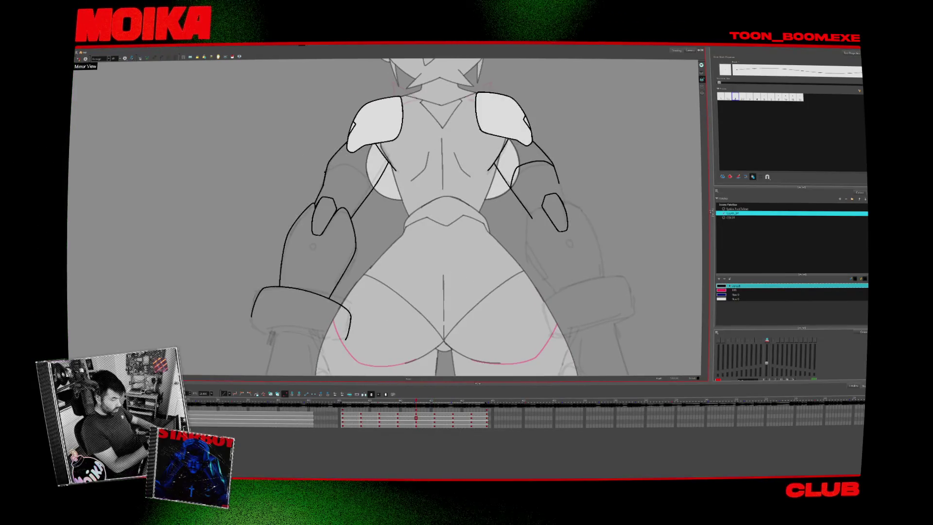
key("period")
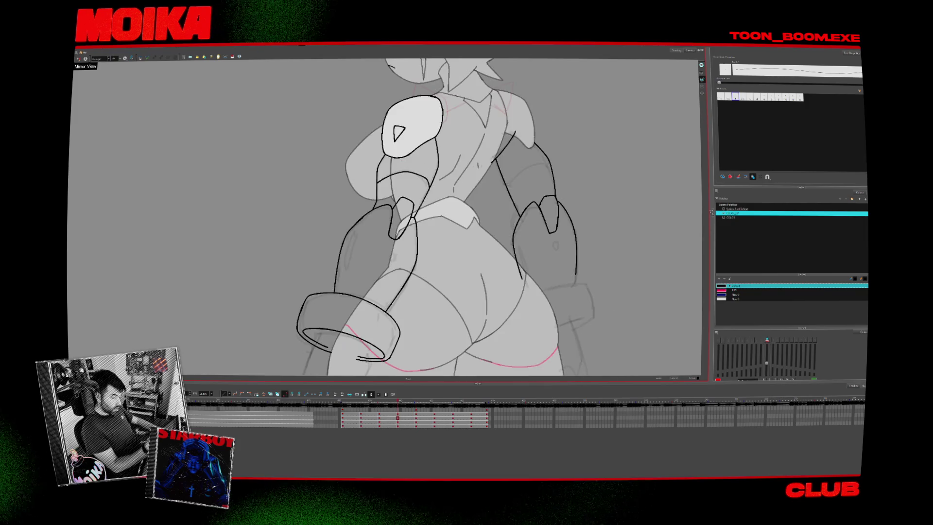
key("comma")
key("comma")
key("period")
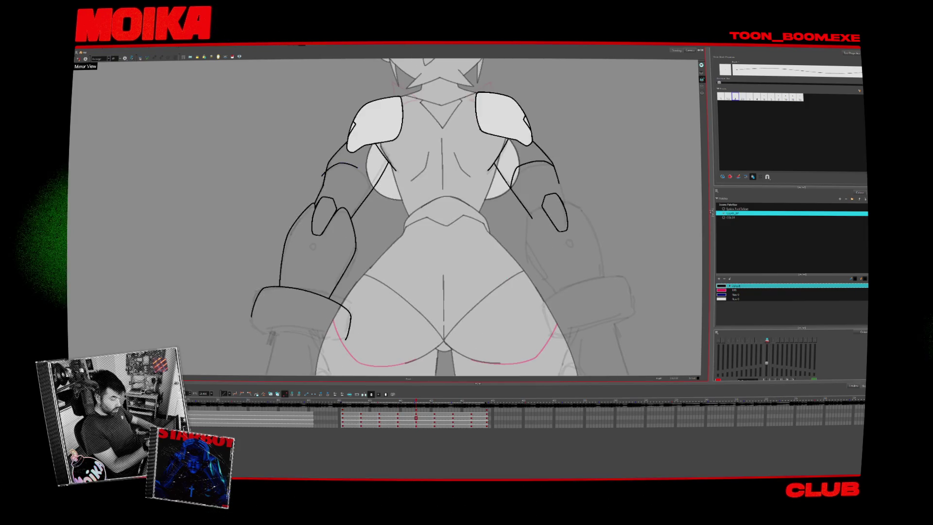
key("period")
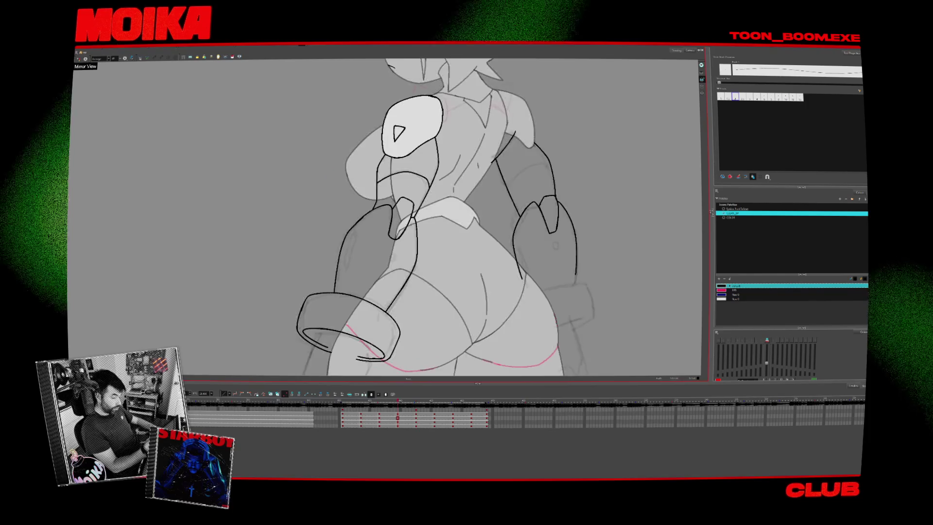
key("comma")
key("period")
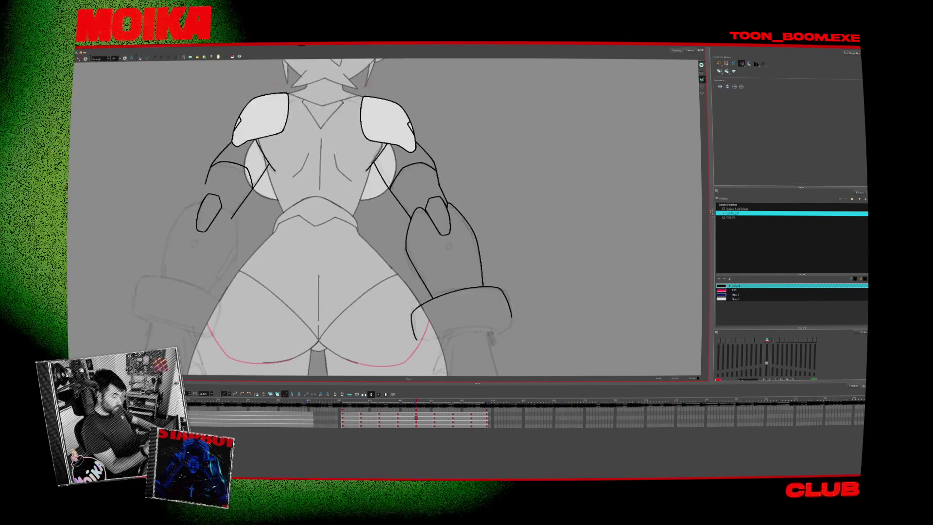
key("comma")
key("comma")
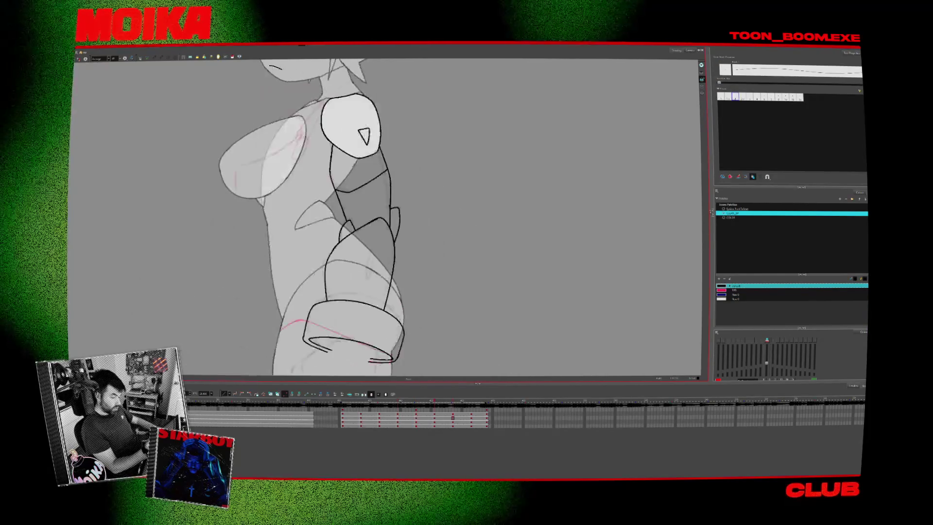
key("period")
key("period")
key("period")
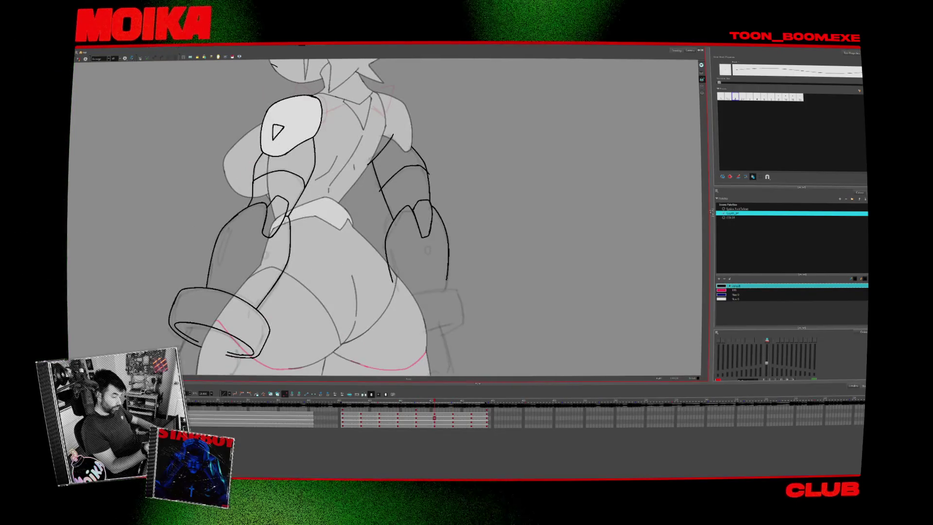
- Step back to the front pose, zoom, then step forward through the poses and return to the Brush
key("alt+s")
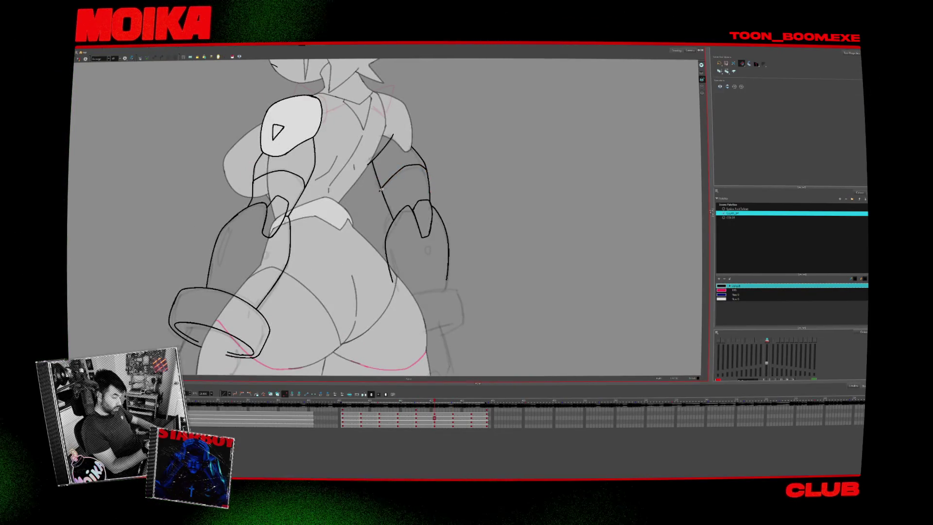
key("comma")
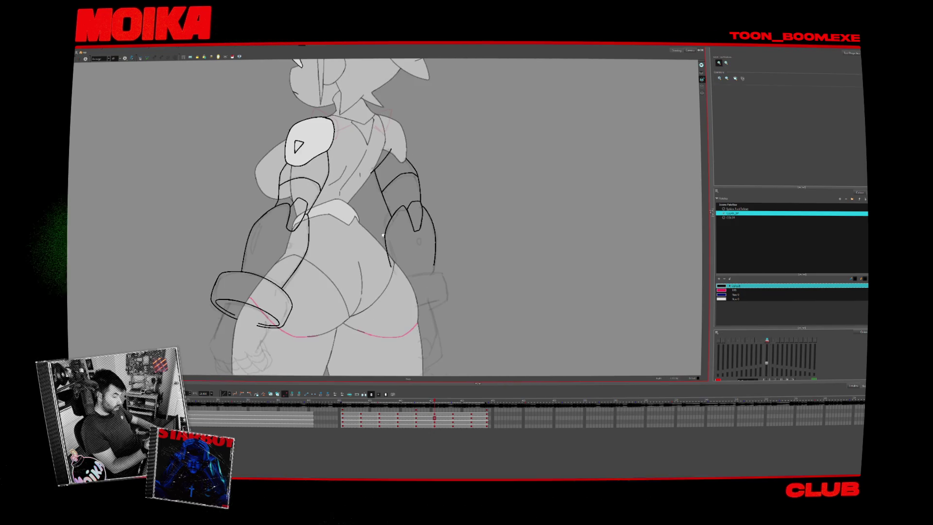
key("period")
key("comma")
key("comma")
key("comma")
key("comma")
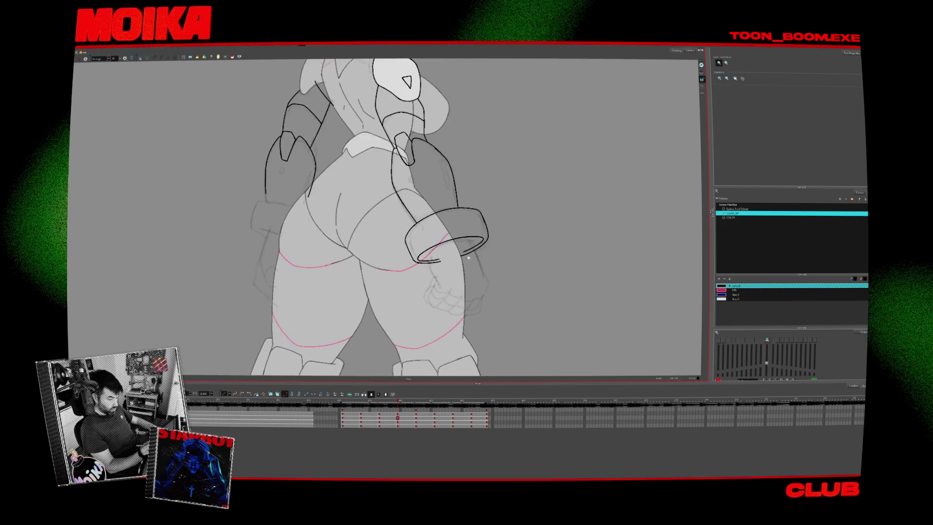
key("comma")
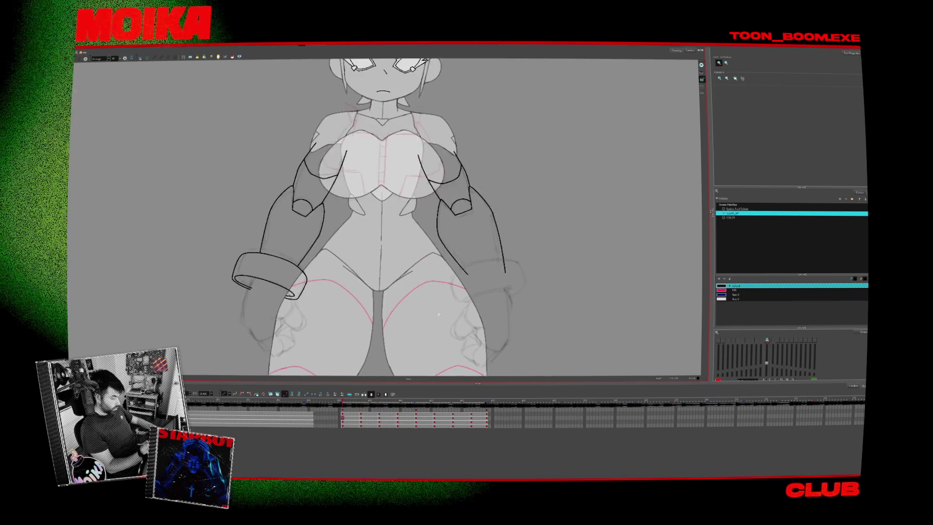
key("comma")
key("comma")
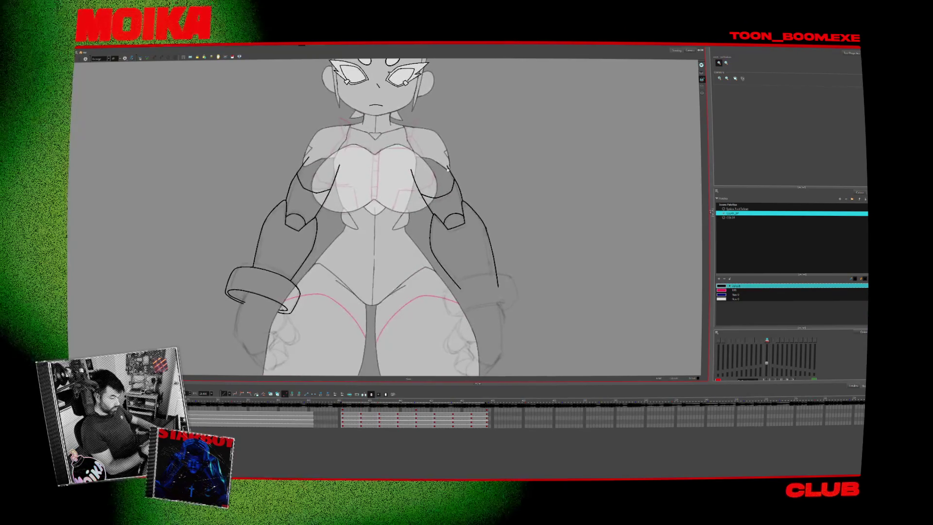
scroll(445, 165, "up", 2)
key("alt+b")
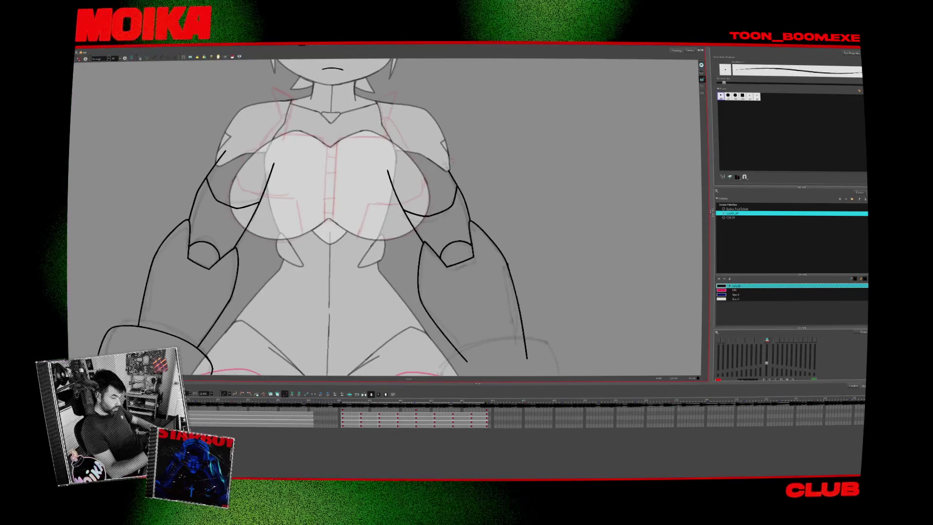
key("alt+z")
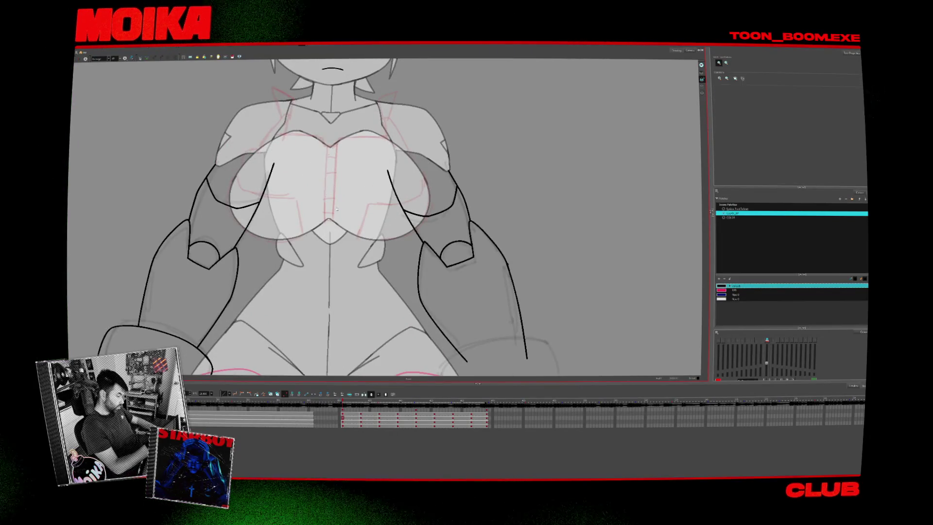
key("period")
scroll(445, 243, "down", 2)
key("period")
key("period")
key("period")
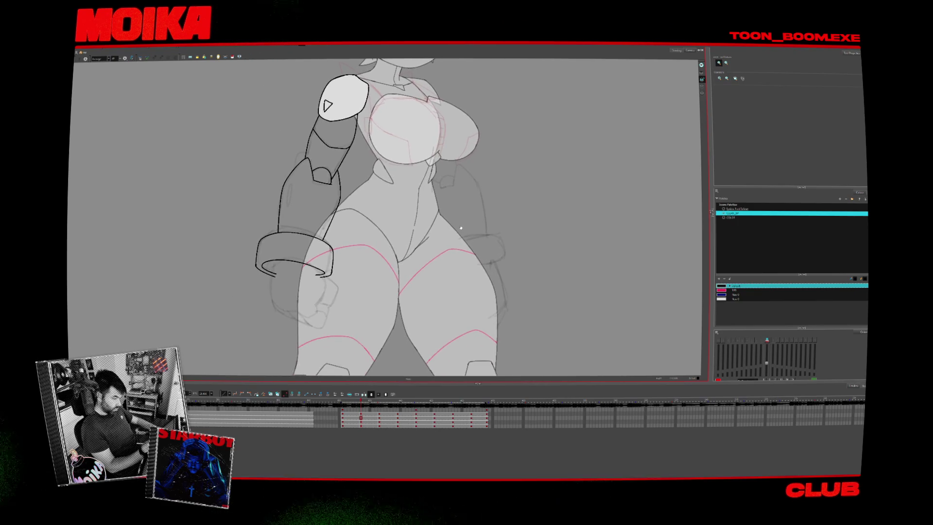
key("period")
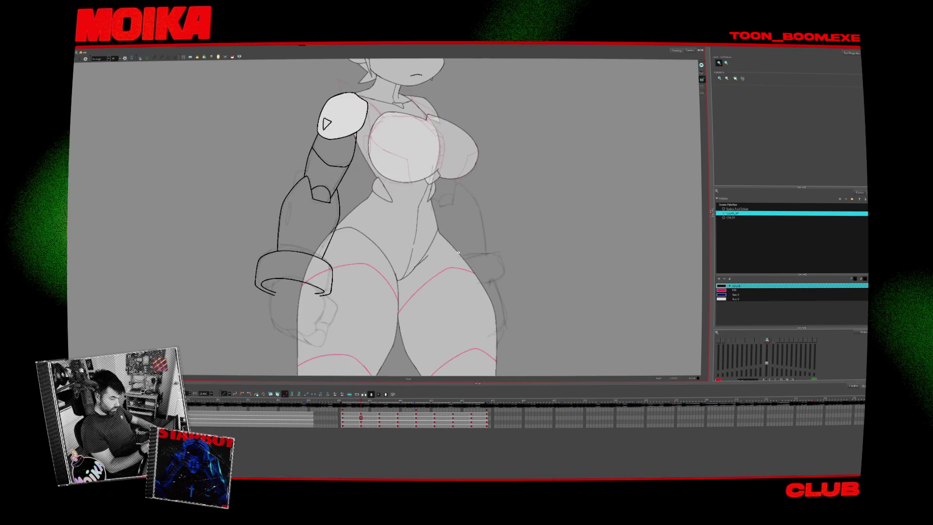
key("period")
key("period")
key("period")
key("period")
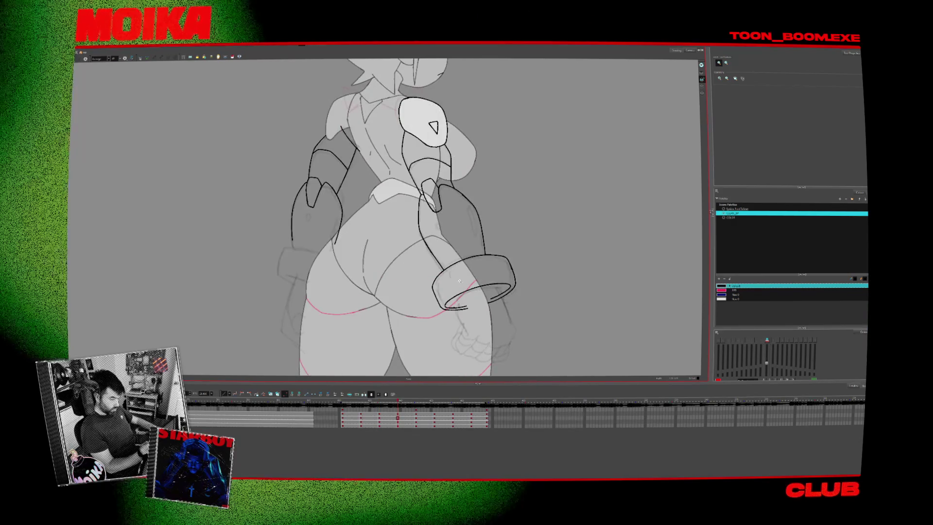
key("period")
key("period")
key("period")
key("period")
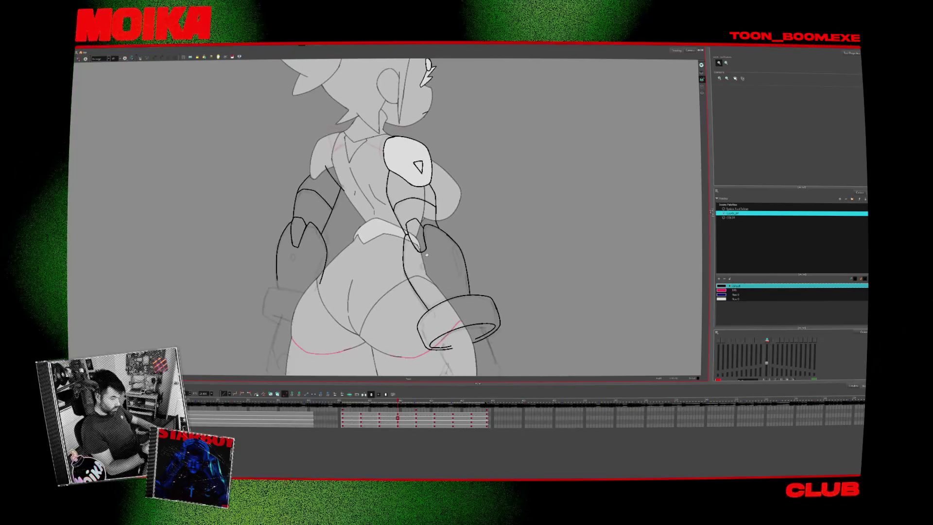
key("alt+b")
key("comma")
key("period")
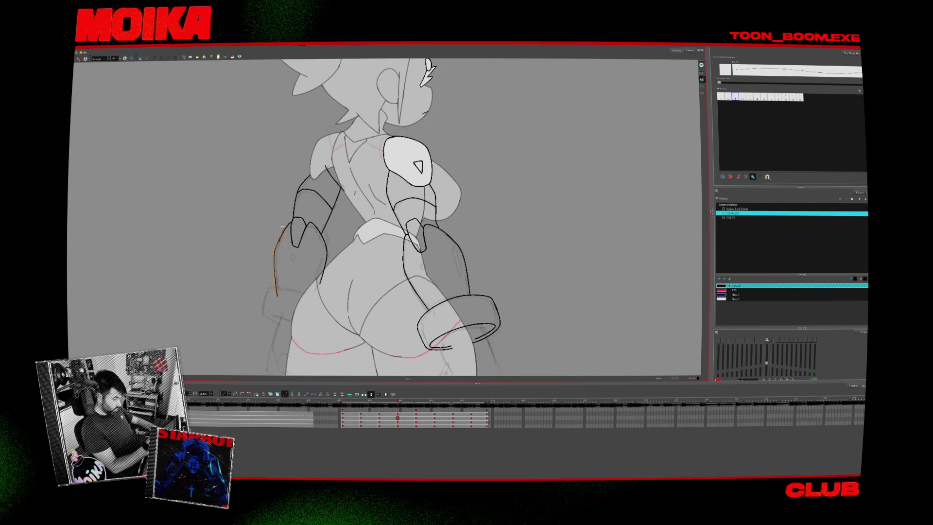
- Zoom in on the left forearm and check its new curved outer contour stroke
key("alt+s")
key("comma")
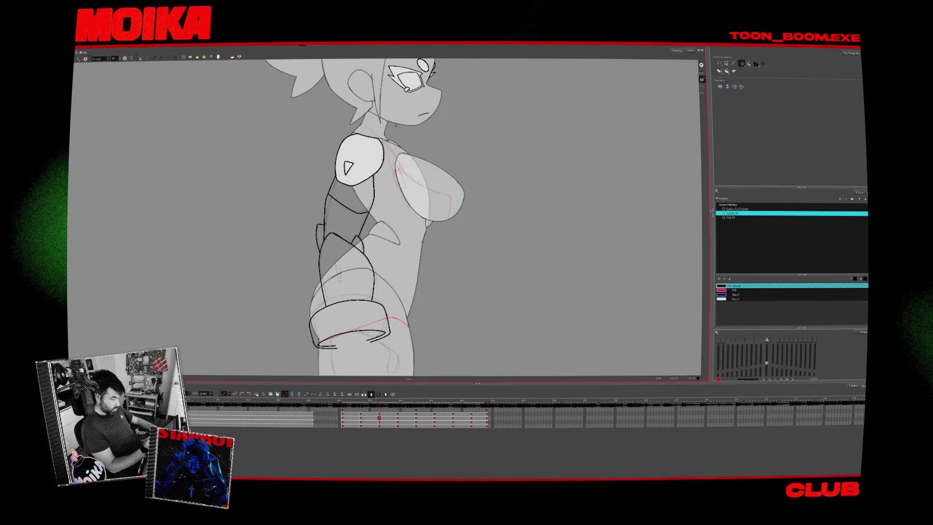
key("period")
key("period")
key("alt+z")
left_click(281, 236)
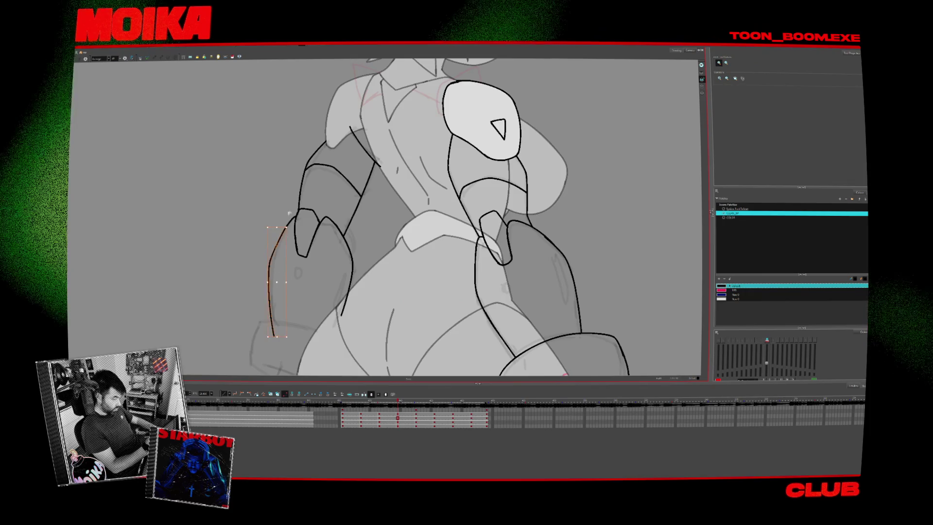
key("alt+b")
left_click(278, 260)
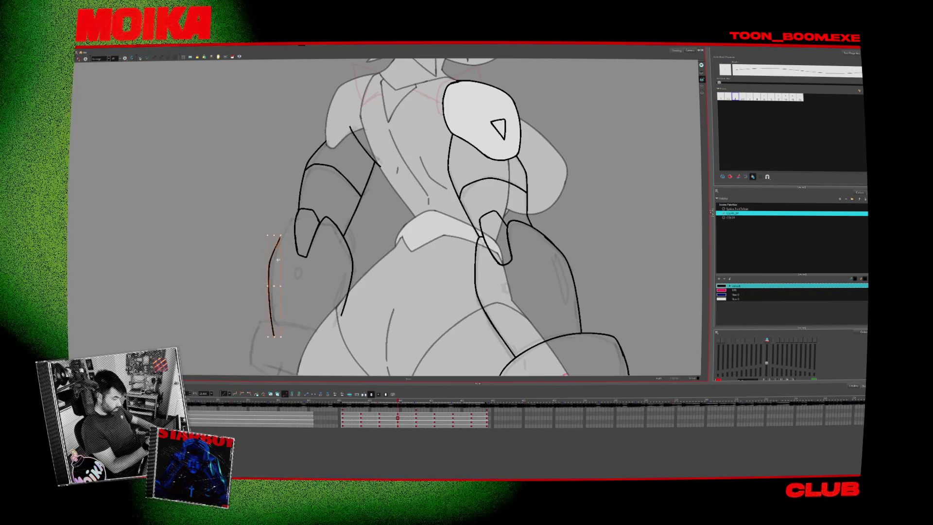
key("Escape")
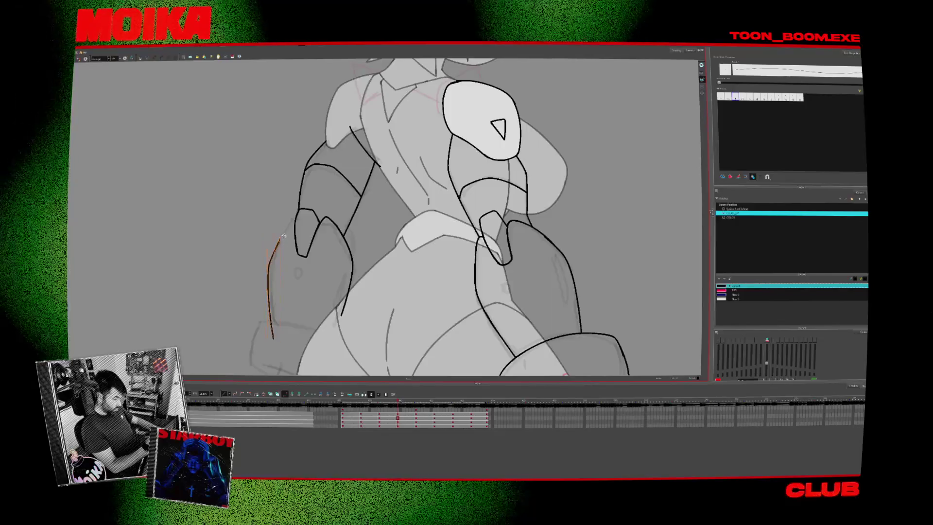
- Zoom out to the whole figure and advance to the straight back-view drawing
key("alt+/")
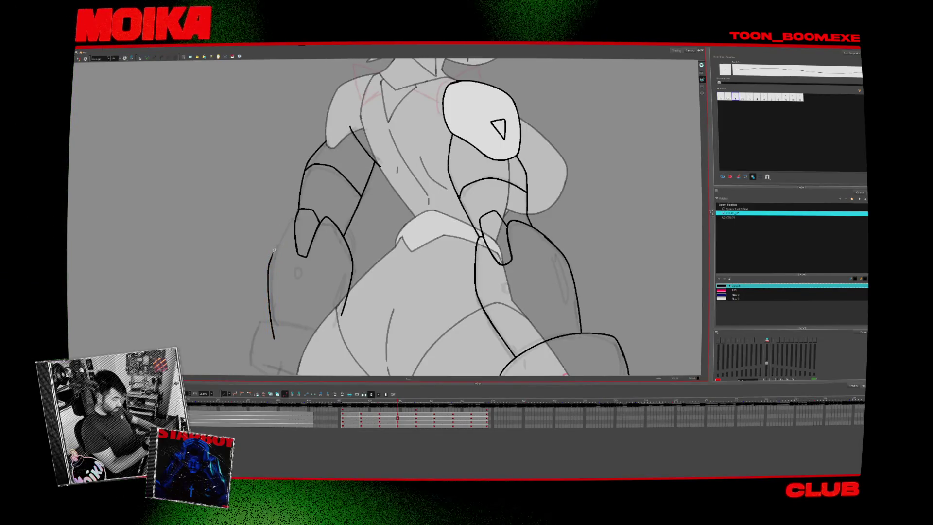
key("alt+s")
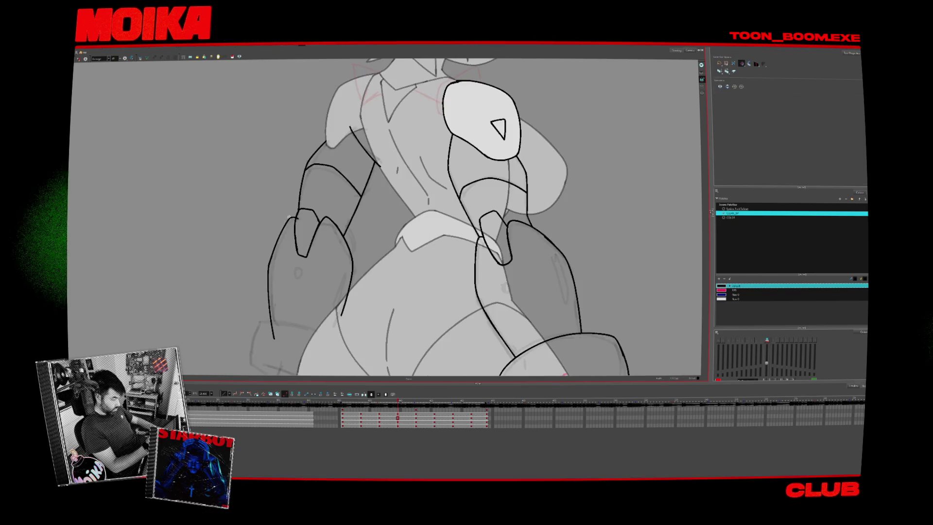
key("alt+b")
key("alt+z")
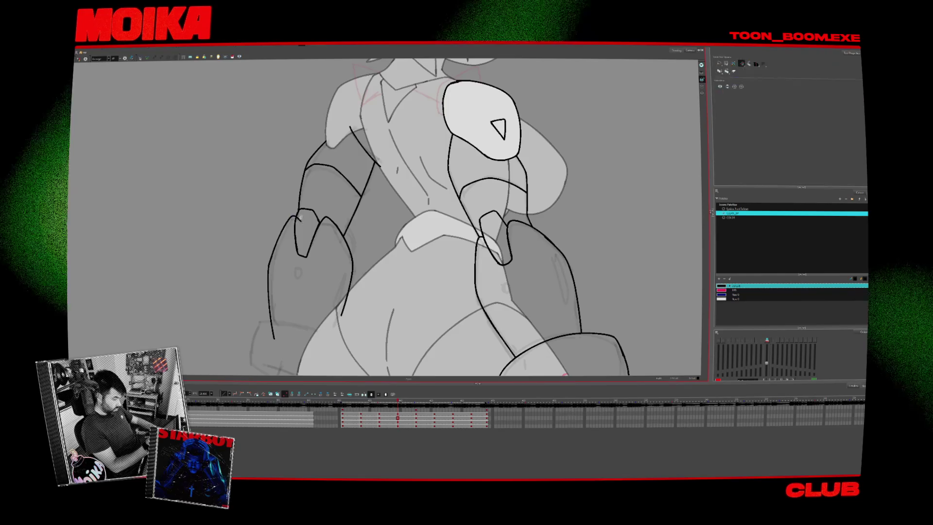
left_click(364, 254, "alt")
key("period")
key("period")
key("period")
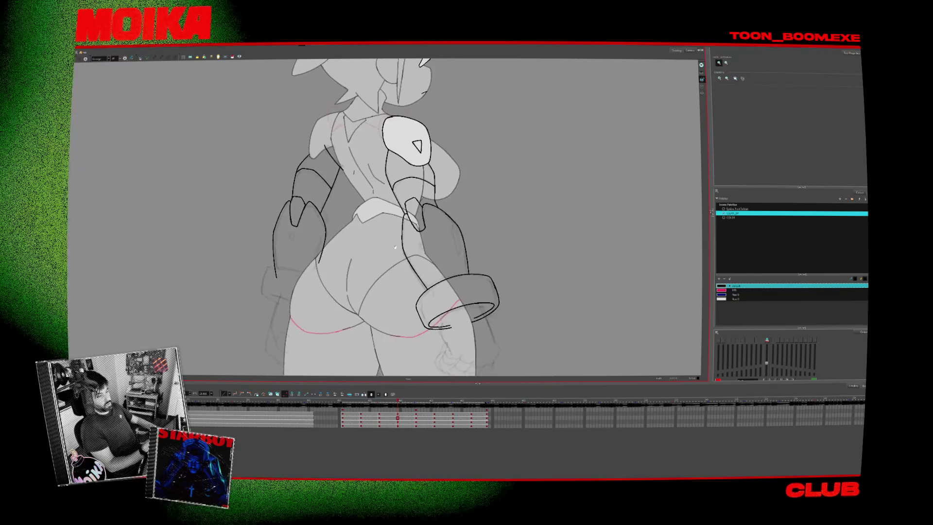
left_click(517, 253, "alt")
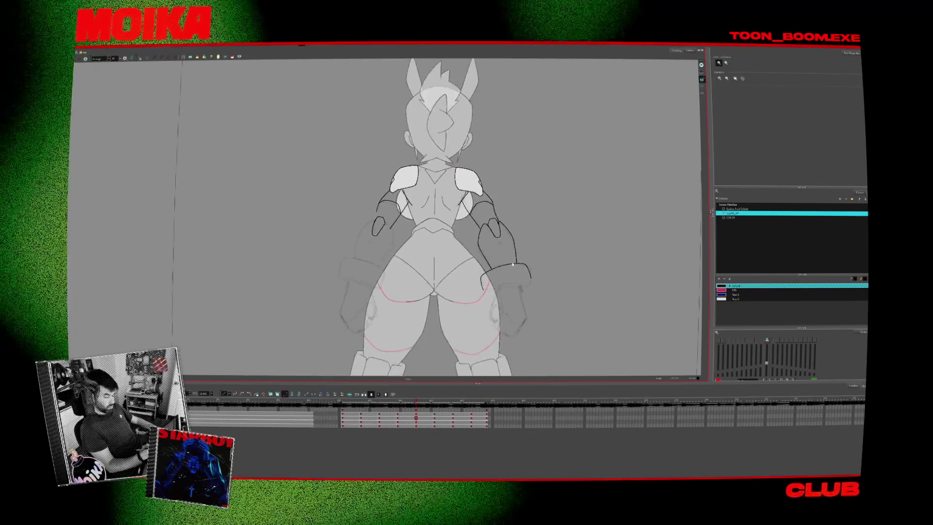
- Zoom in on the torso and extend the pink line on the right shoulder upward
left_click(430, 171)
left_click(481, 352)
key("alt+b")
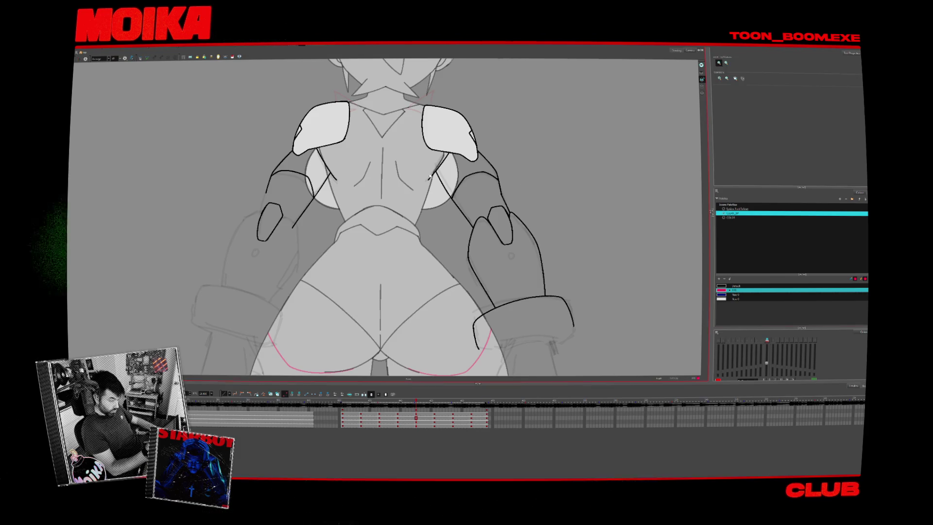
scroll(427, 180, "up", 2)
left_click_drag(426, 130, 419, 150)
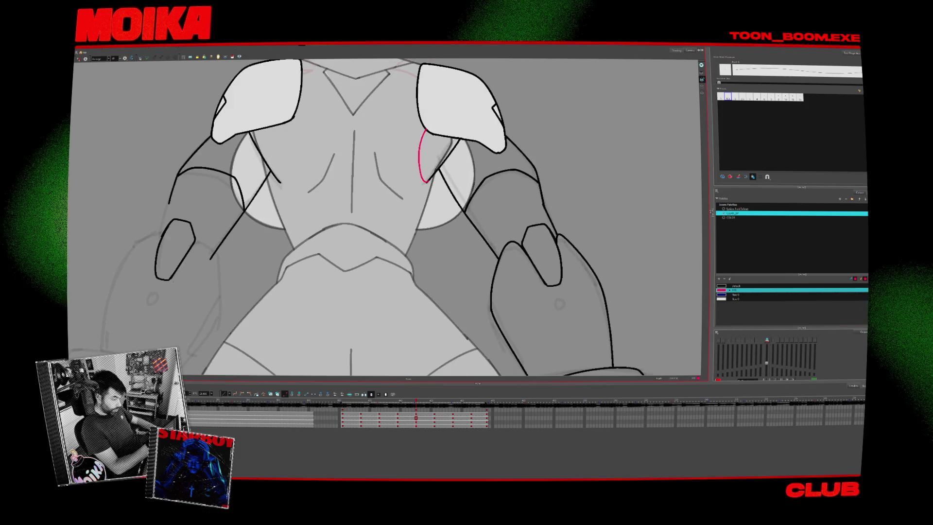
key("ctrl+z")
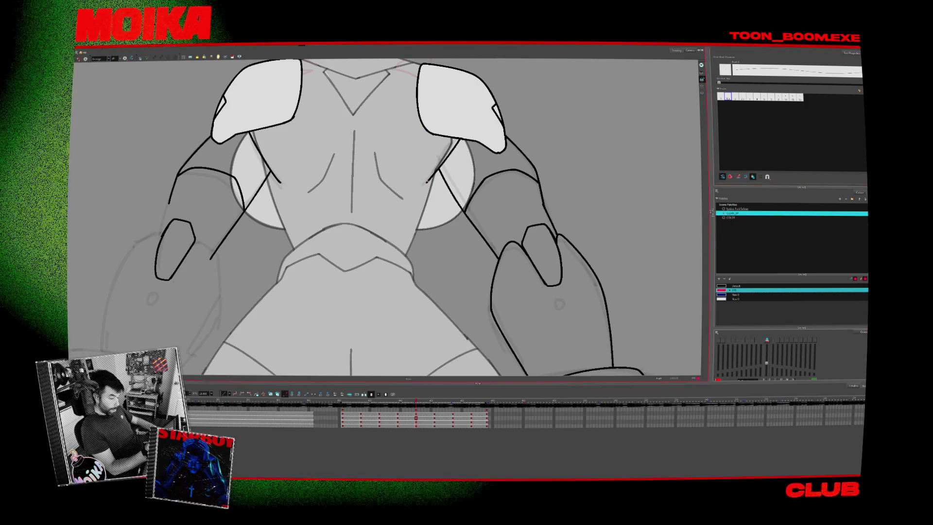
key("ctrl+shift+z")
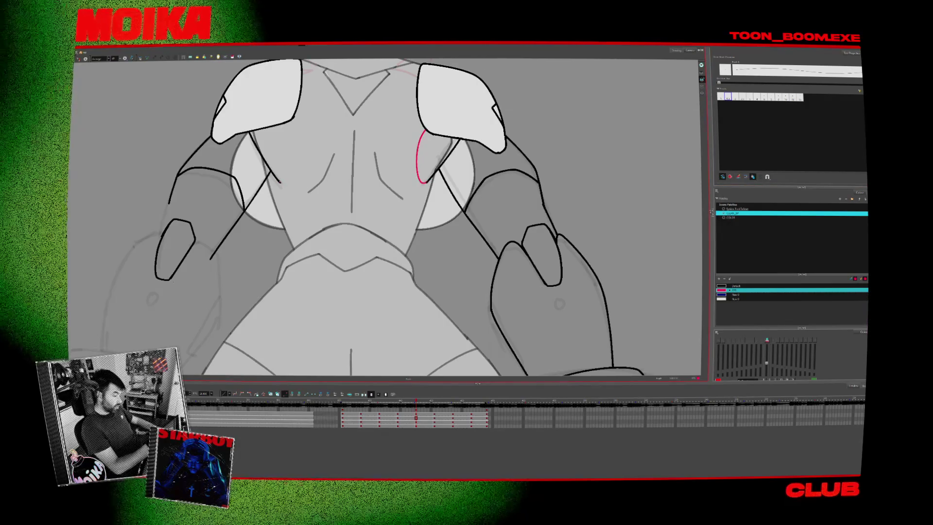
- Switch to the black pencil and flip between neighbouring drawings to reach the side view
key("ctrl+shift+z")
key("g")
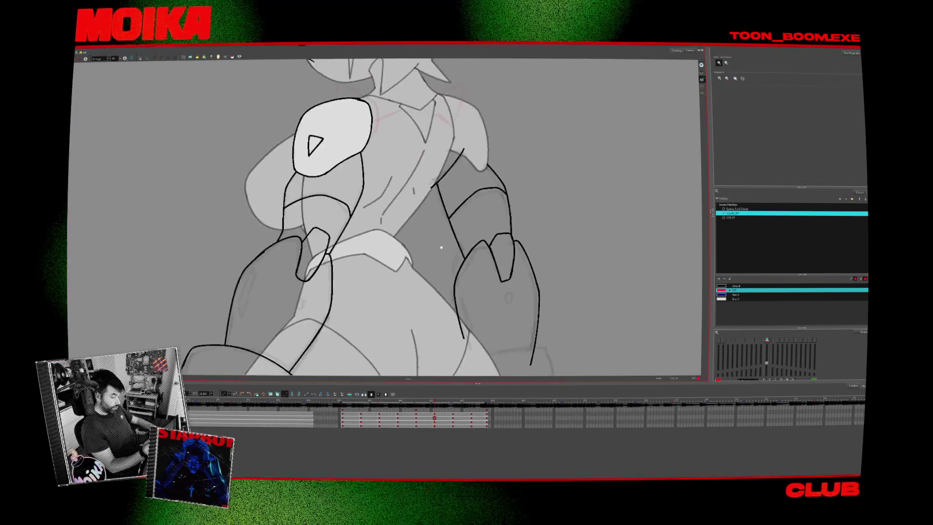
scroll(430, 204, "up", 3)
key("alt+b")
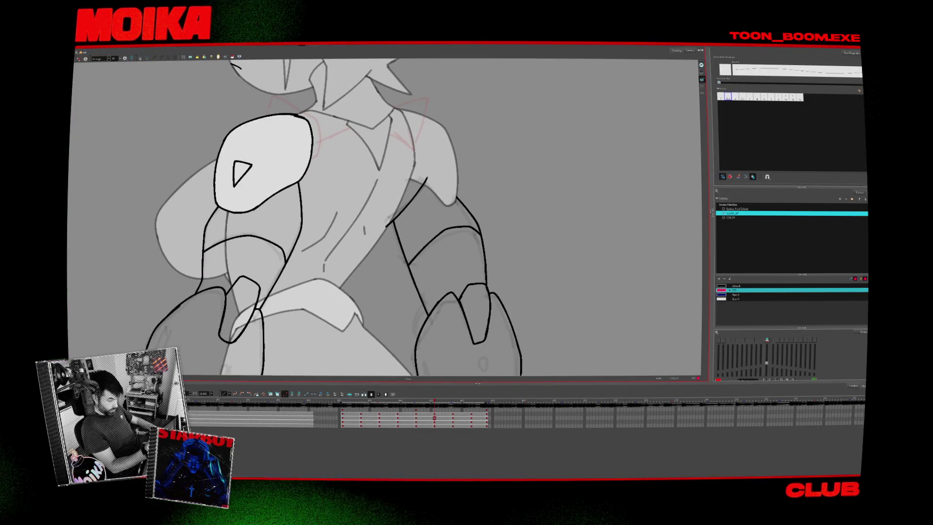
key("alt+slash")
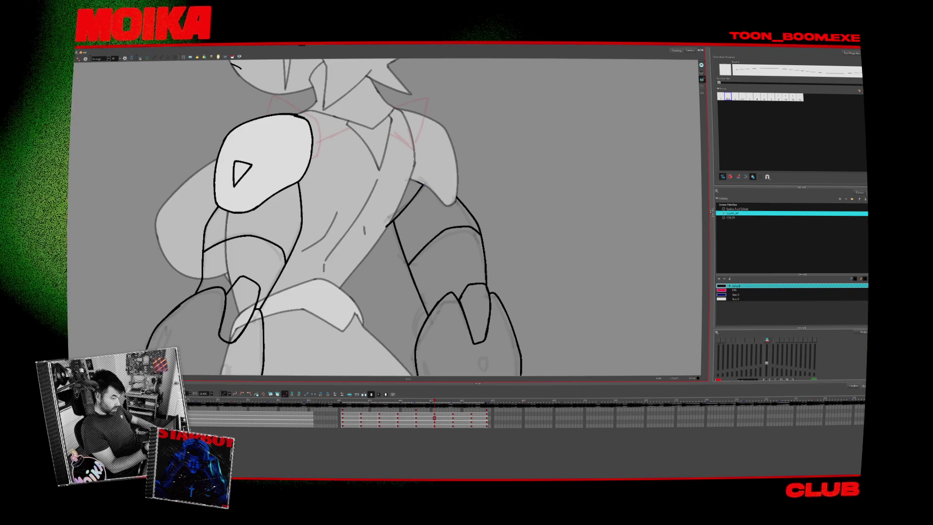
key("period")
key("comma")
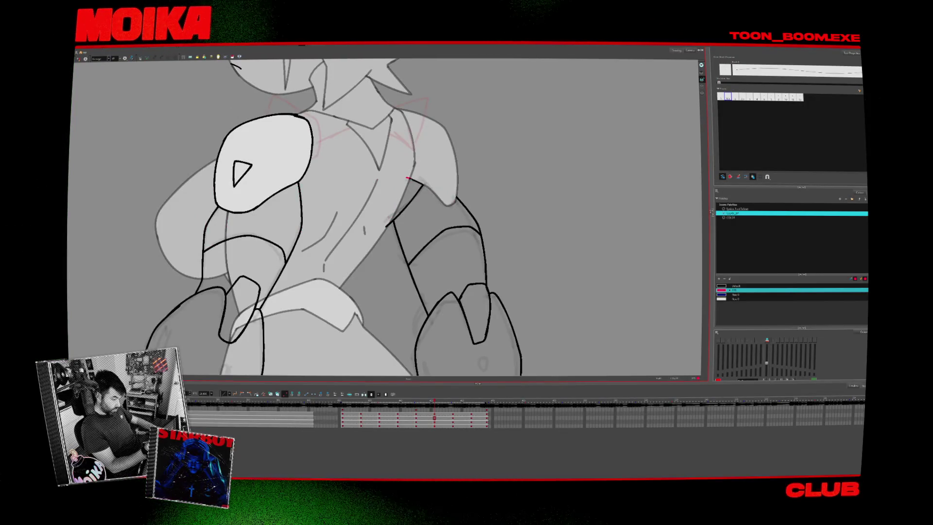
scroll(466, 223, "down", 5)
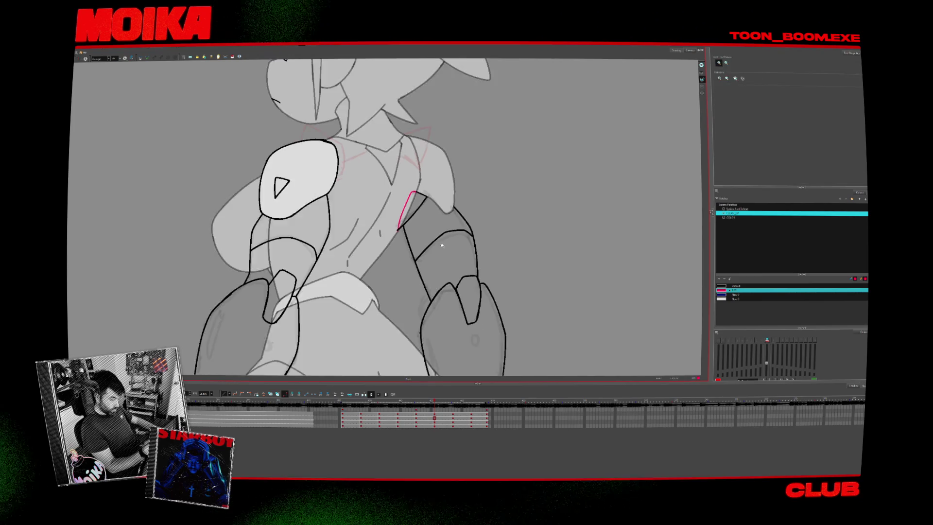
key("period")
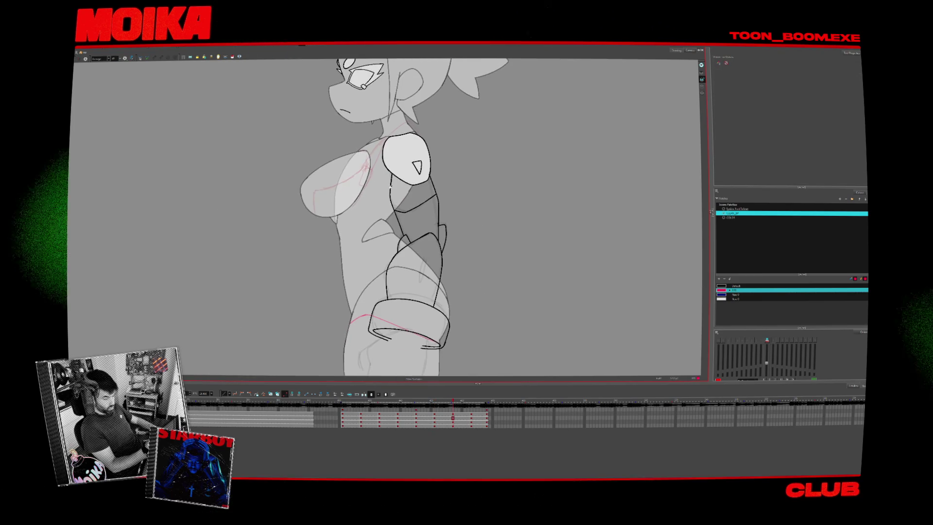
scroll(390, 185, "up", 2)
- Draw a rough black arm line from the shoulder toward the chest on the side view
key("alt+b")
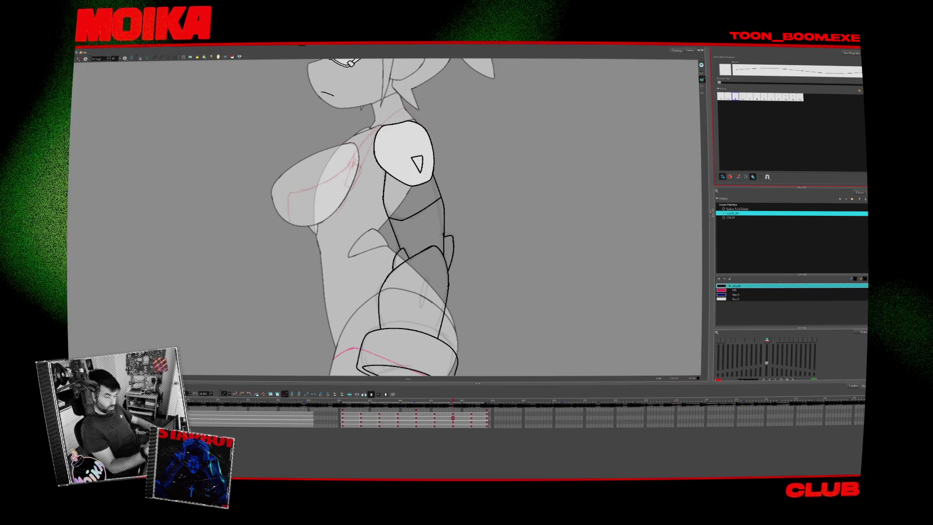
left_click_drag(378, 165, 349, 193)
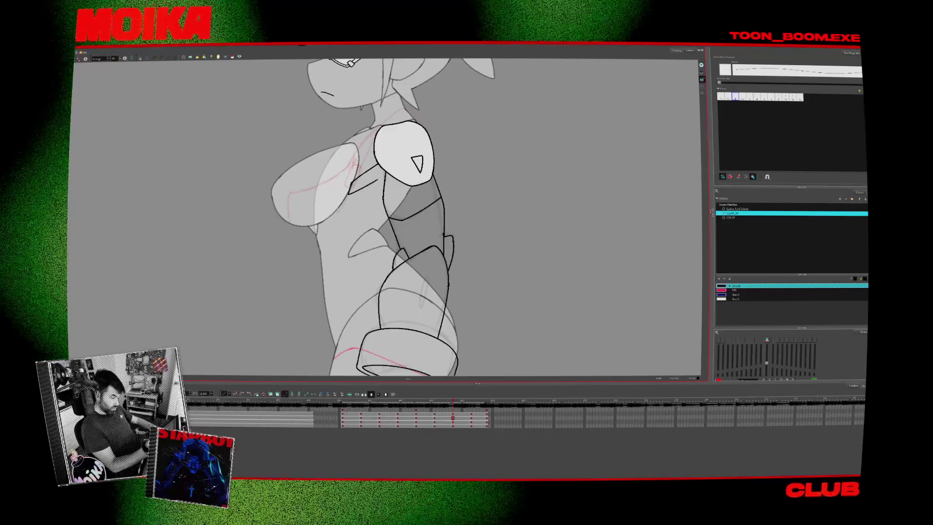
key("alt+z")
scroll(401, 261, "down", 3)
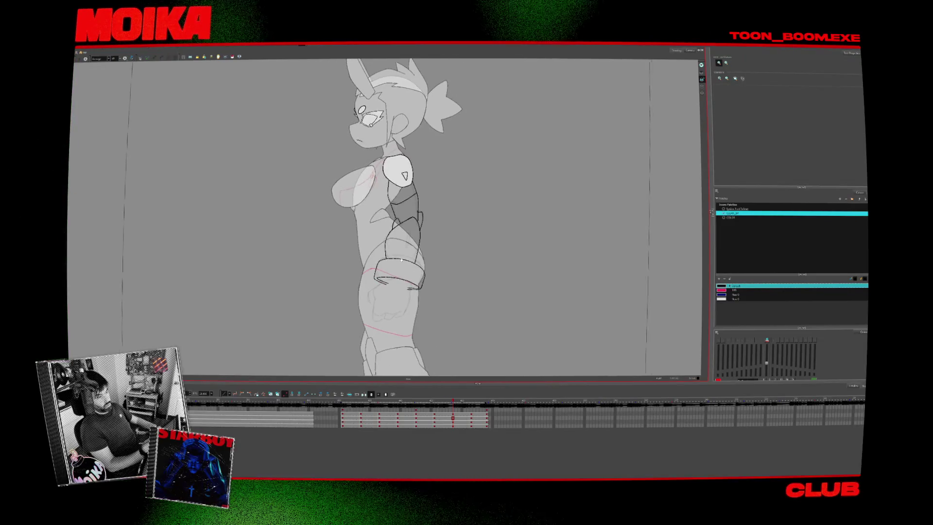
- Step through the turnaround drawings back to the straight back view
key("g")
key("f")
key("f")
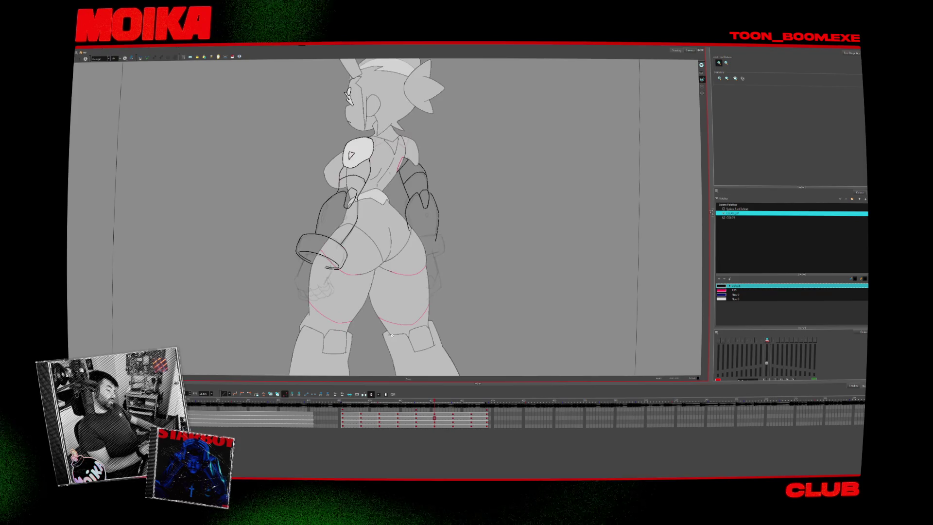
key("f")
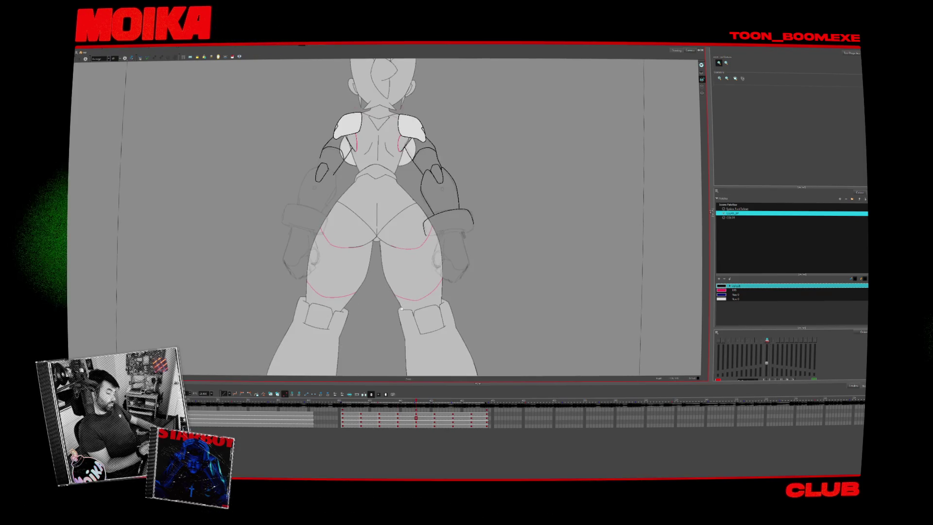
key("f")
key("f")
key("f")
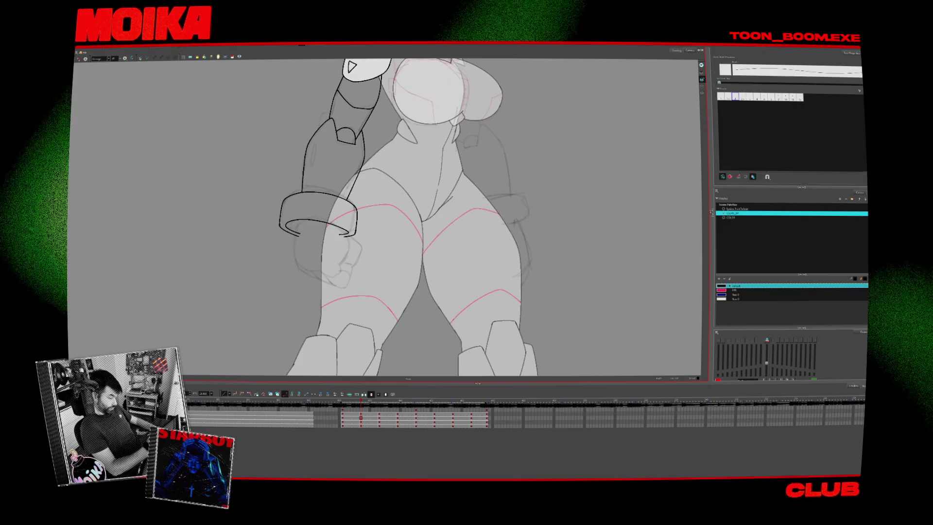
- Extend the front-view forearm line below the wrist cuff, then review the side and back views
scroll(299, 267, "up", 1)
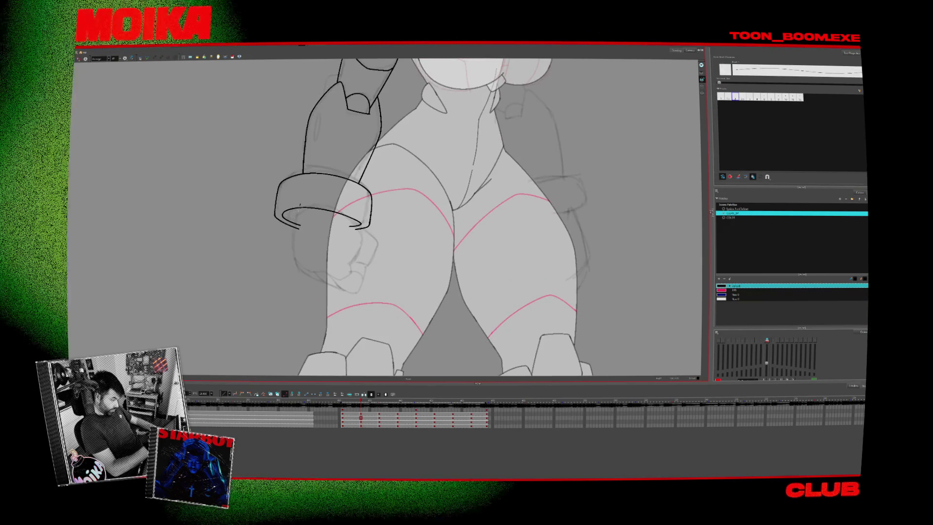
left_click_drag(293, 238, 304, 273)
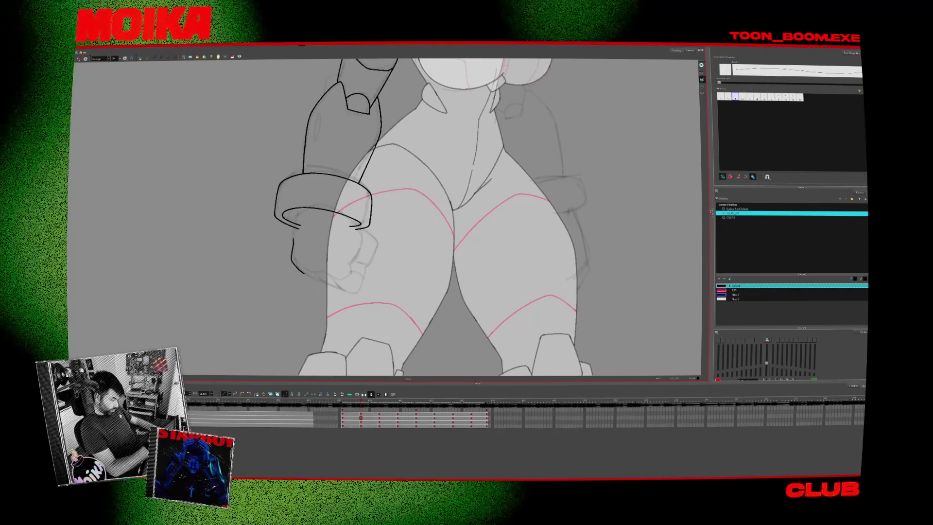
key("g")
key("f")
key("f")
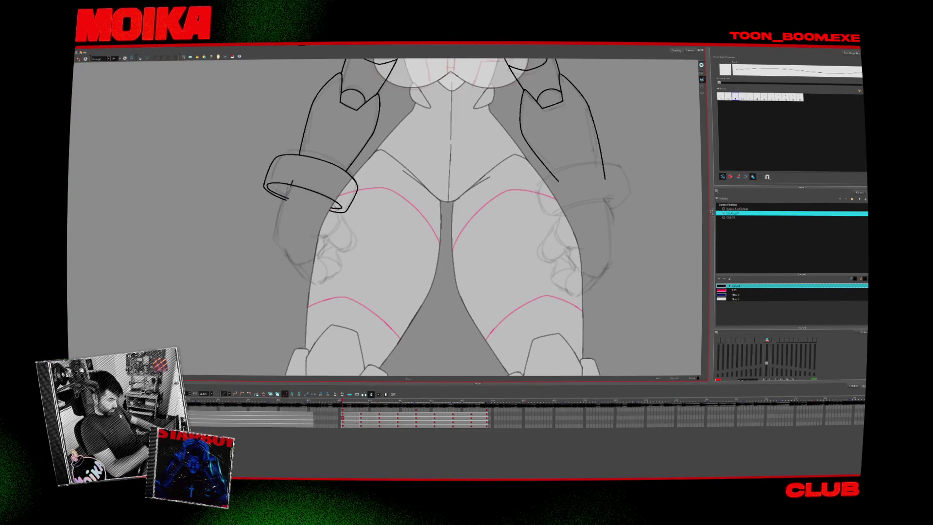
key("g")
key("g")
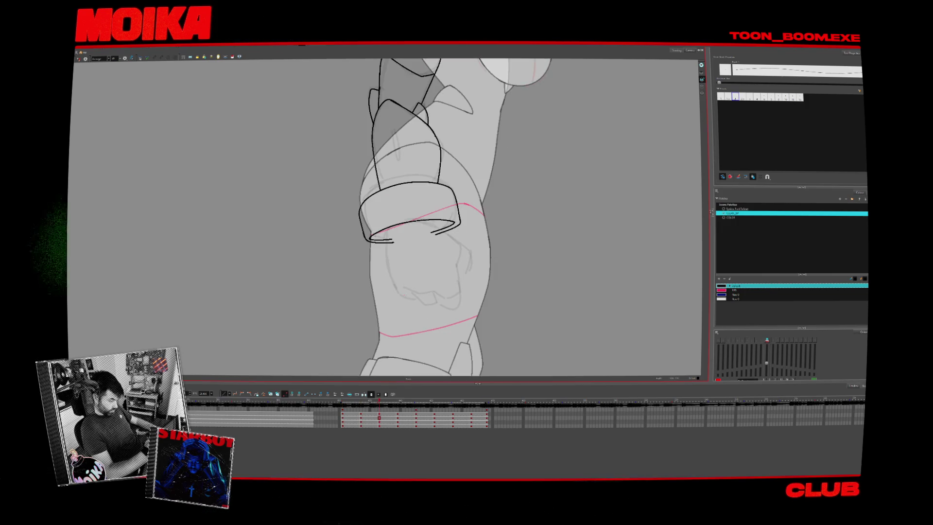
key("g")
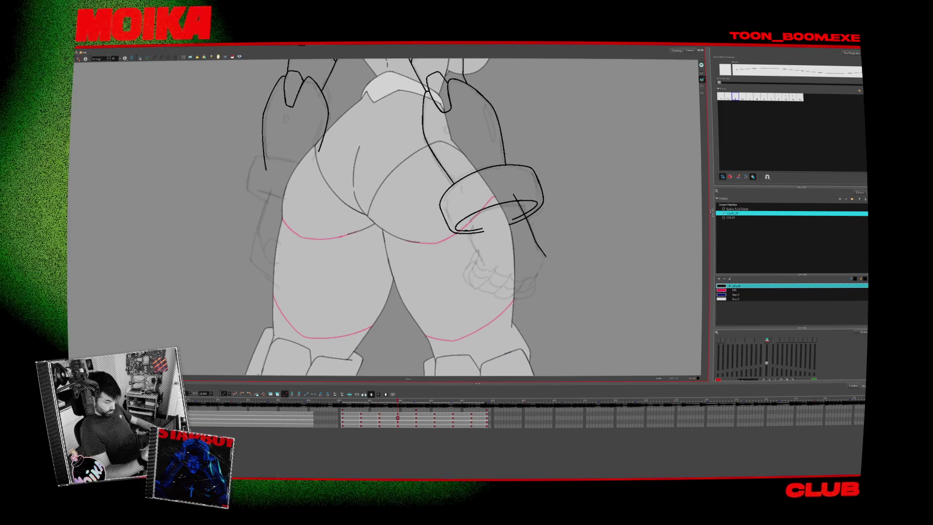
- Add a black stroke to the right wristband, then mirror and rotate the canvas view
key("g")
left_click_drag(590, 190, 563, 213)
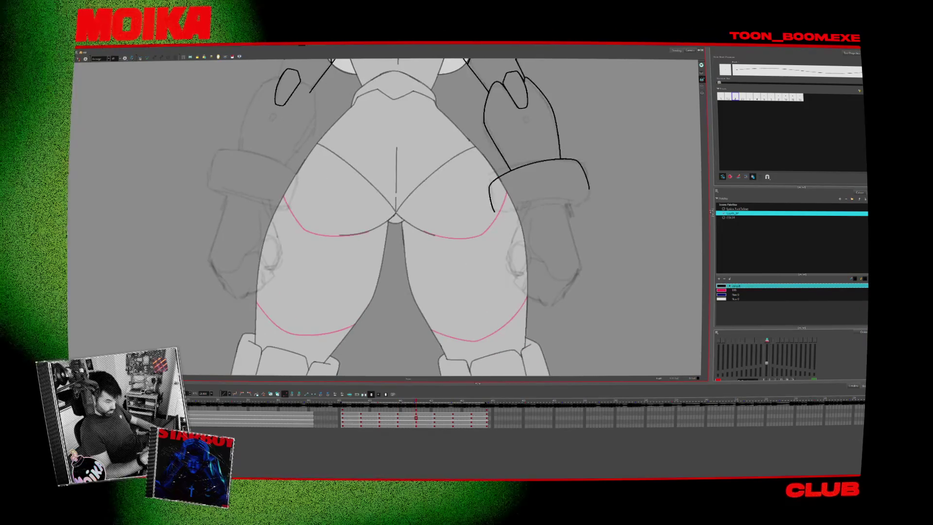
left_click(78, 58)
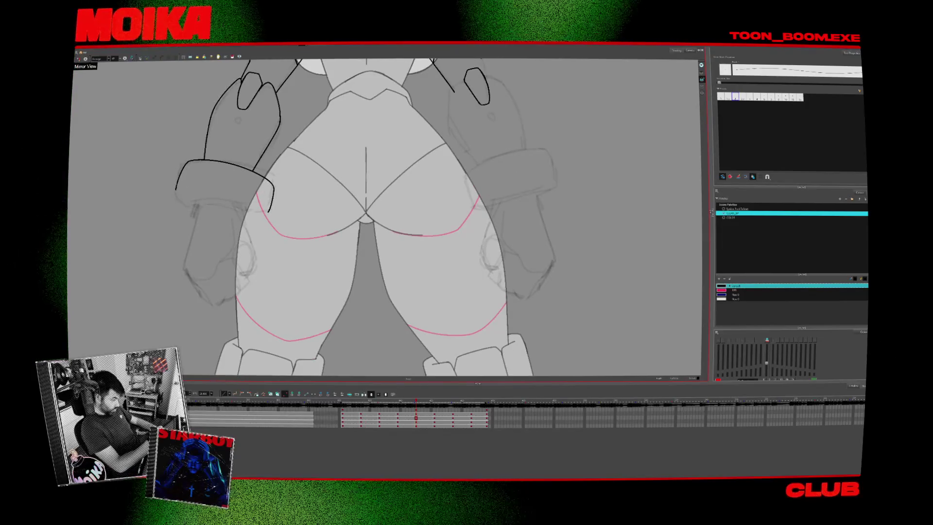
left_click_drag(239, 221, 216, 202)
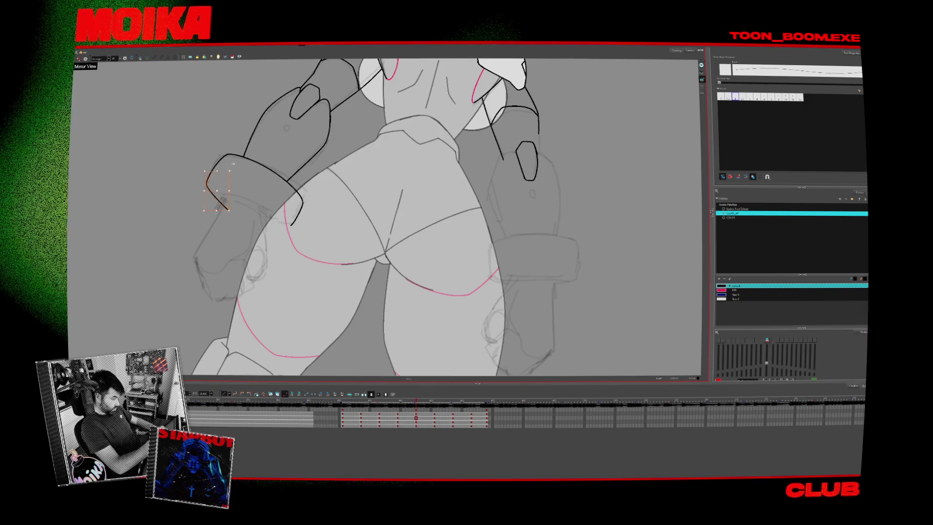
key("f")
key("g")
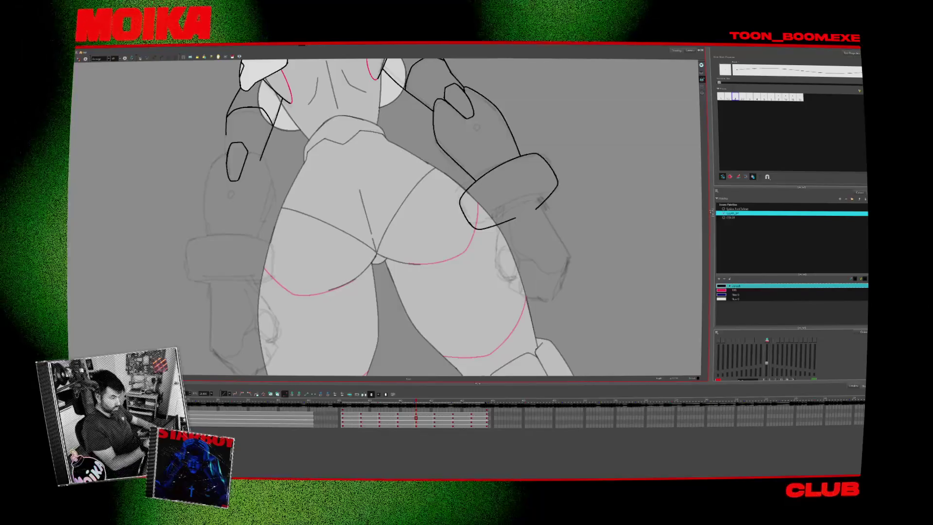
- Select and adjust the small stroke at the bracelet's end, then return to the Brush
left_click_drag(561, 167, 551, 199)
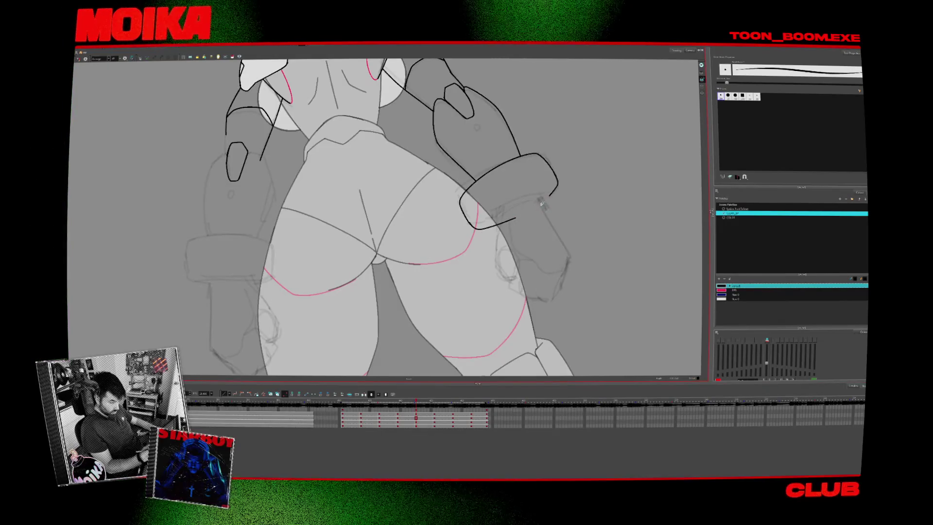
key("alt+/")
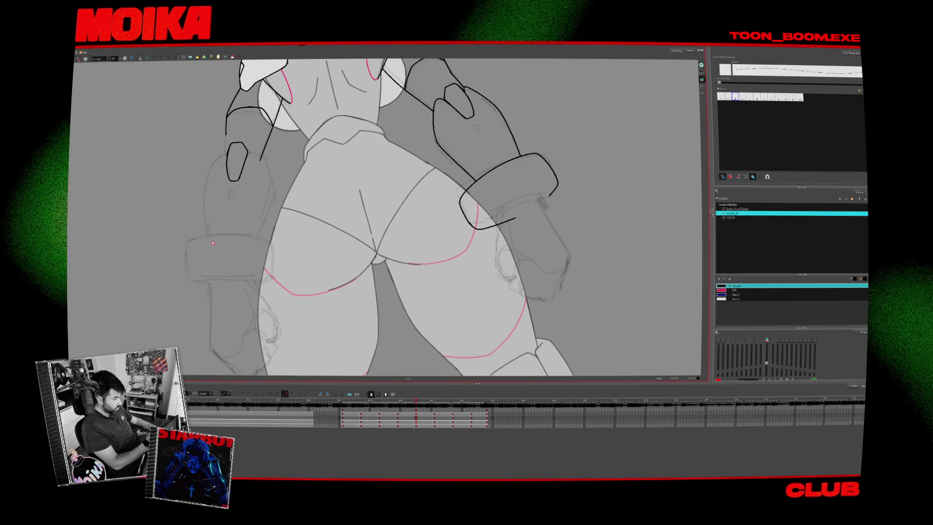
key("alt+z")
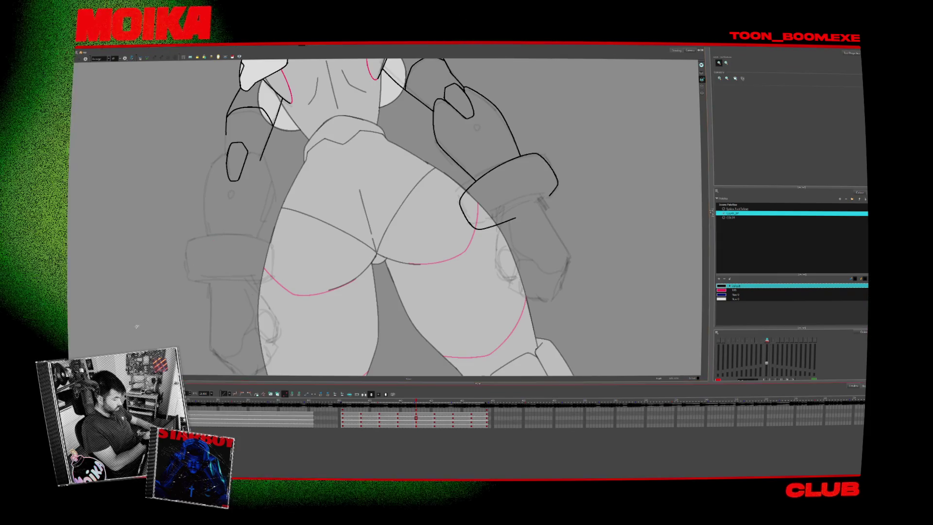
key("alt+b")
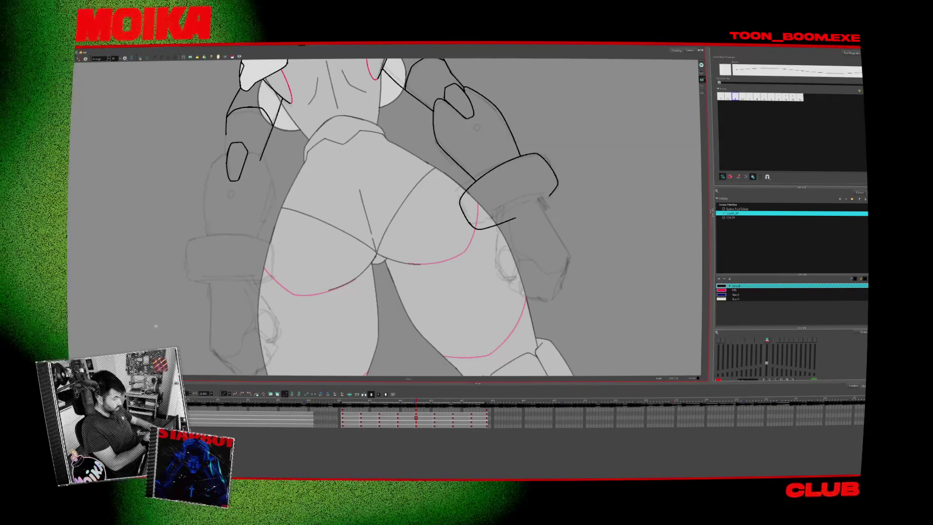
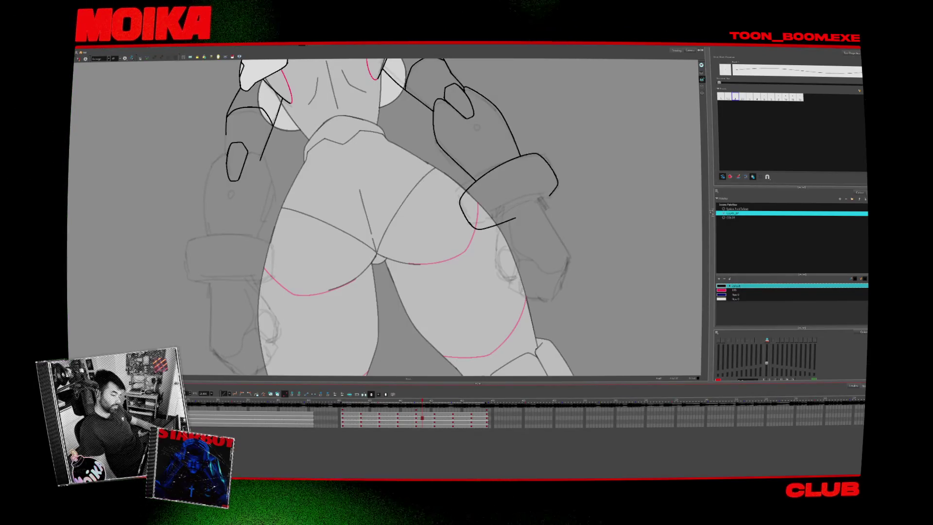
- Redraw the right wrist cuff's lower edge with the brush, undoing the failed attempts
left_click_drag(502, 256, 412, 275)
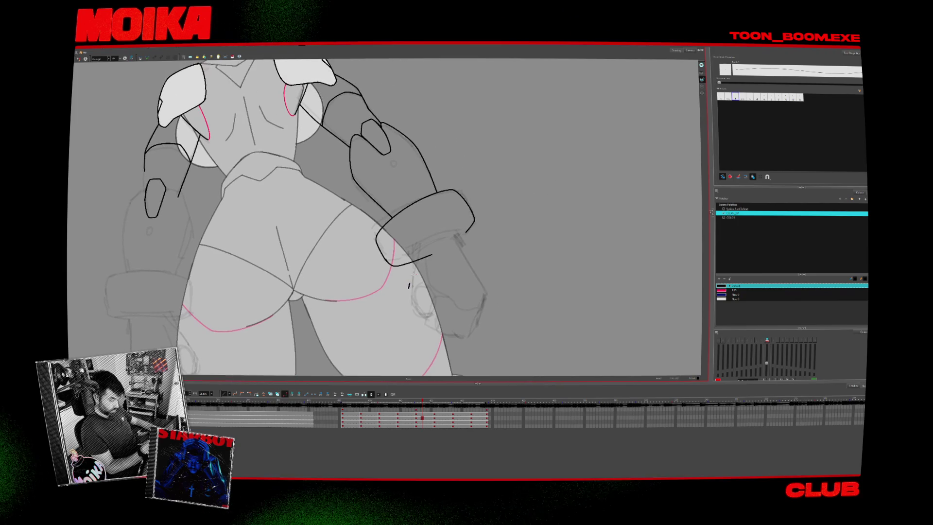
key("ctrl+z")
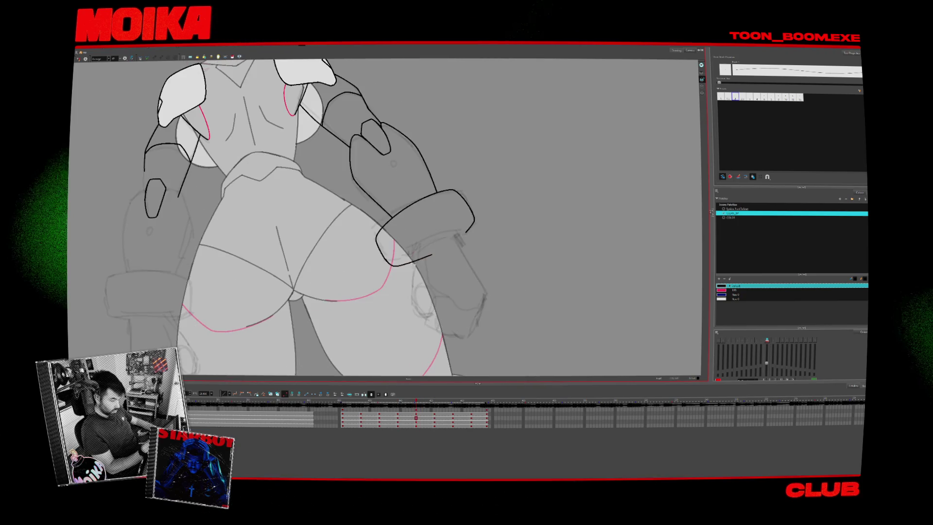
key("alt+e")
left_click_drag(387, 260, 427, 252)
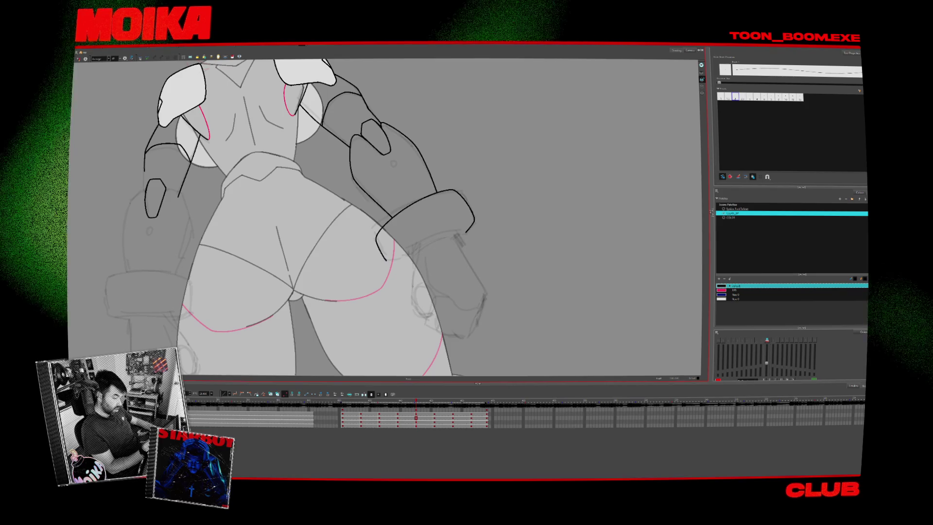
key("ctrl+z")
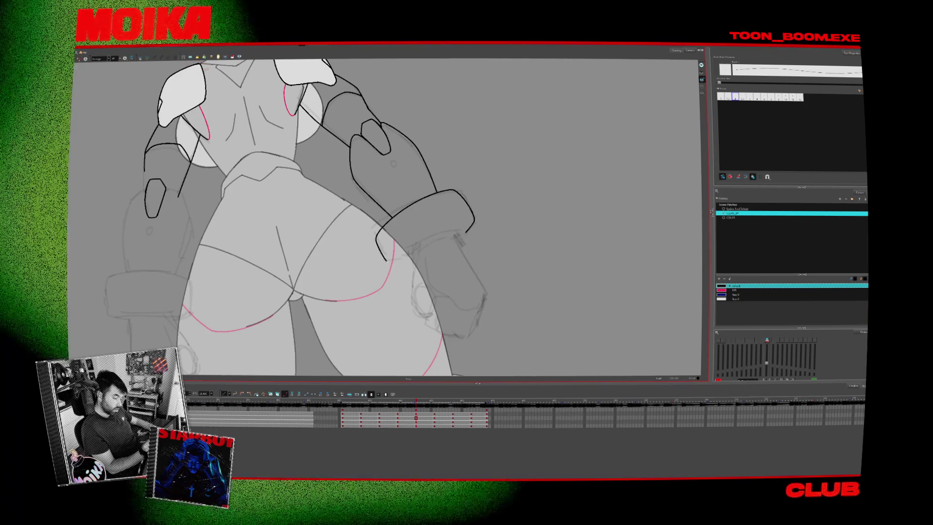
mouse_move(485, 146)
left_mouse_down()
mouse_move(438, 301)
mouse_move(340, 311)
mouse_move(243, 243)
mouse_move(267, 145)
mouse_move(365, 121)
left_mouse_up()
key("shift+x")
left_click_drag(371, 258, 415, 266)
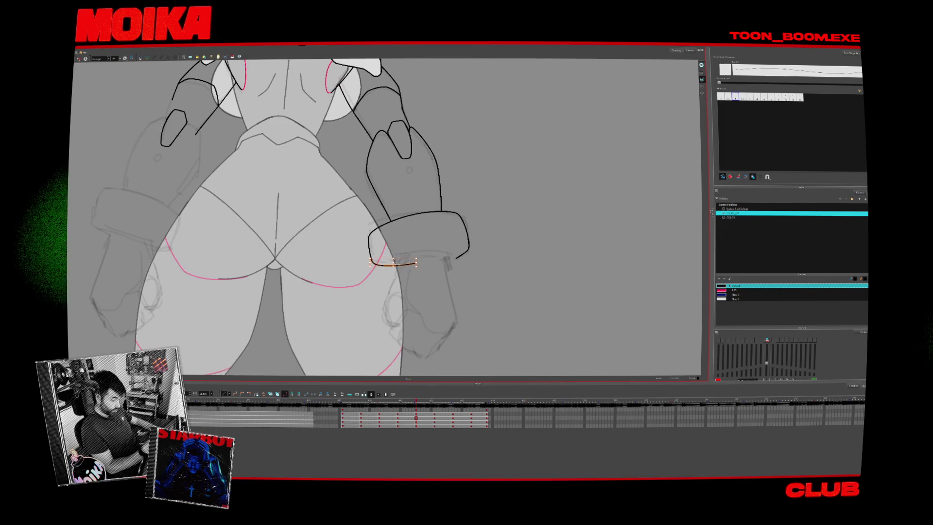
- Thicken the cuff's lower edge with a second line and an inner rim line
left_click(399, 261)
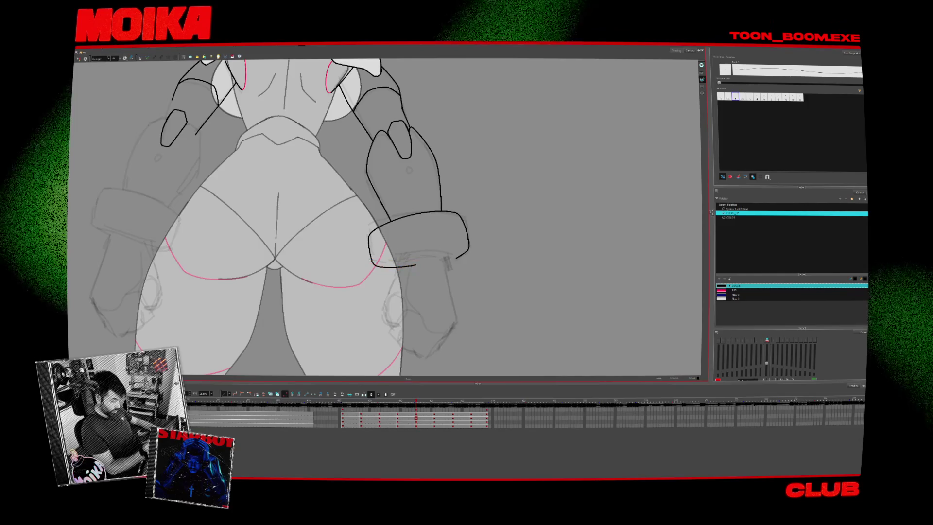
key("period")
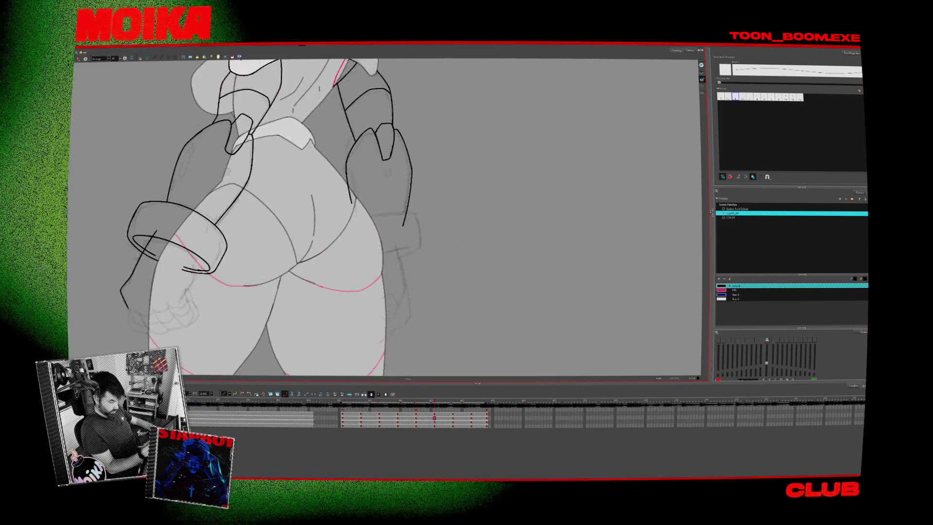
key("comma")
key("v")
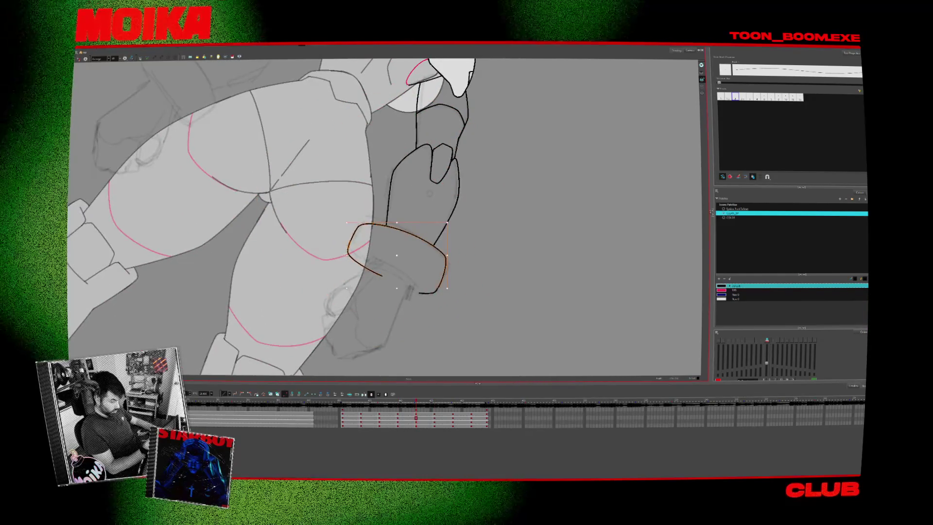
key("Escape")
key("c")
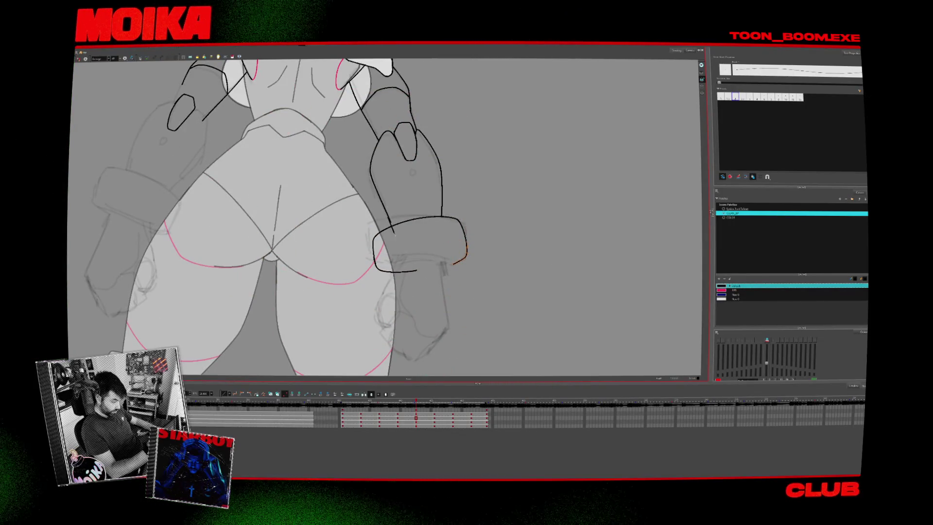
left_click_drag(454, 223, 454, 222)
mouse_move(402, 264)
left_mouse_down()
mouse_move(434, 250)
mouse_move(446, 224)
mouse_move(468, 226)
left_mouse_up()
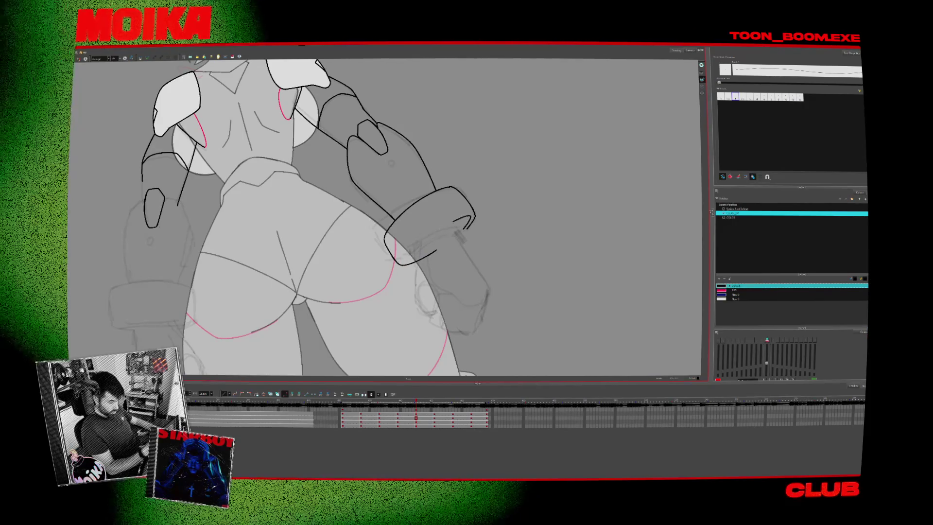
mouse_move(407, 261)
left_mouse_down()
mouse_move(436, 245)
mouse_move(391, 239)
left_mouse_up()
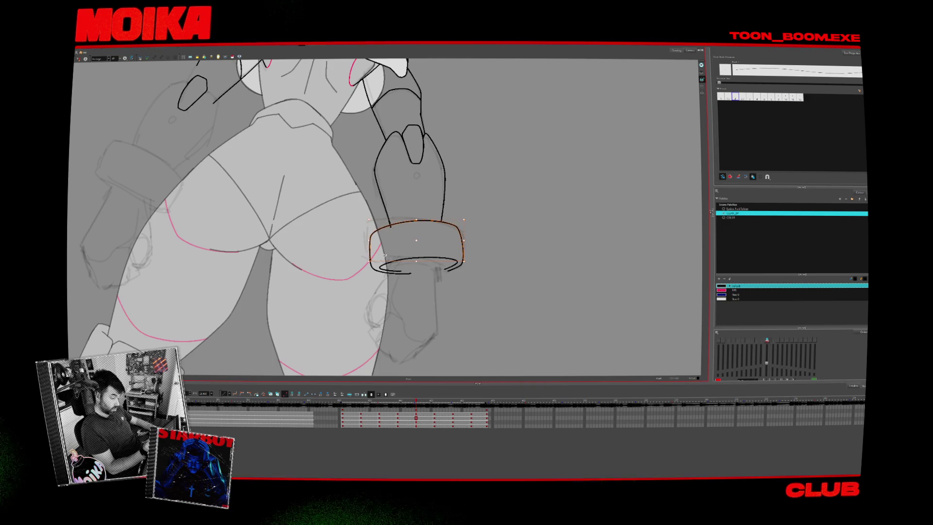
- Zoom in on the wrist cuff and check it in Mirror View
key("alt+s")
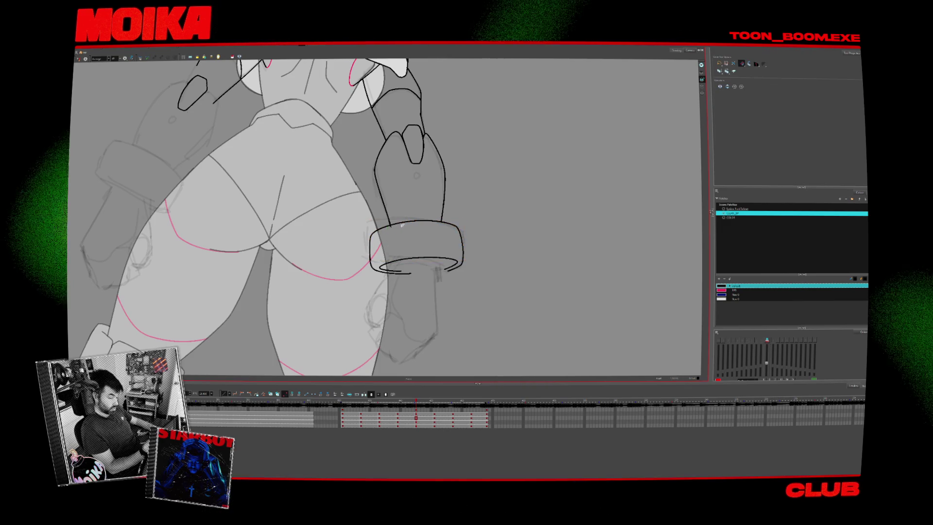
scroll(394, 223, "up", 3)
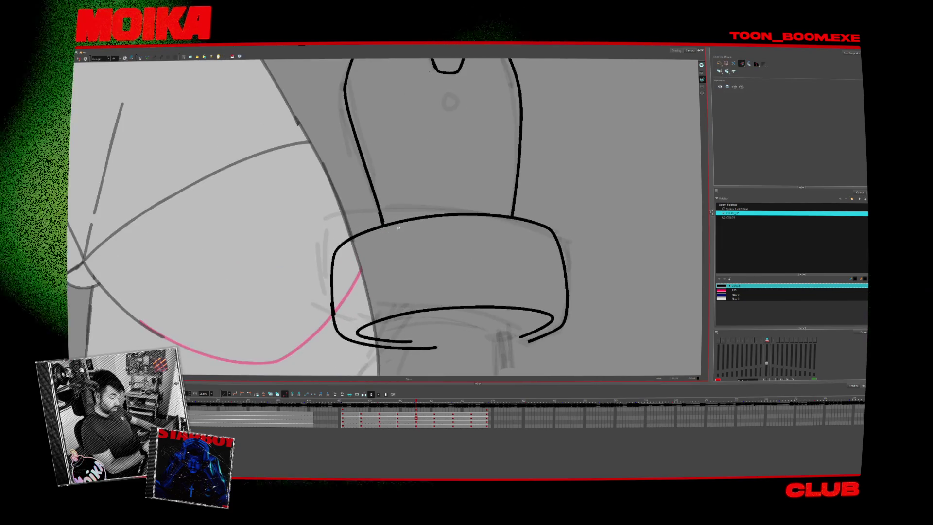
key("alt+b")
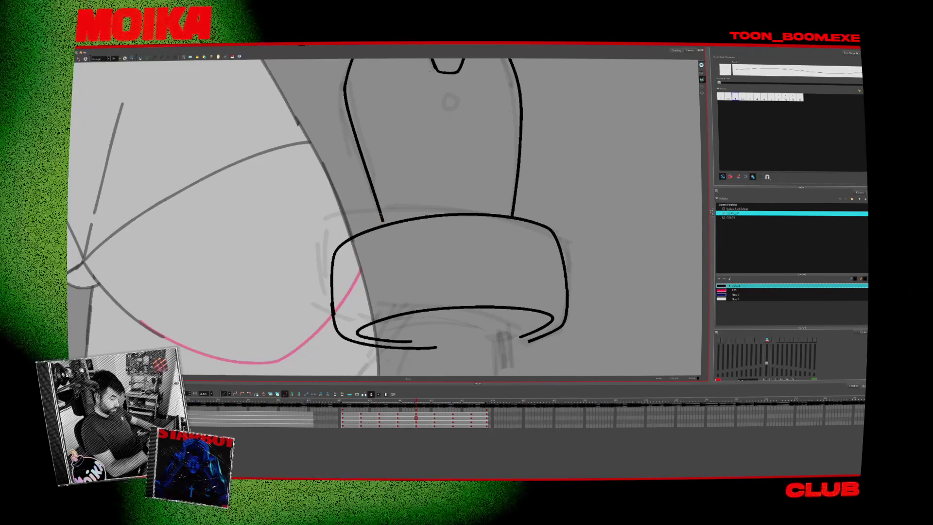
key("alt+z")
scroll(431, 255, "down", 3)
scroll(430, 254, "down", 5)
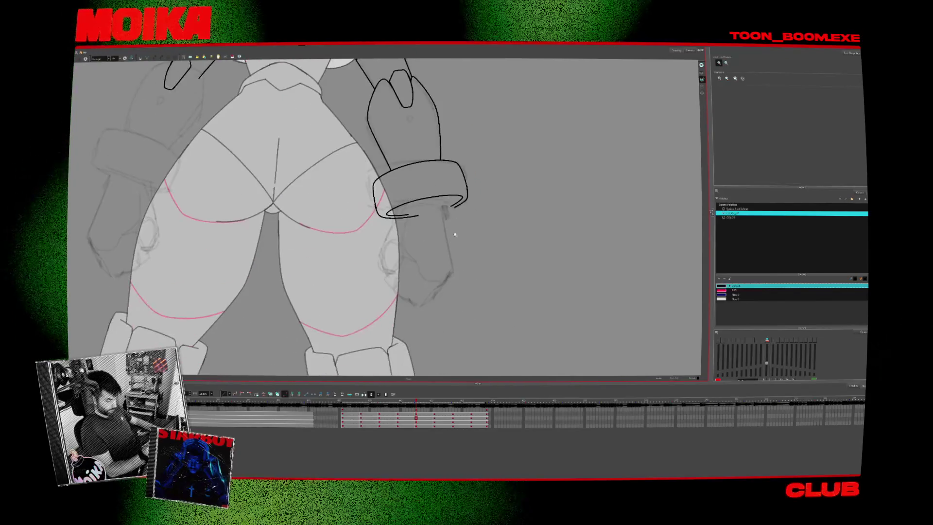
key("alt+b")
left_click(78, 59)
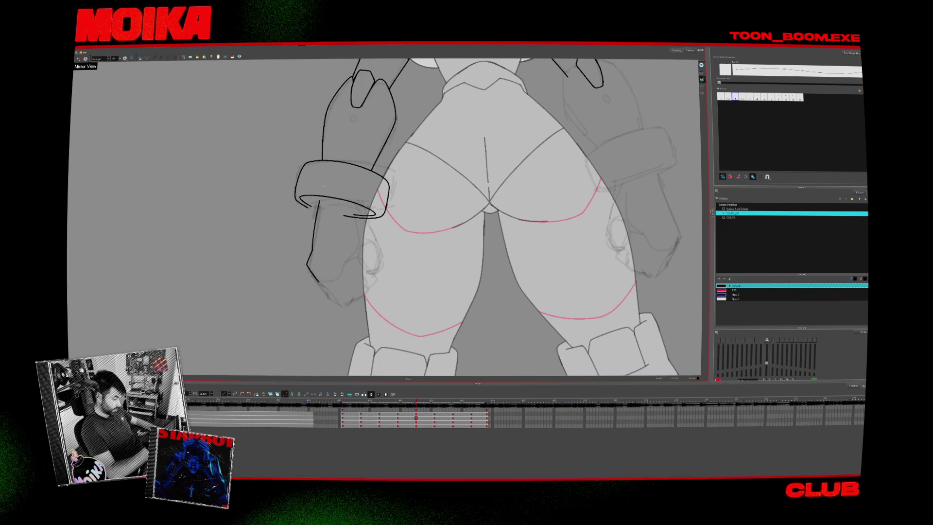
left_click(79, 59)
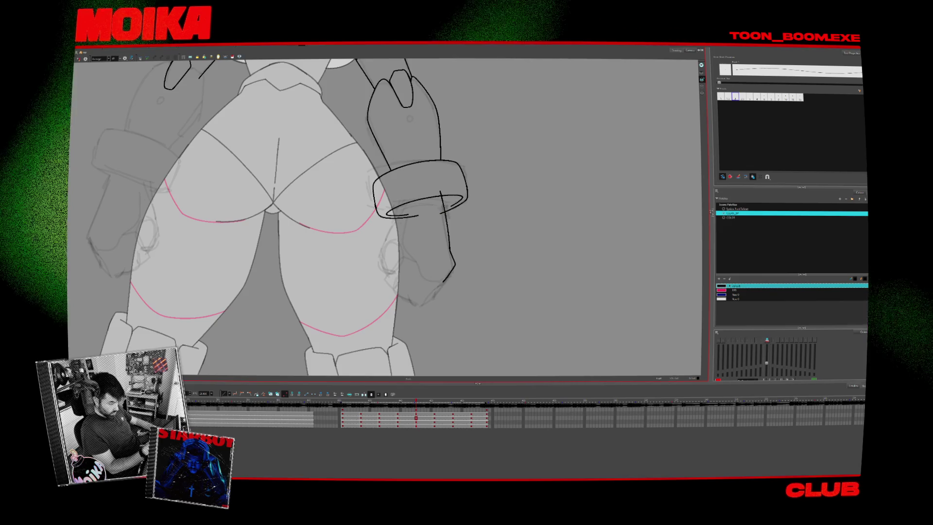
- Draw the forearm line below the cuff, then step back to the previous drawing
key("alt+s")
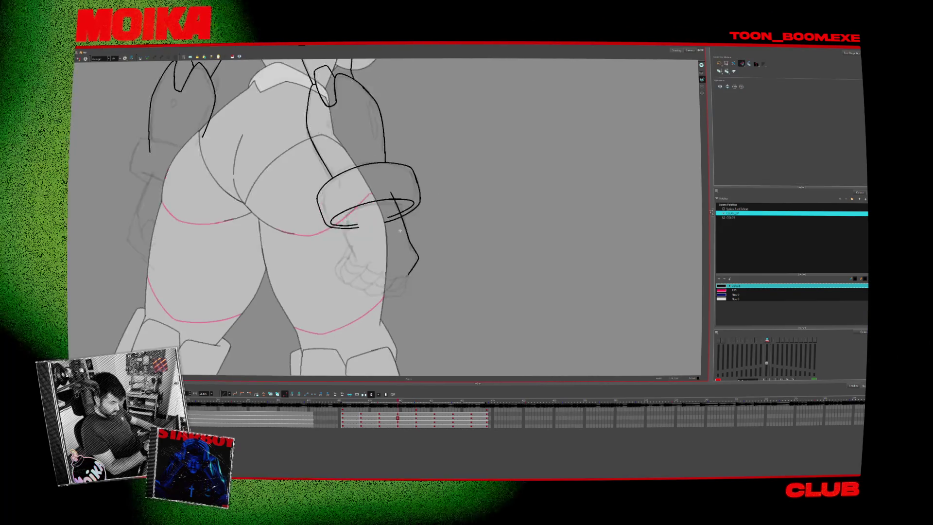
key("alt+b")
left_click_drag(392, 214, 387, 256)
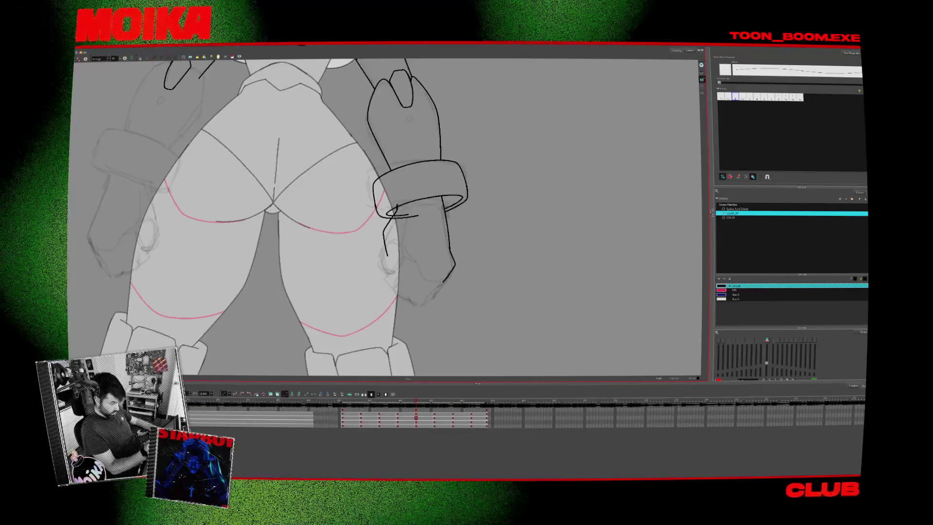
key("alt+s")
key("comma")
key("comma")
key("alt+b")
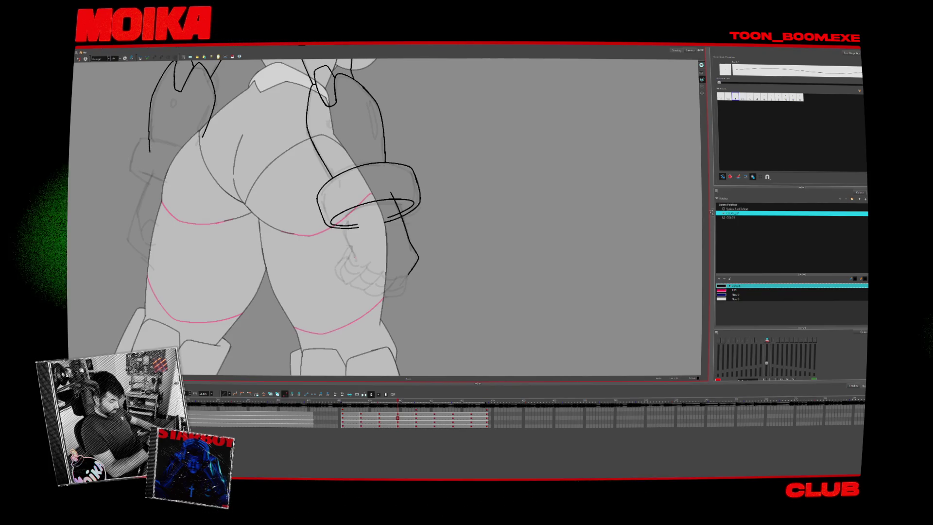
- On the earlier drawing, undo the stray diagonal stroke and redraw a short line under the cuff
key("alt+s")
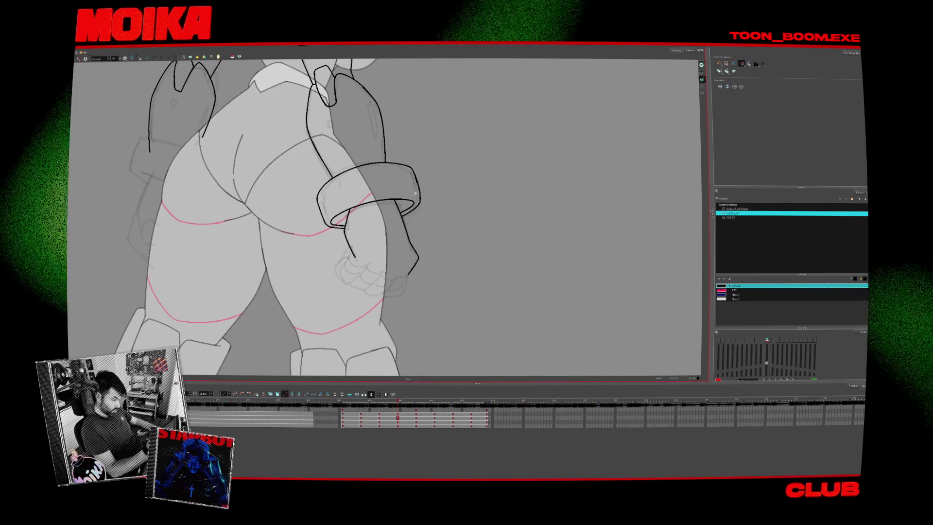
key("comma")
key("alt+b")
left_click(79, 59)
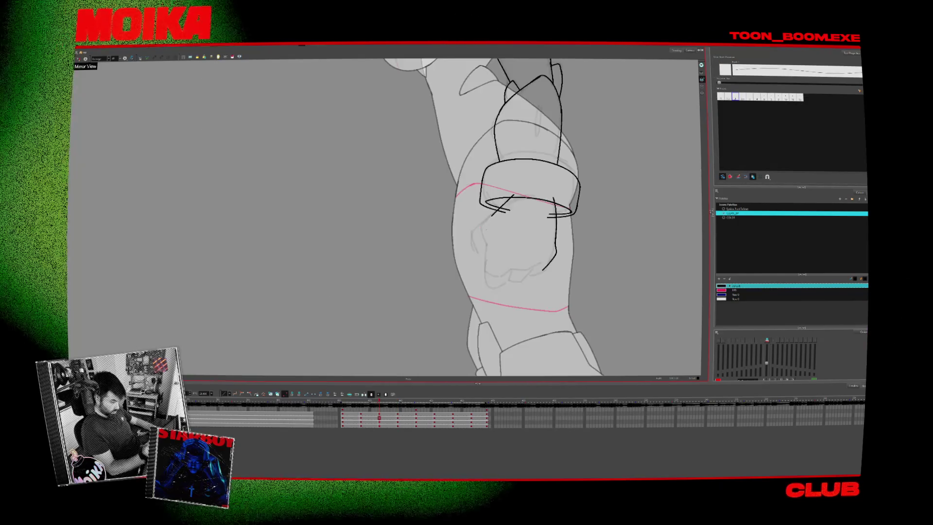
key("ctrl+z")
left_click_drag(489, 217, 480, 229)
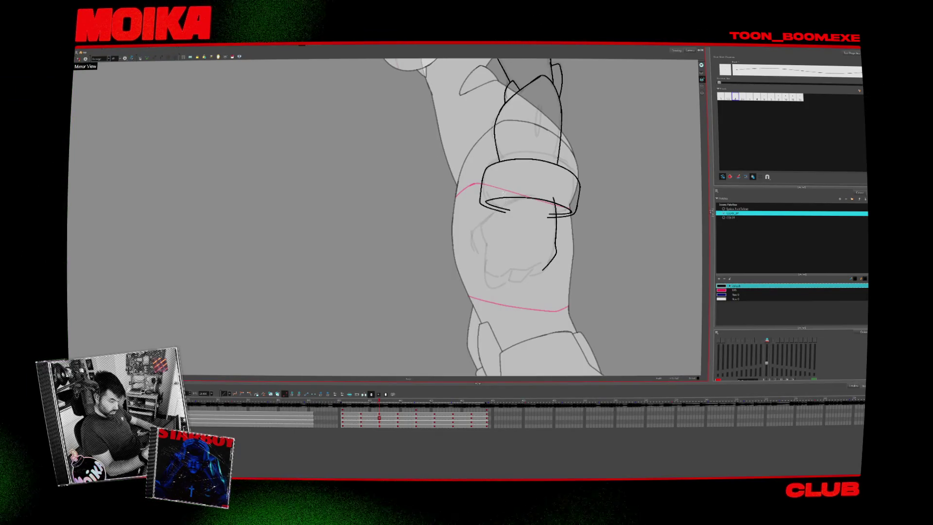
key("alt+s")
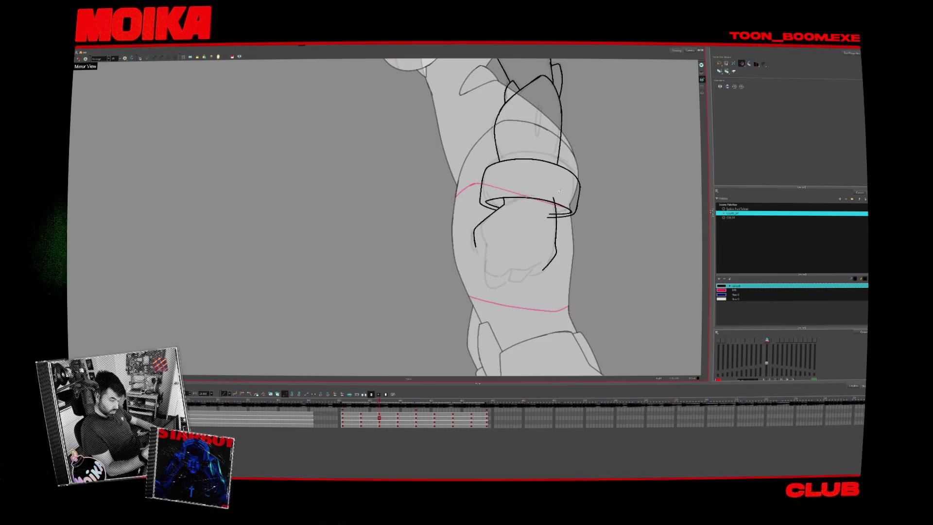
left_click_drag(555, 208, 456, 210)
key("alt+b")
- Draw the forearm line at the wrist and compare it with the neighbouring drawings
key("comma")
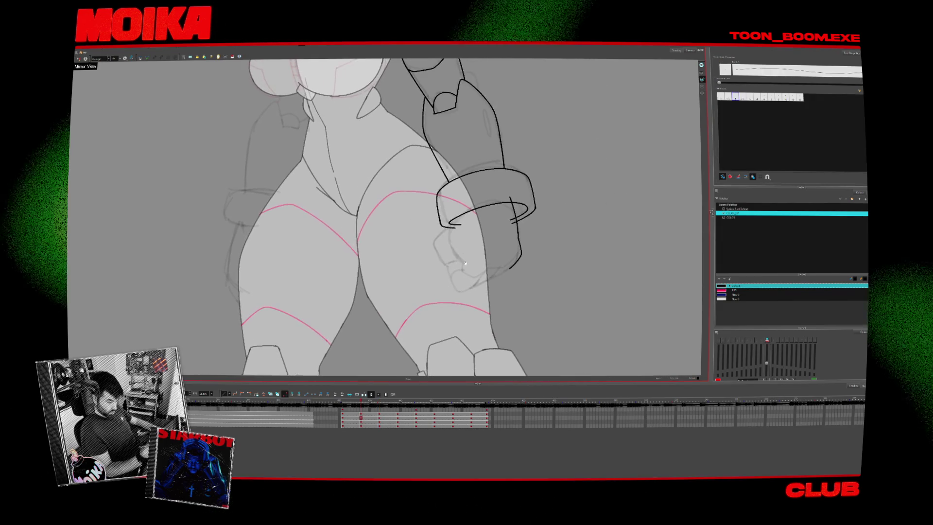
left_click_drag(462, 209, 443, 262)
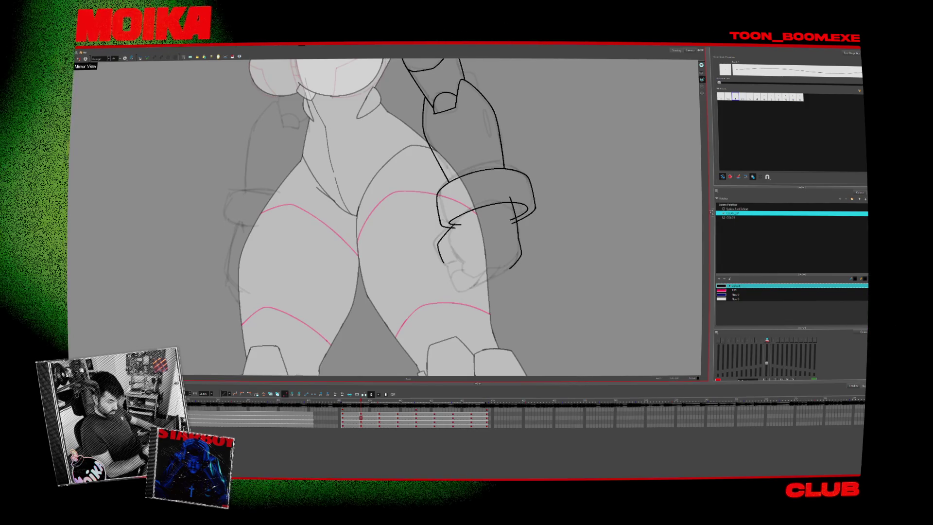
key("alt+s")
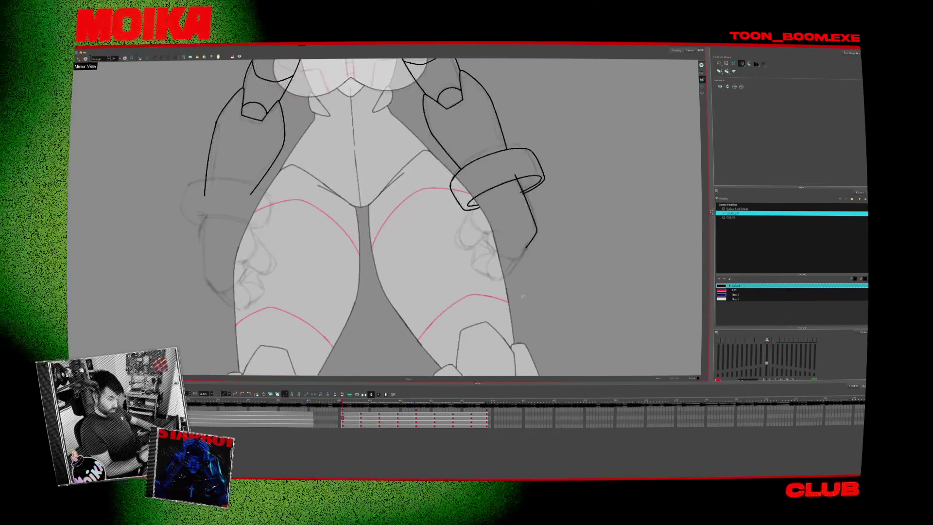
key("comma")
key("alt+b")
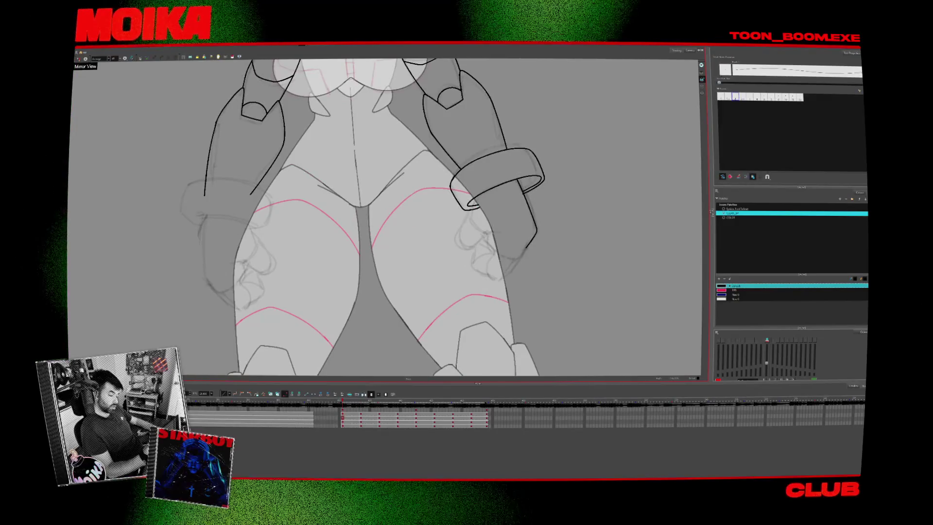
key("period")
key("comma")
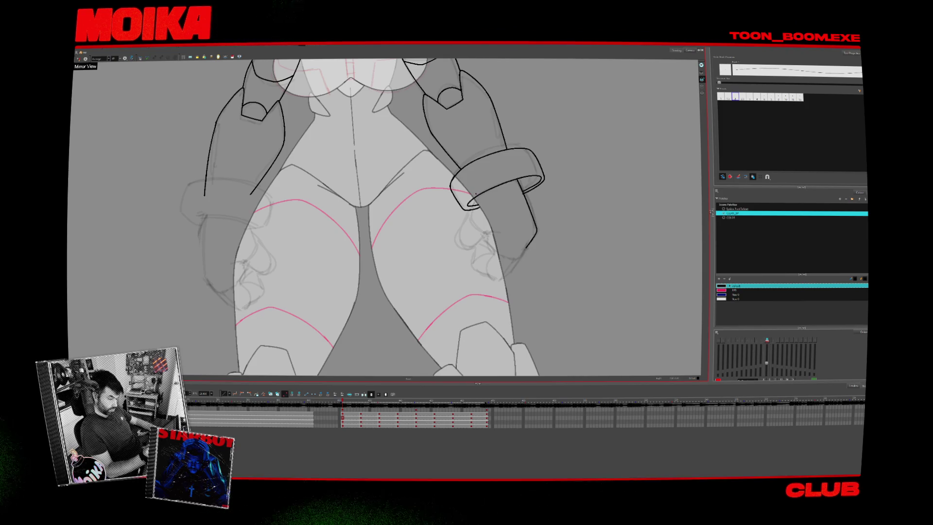
key("period")
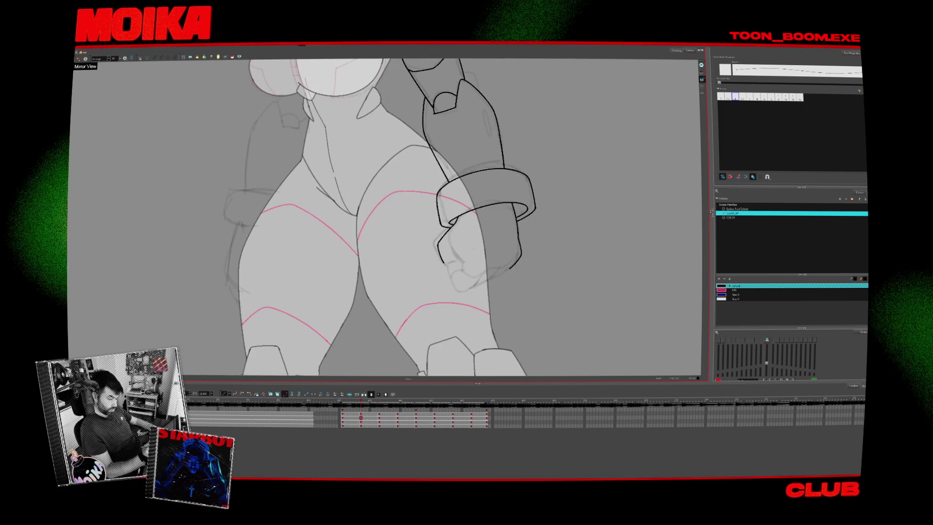
key("comma")
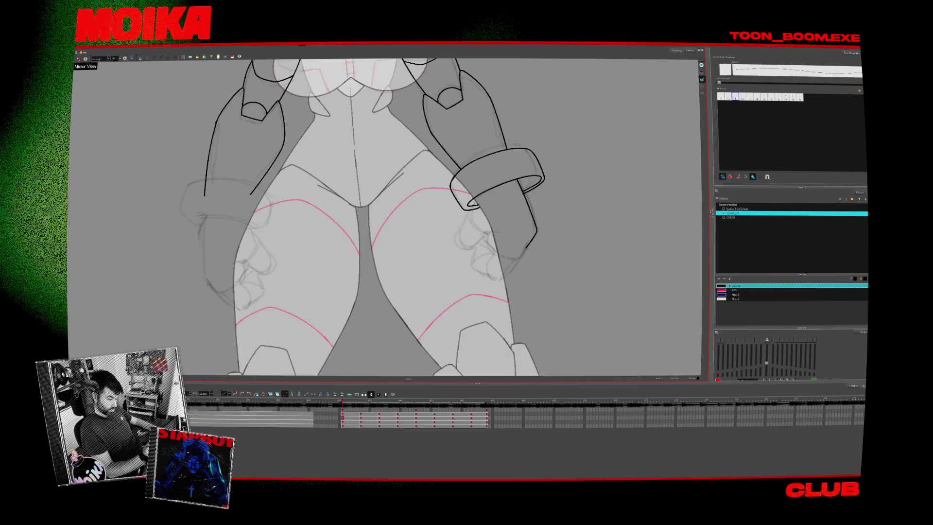
- Flip between the turning poses, rotating the view to compare the arms
key("alt+s")
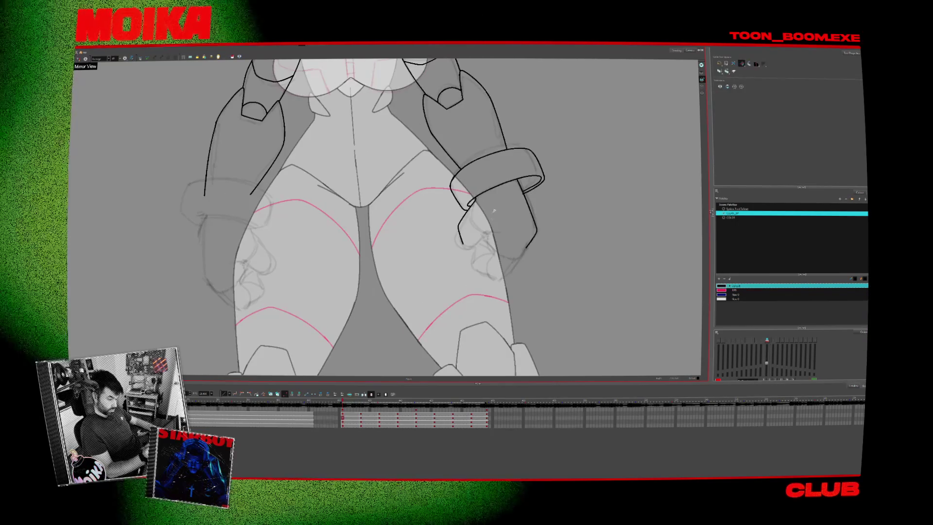
key("period")
key("period")
key("period")
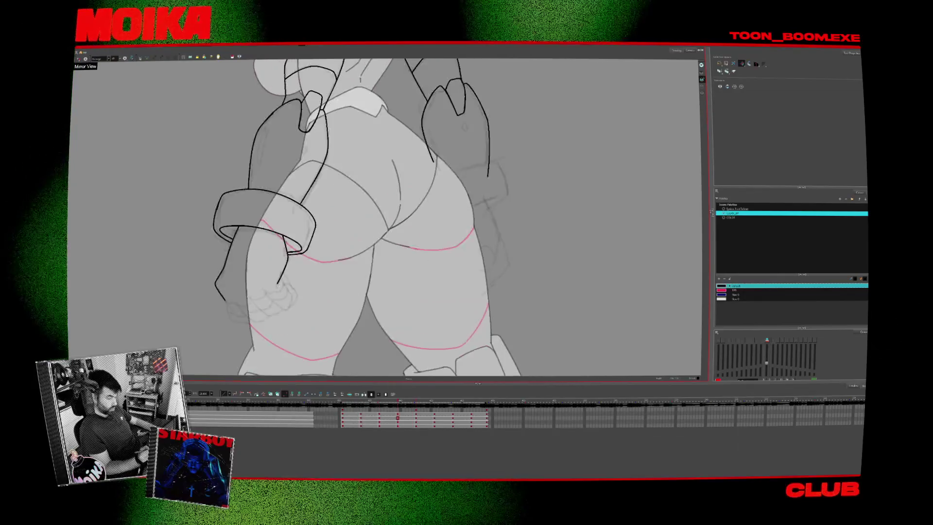
mouse_move(477, 229)
left_mouse_down()
mouse_move(485, 243)
mouse_move(464, 256)
left_mouse_up()
key("shift+m")
key("comma")
key("period")
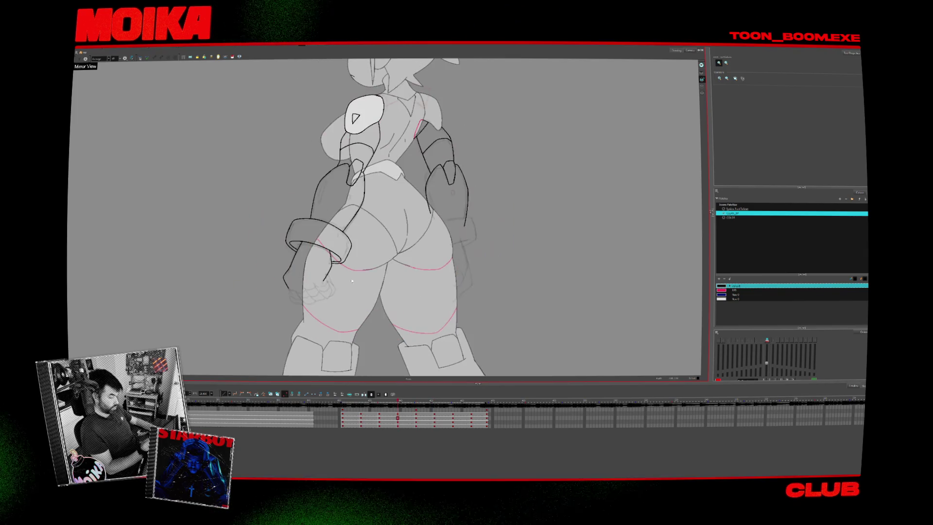
key("comma")
key("comma")
key("comma")
key("comma")
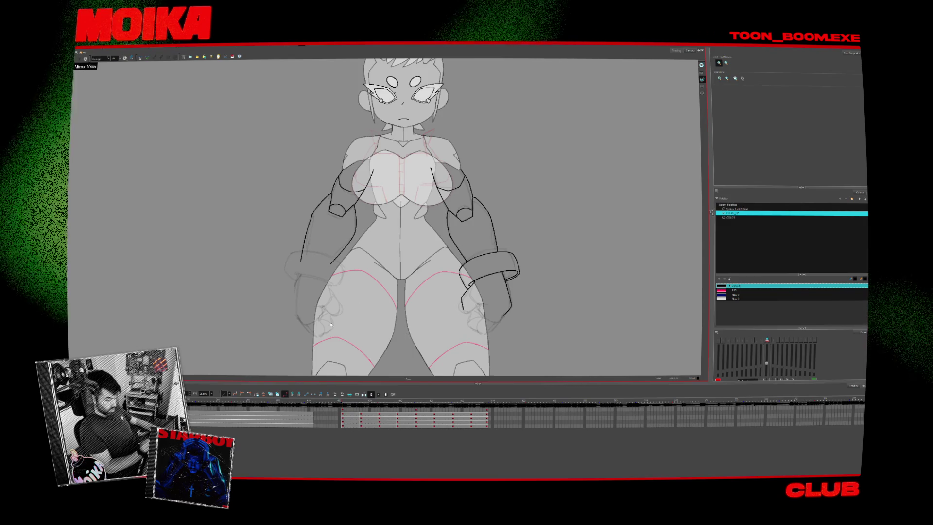
scroll(318, 283, "up", 3)
- Add a short stroke on the left forearm, mirror-check it, and turn on Onion Skin
key("v")
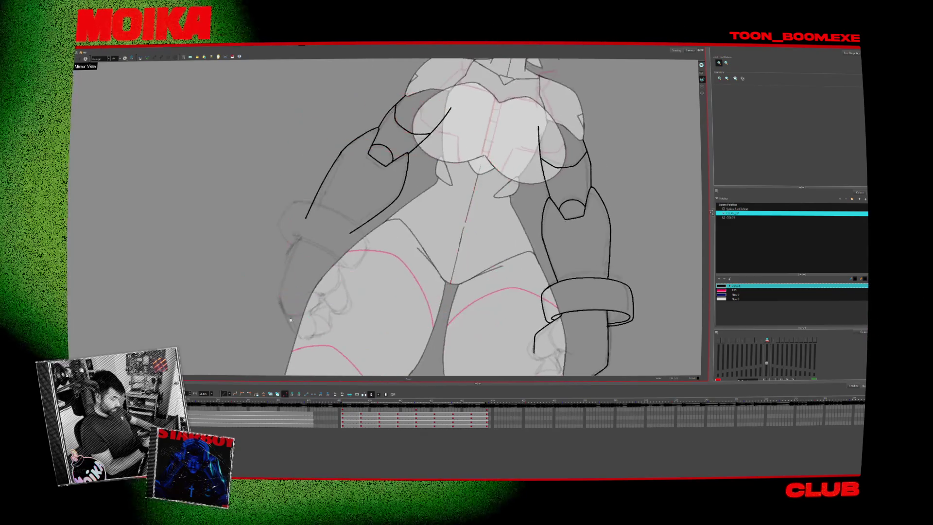
key("alt+b")
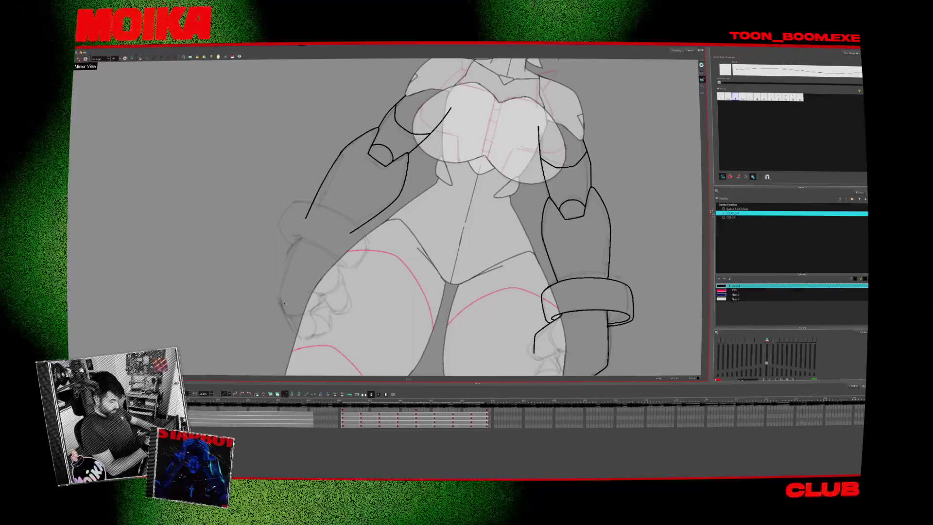
left_click_drag(278, 297, 287, 318)
left_click(79, 59)
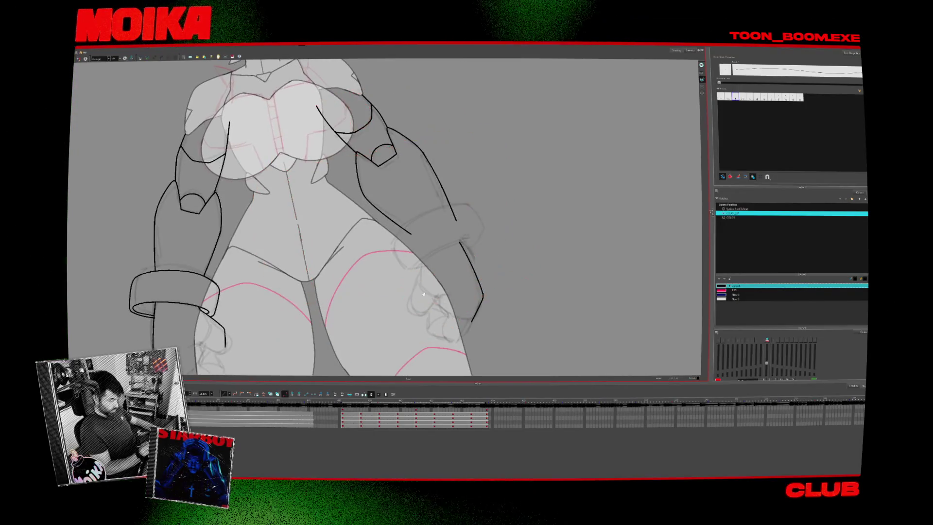
left_click_drag(252, 292, 226, 289)
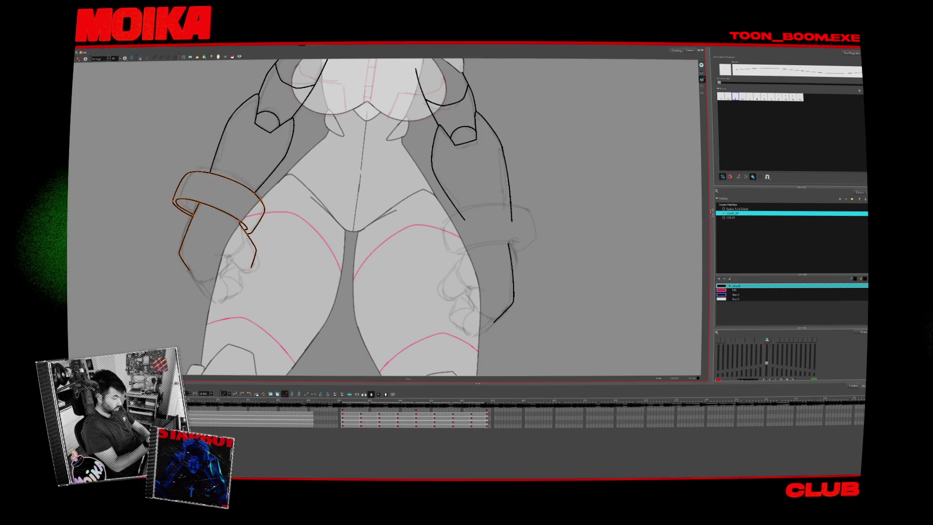
left_click(239, 57)
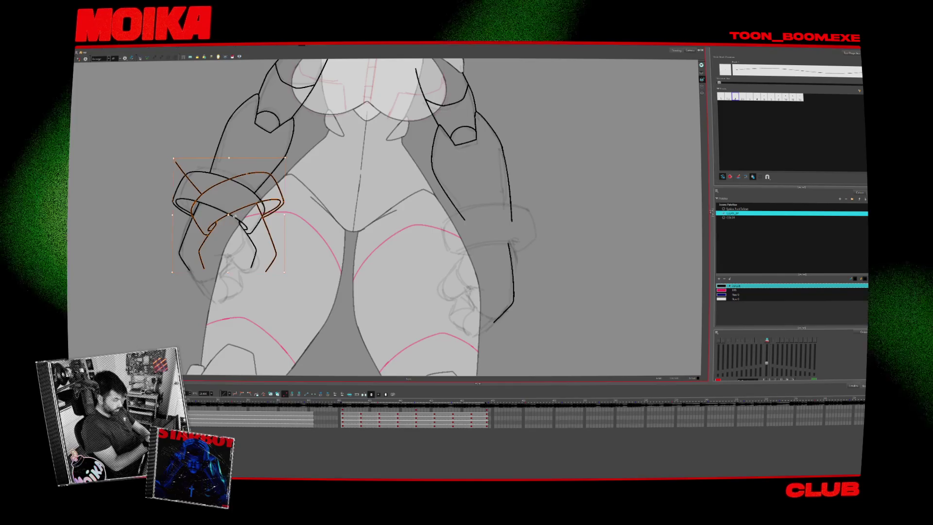
- Rotate the right wrist cuff so it sits level on the wrist
key("shift+m")
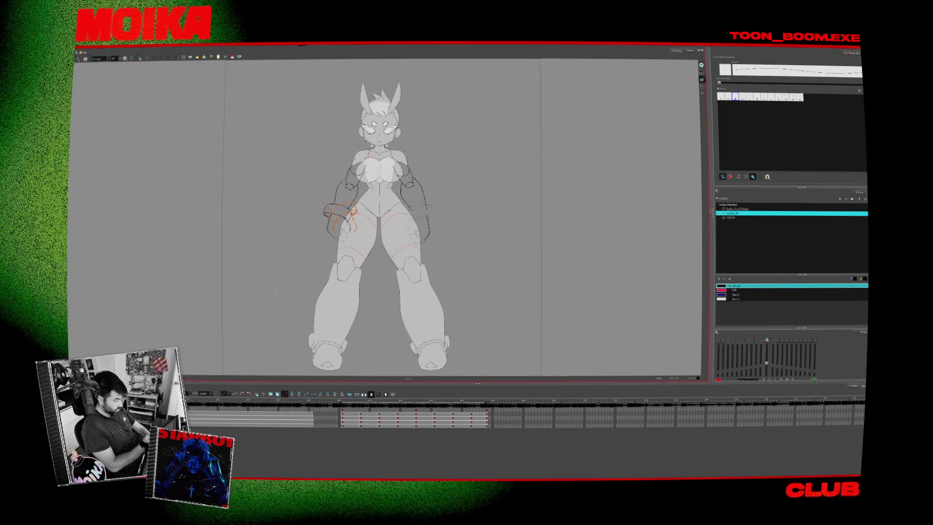
scroll(363, 215, "up", 3)
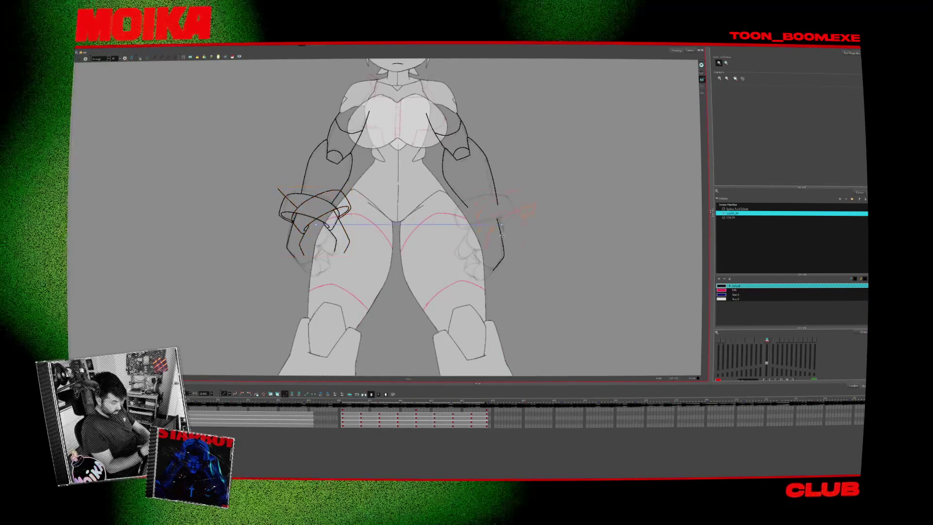
left_click(520, 250)
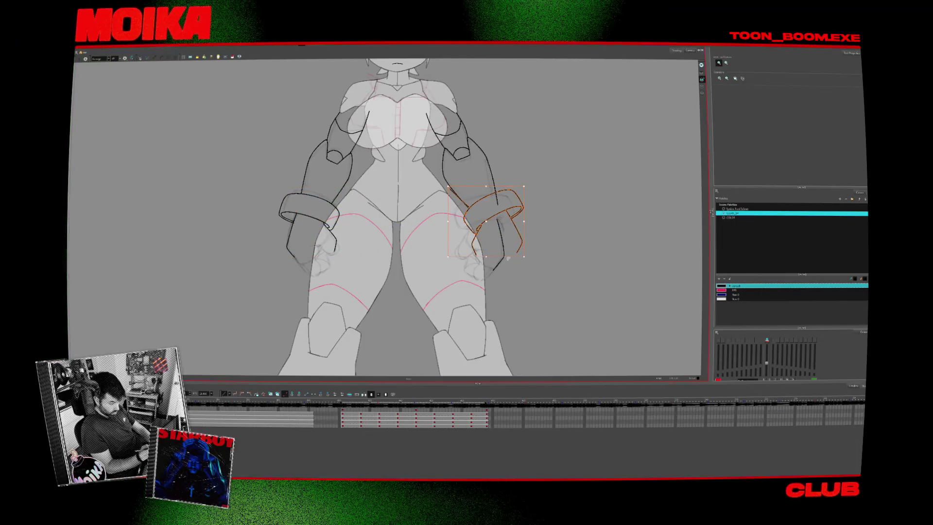
left_click(348, 249)
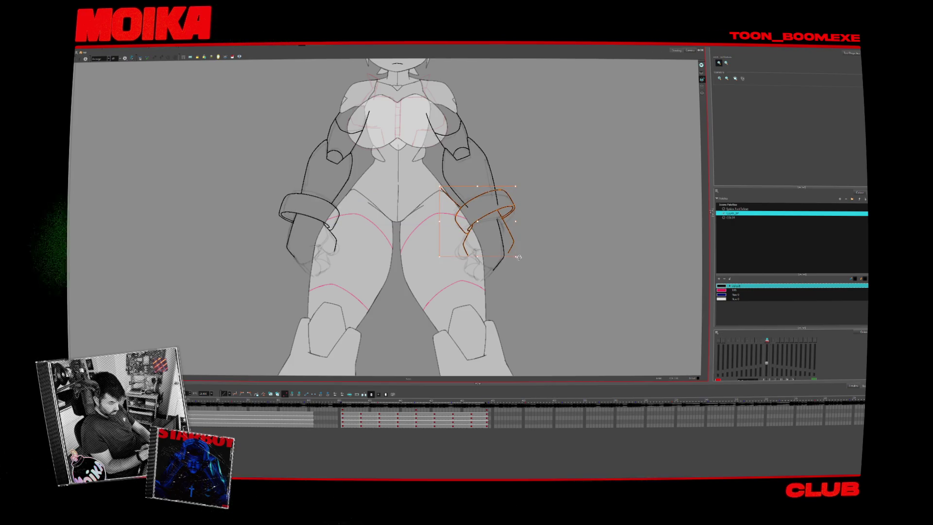
left_click_drag(353, 250, 348, 249)
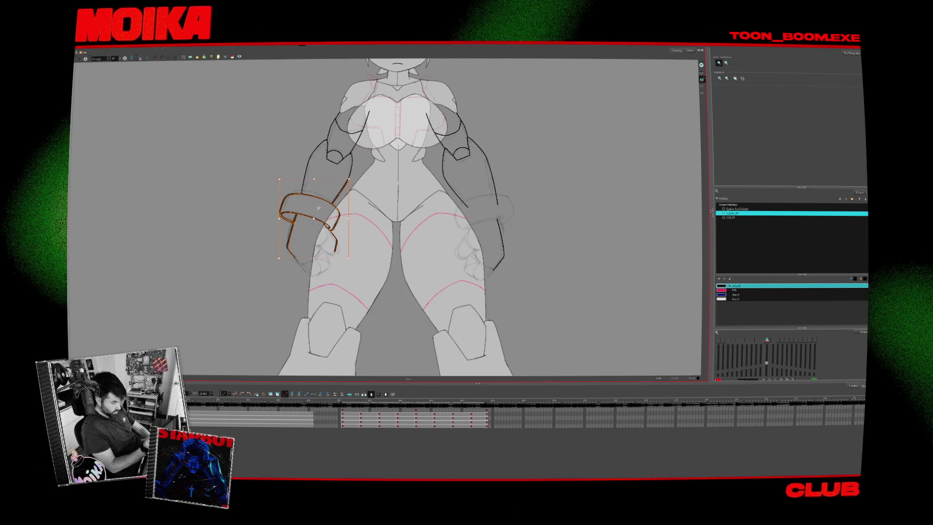
left_click(240, 57)
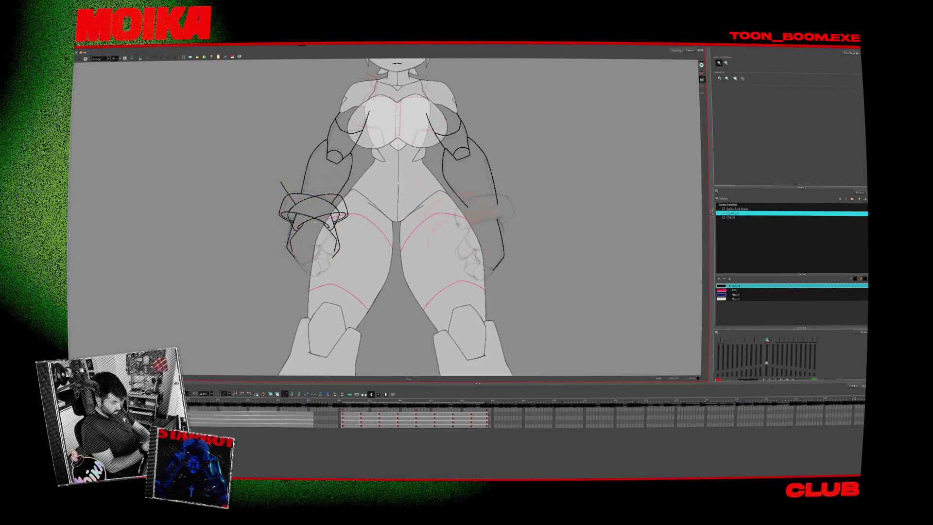
left_click(481, 224)
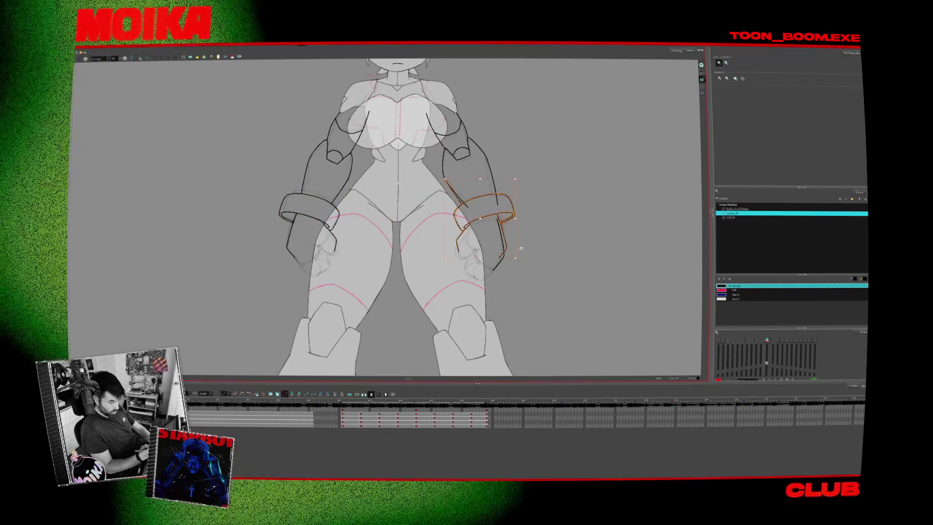
- Select the upper-arm stroke and bring the left arm into view
left_click(531, 217)
scroll(507, 214, "up", 2)
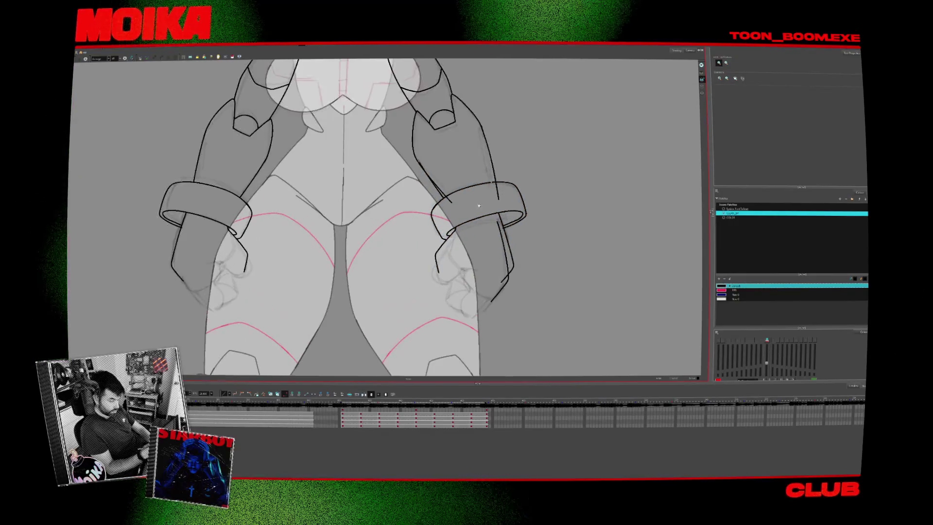
left_click(447, 187)
left_click_drag(493, 246, 428, 312)
key("alt+slash")
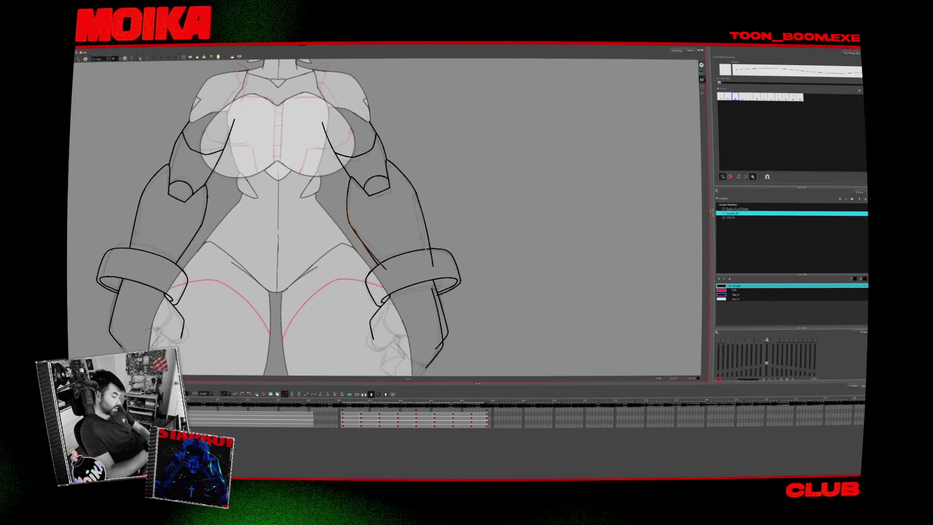
key("alt+s")
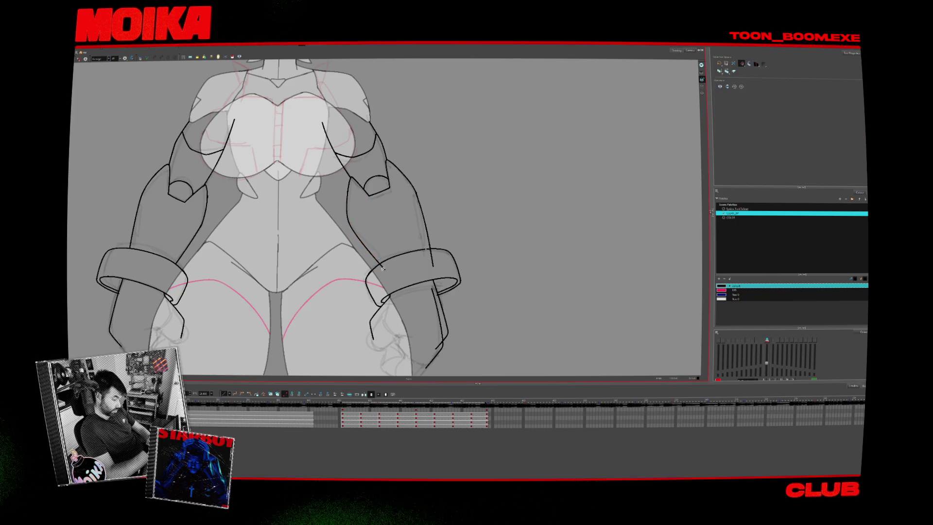
scroll(453, 233, "down", 2)
key("alt+b")
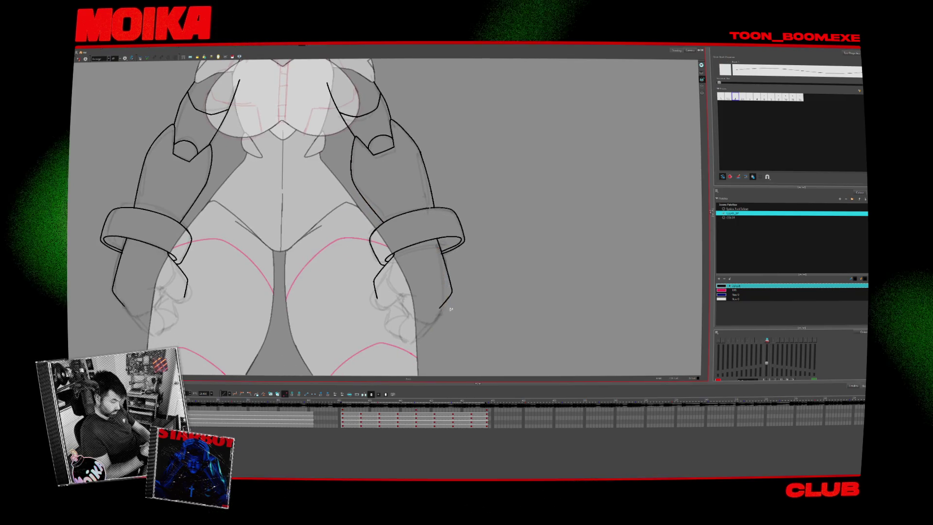
- Zoom in on the arm cuff, then out to see both arms
key("alt+z")
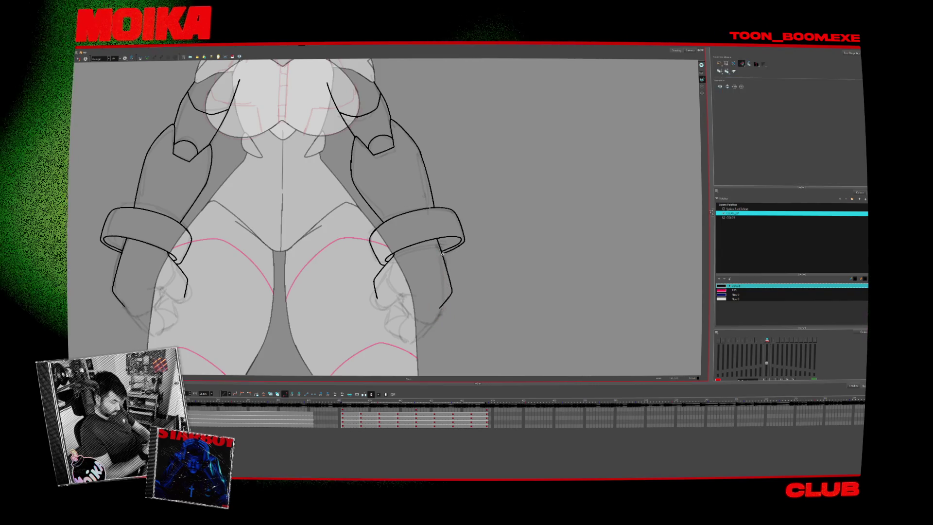
left_click(442, 252)
scroll(442, 252, "down", 3)
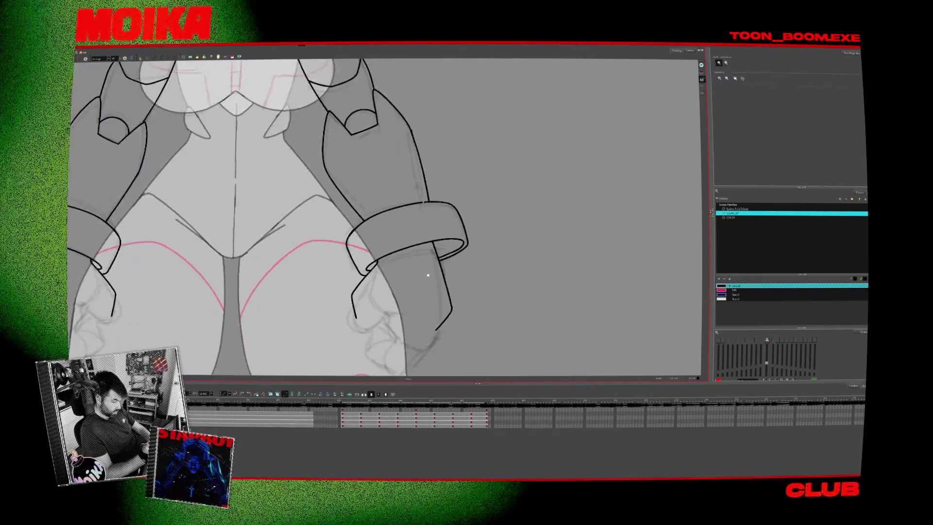
key("alt+s")
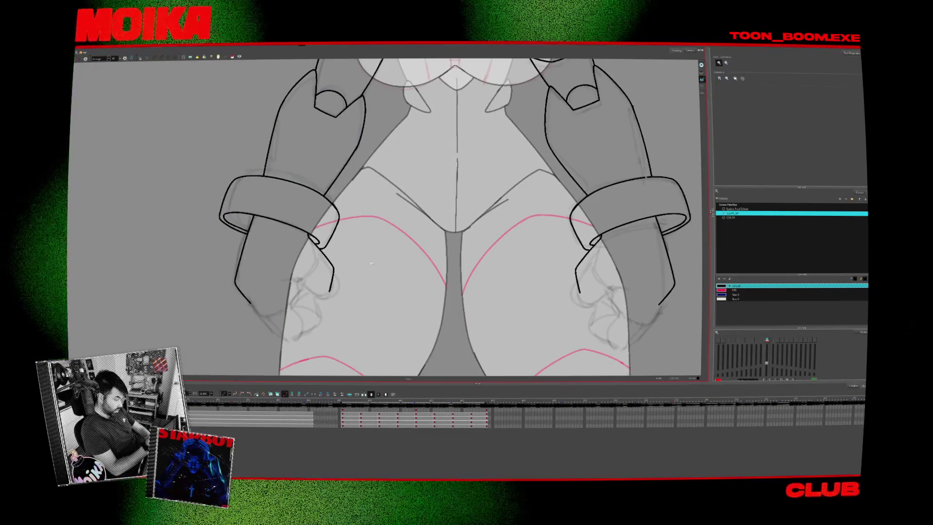
key("alt+z")
scroll(514, 303, "down", 2)
scroll(518, 283, "down", 2)
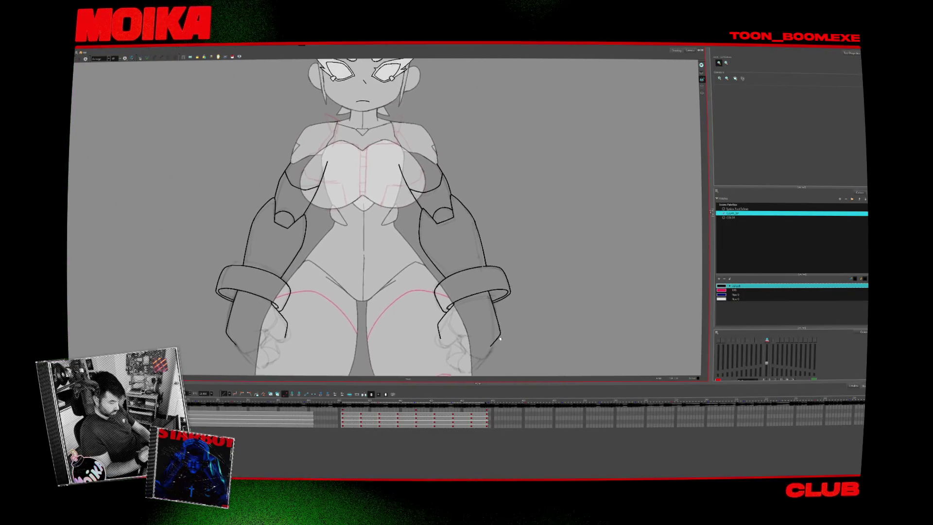
- Compare the ink against the rough sketch and zoom out to the whole figure
key("period")
key("comma")
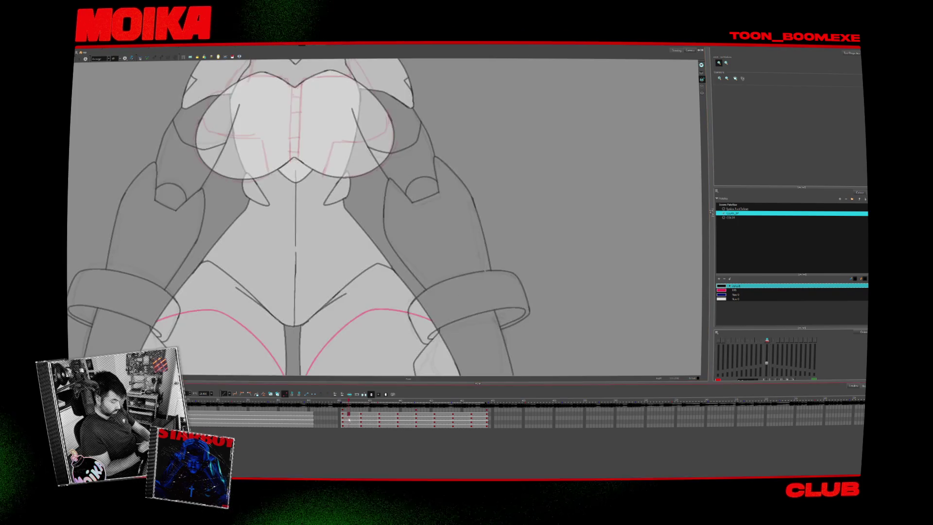
scroll(443, 309, "up", 1)
key("alt+b")
key("alt+z")
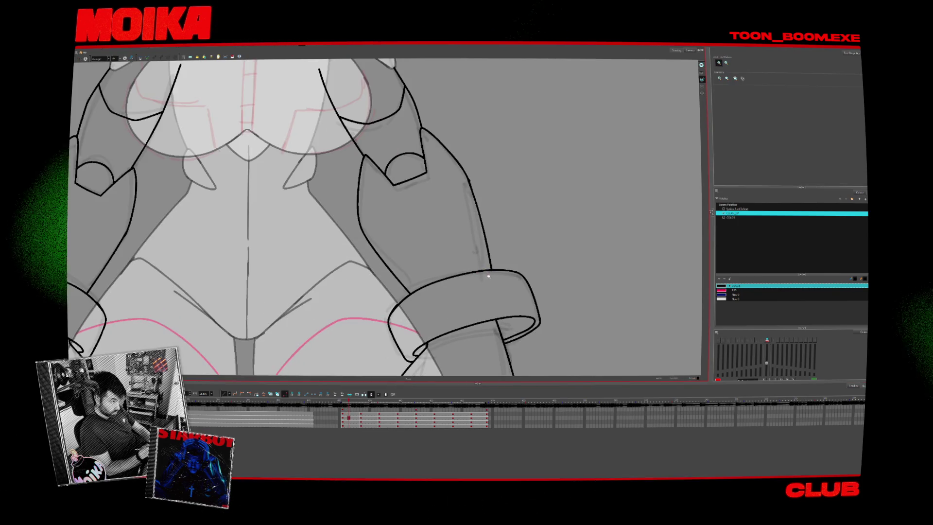
scroll(515, 248, "down", 2)
key("alt+b")
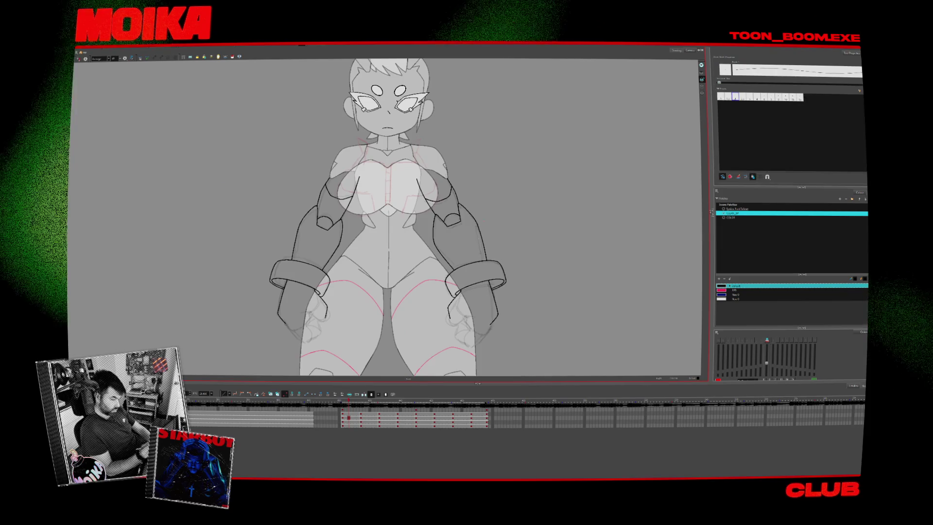
- Compare with the neighbouring drawing, mirror-check, and zoom in on the torso and arms
key("period")
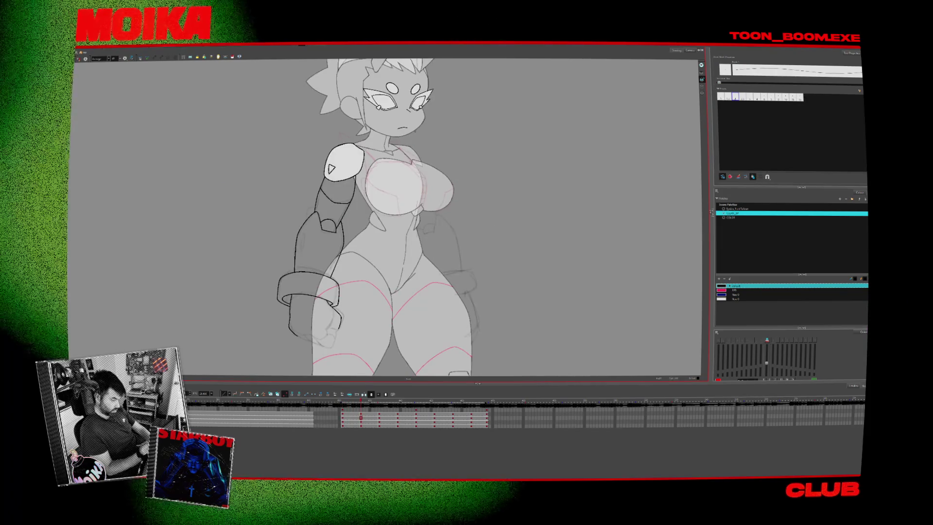
key("comma")
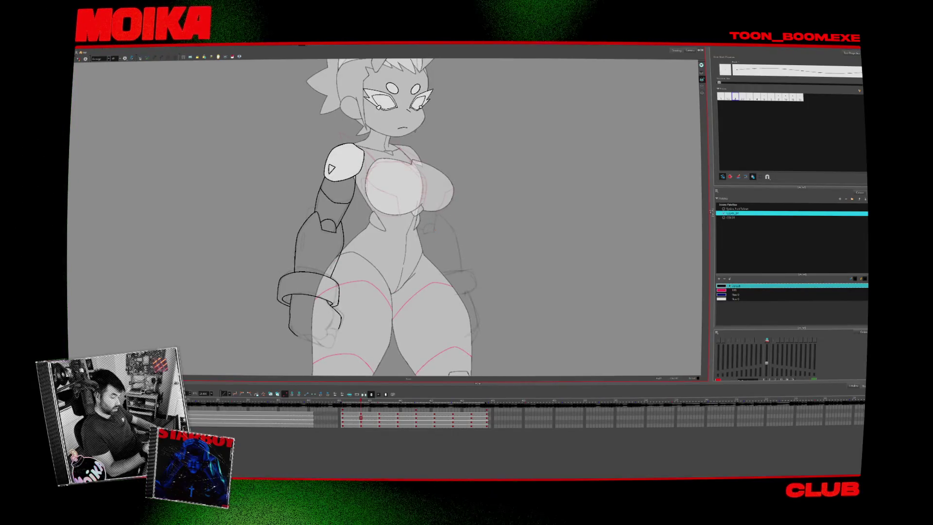
key("4")
key("comma")
key("period")
key("2")
key("2")
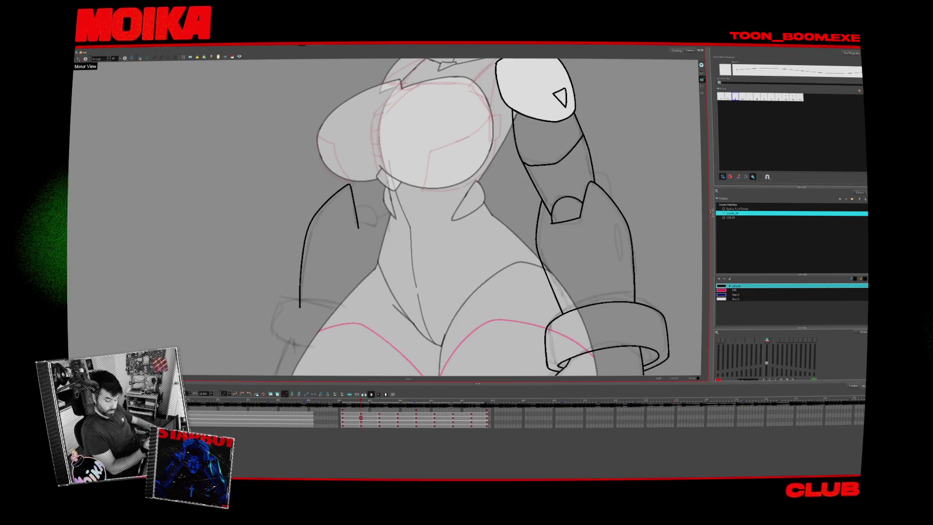
- Draw a curved forearm line, checking it against the symmetric-arms drawing, and trim it back
left_click(359, 214)
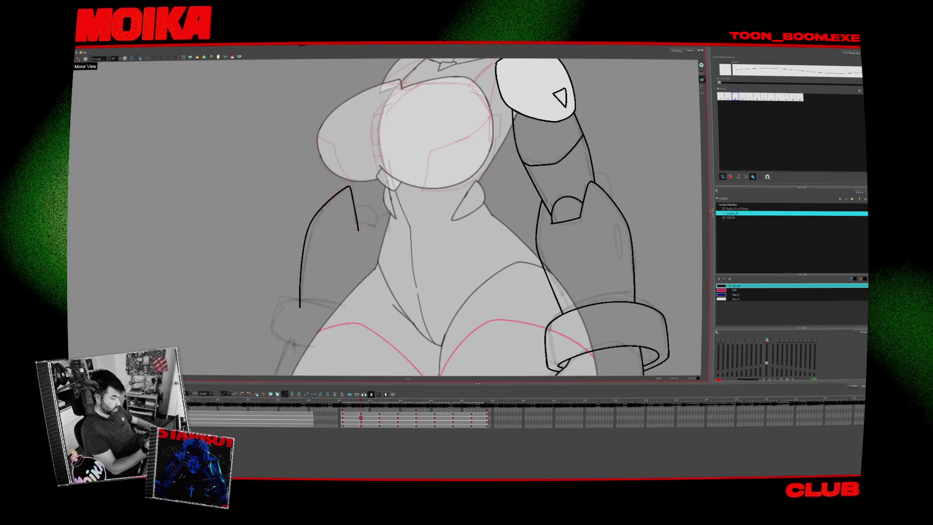
key("comma")
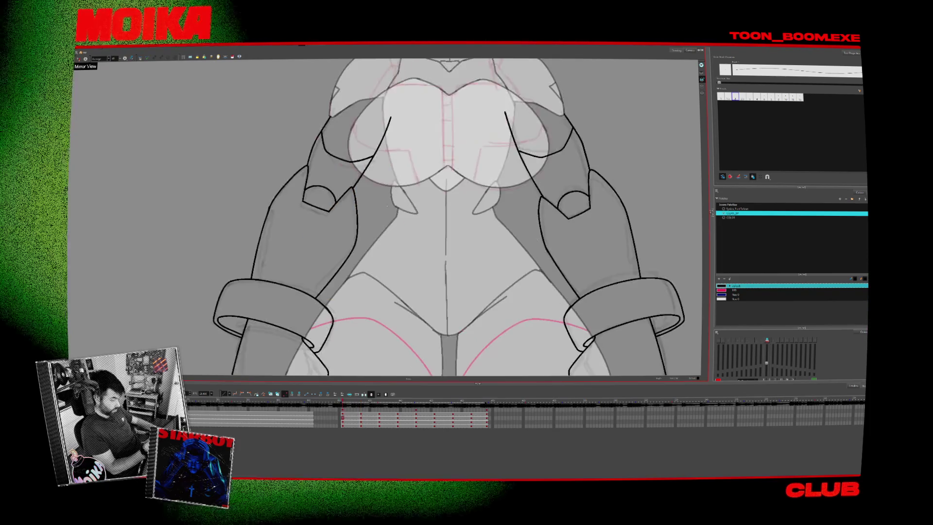
key("period")
mouse_move(353, 218)
left_mouse_down()
mouse_move(375, 212)
mouse_move(352, 208)
left_mouse_up()
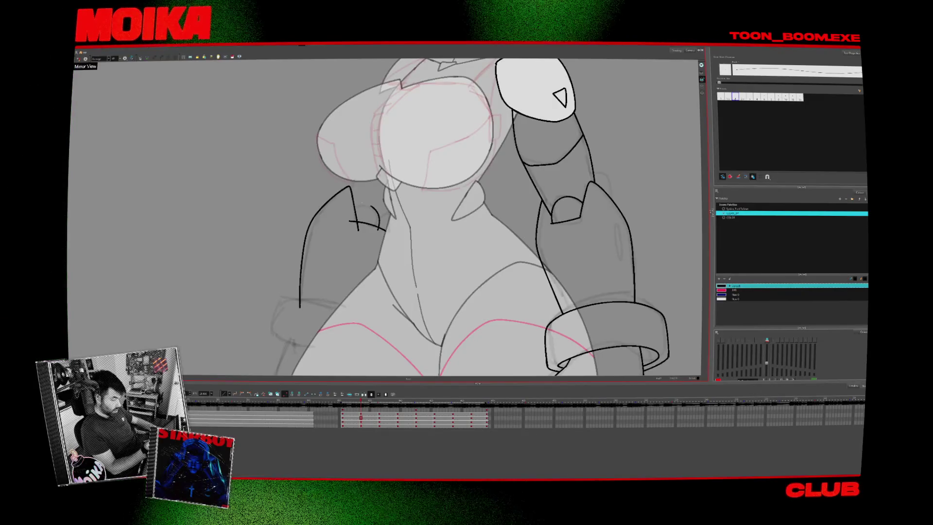
key("comma")
key("period")
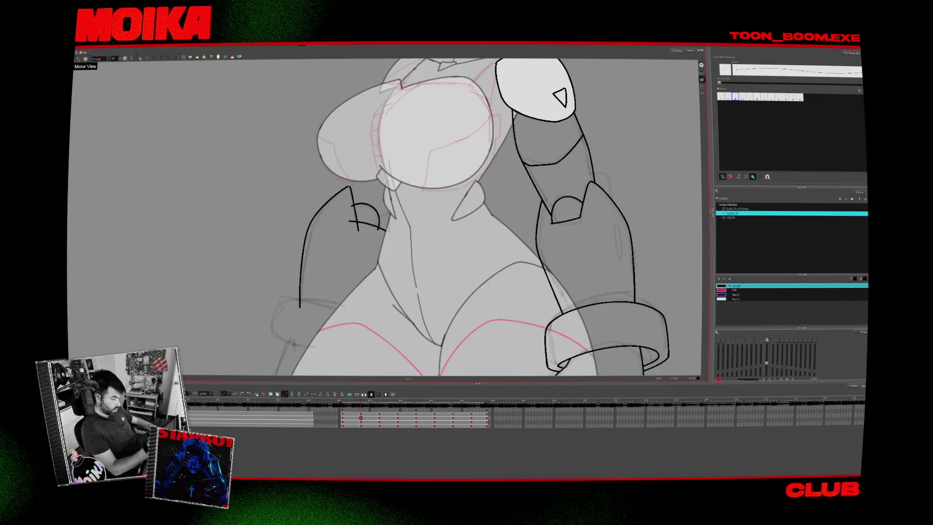
key("comma")
key("period")
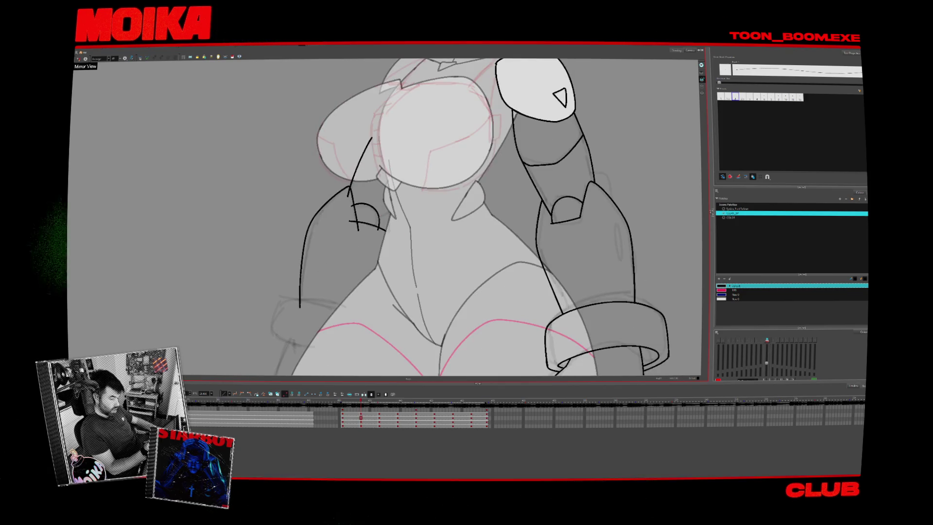
key("ctrl+z")
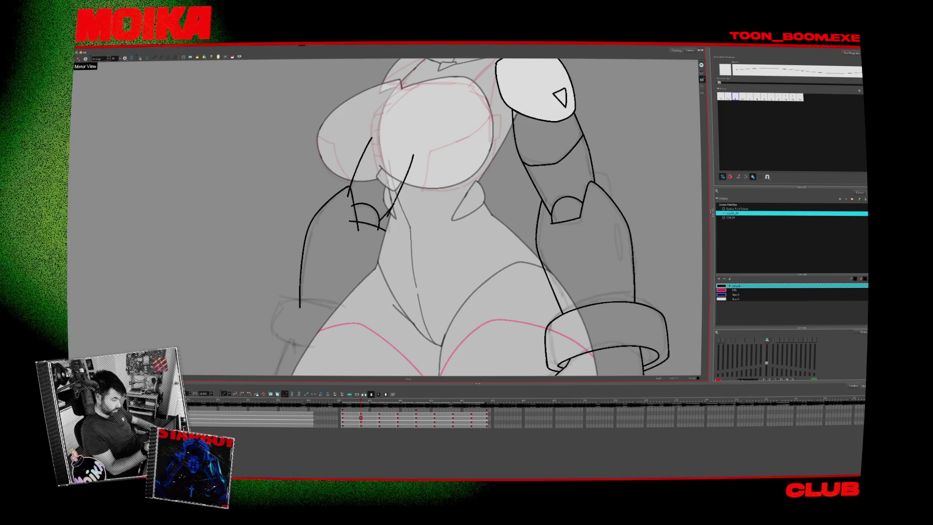
- Extend the forearm line downward and check the arm shapes in Mirror View
key("alt+s")
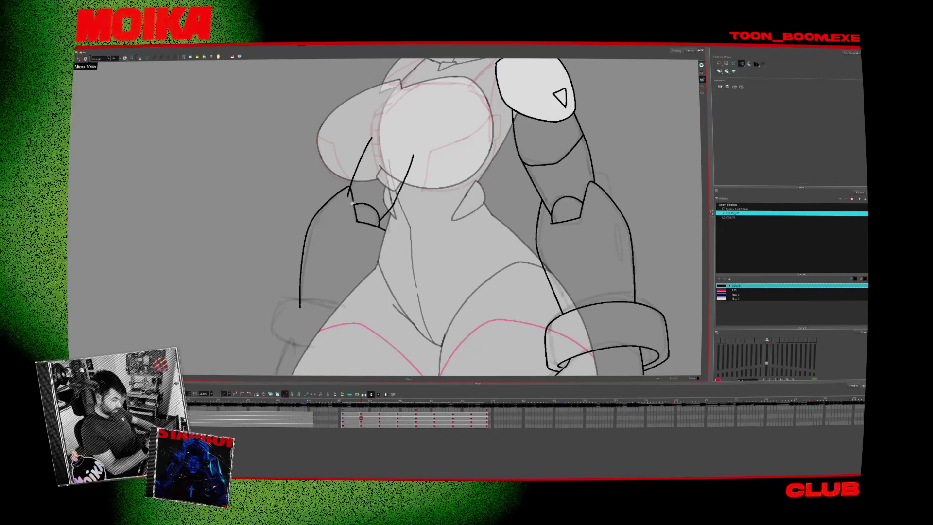
key("alt+b")
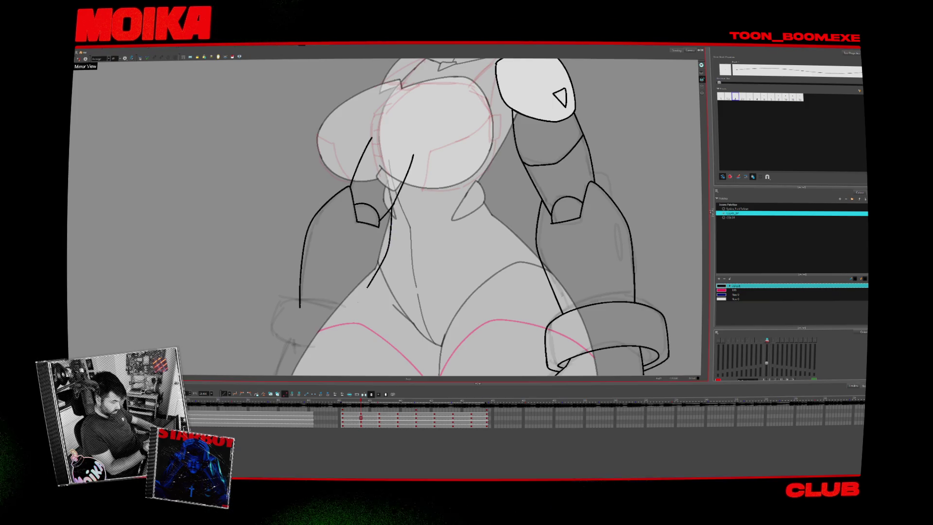
left_click_drag(367, 287, 352, 310)
scroll(476, 218, "down", 3)
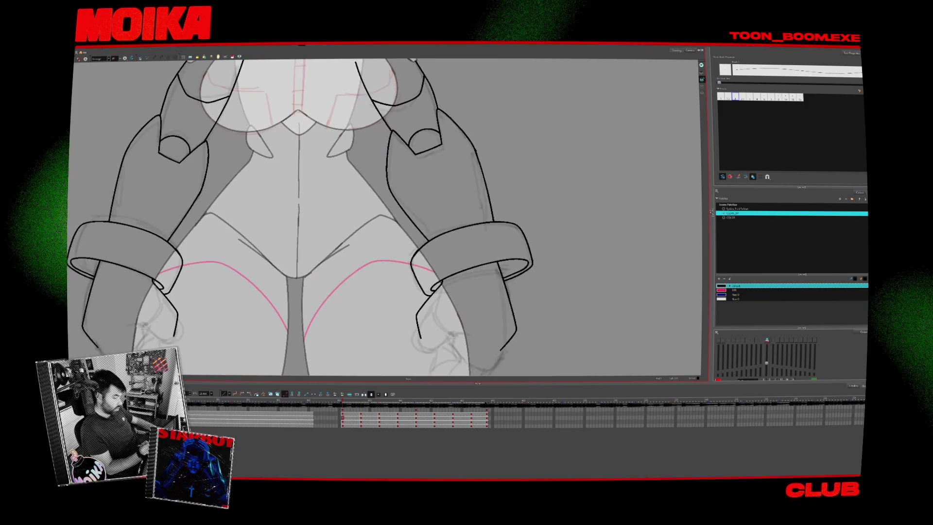
key("4")
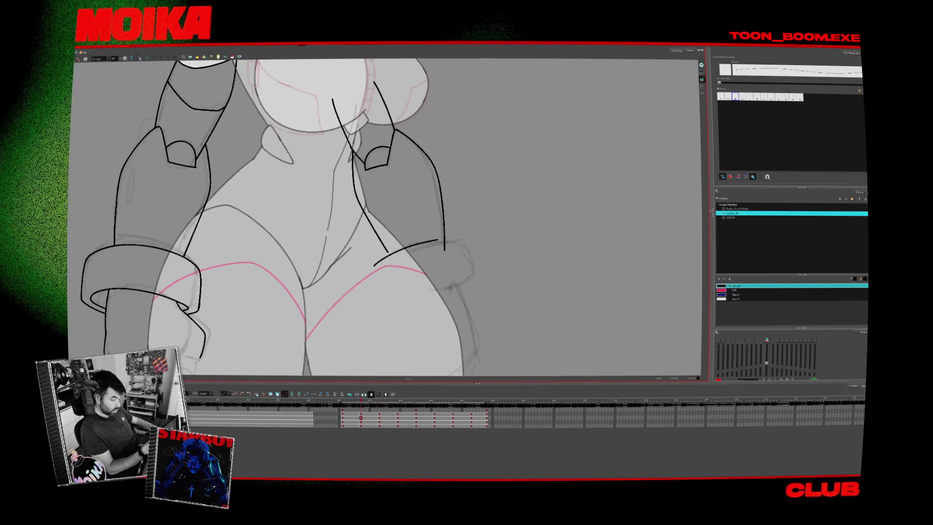
left_click(78, 58)
- Draw the forearm's short stroke and outer contour, then zoom out on the next drawing
key("shift+m")
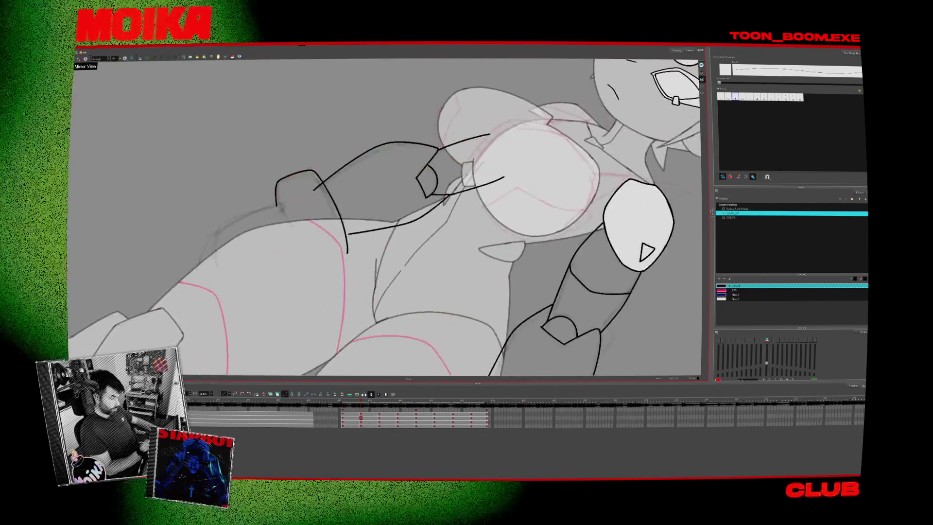
left_click_drag(273, 192, 278, 212)
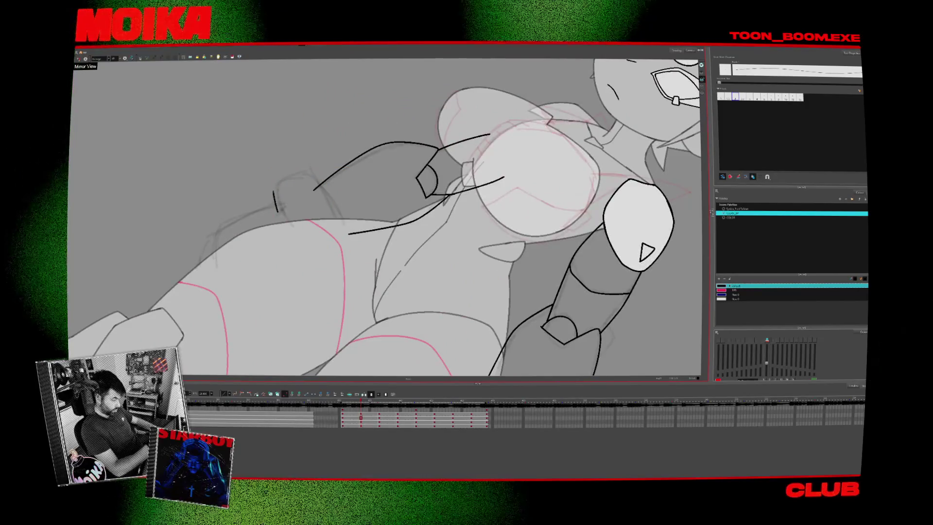
mouse_move(307, 169)
left_mouse_down()
mouse_move(342, 216)
mouse_move(403, 205)
mouse_move(507, 239)
left_mouse_up()
key("period")
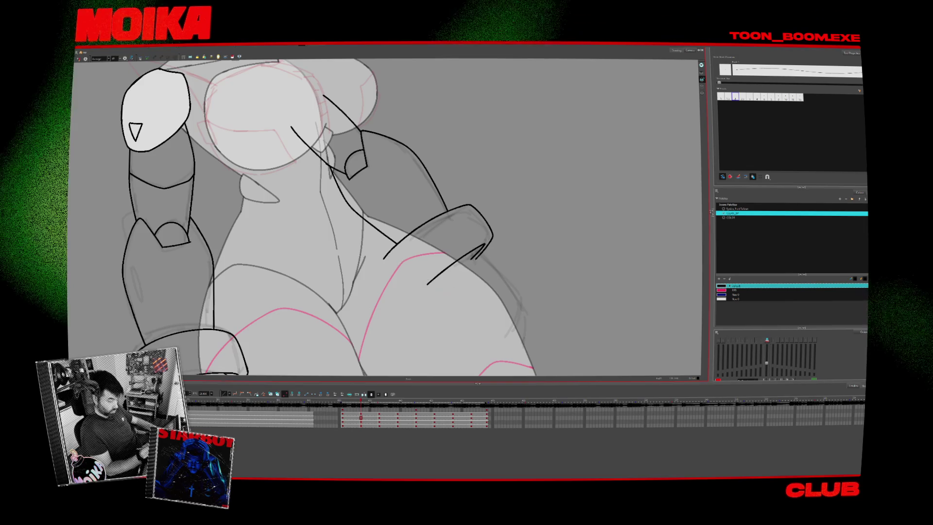
key("shift+m")
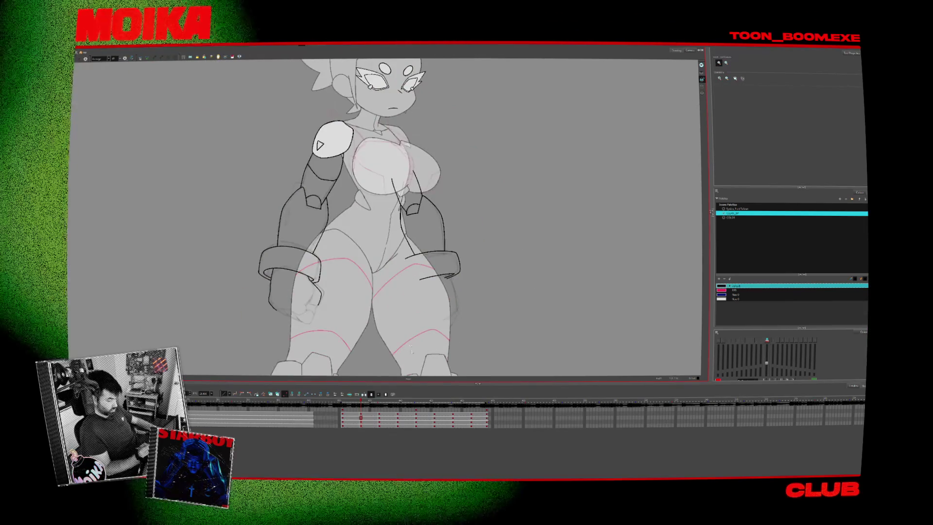
- Play back the arms, zoom in on the hips and cuffs, and undo a stray neck stroke
key("Return")
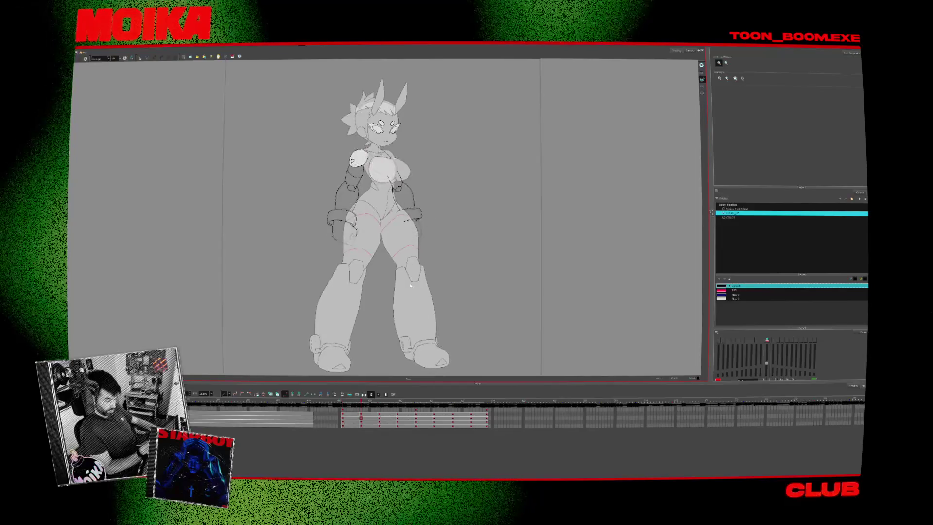
left_click(412, 208)
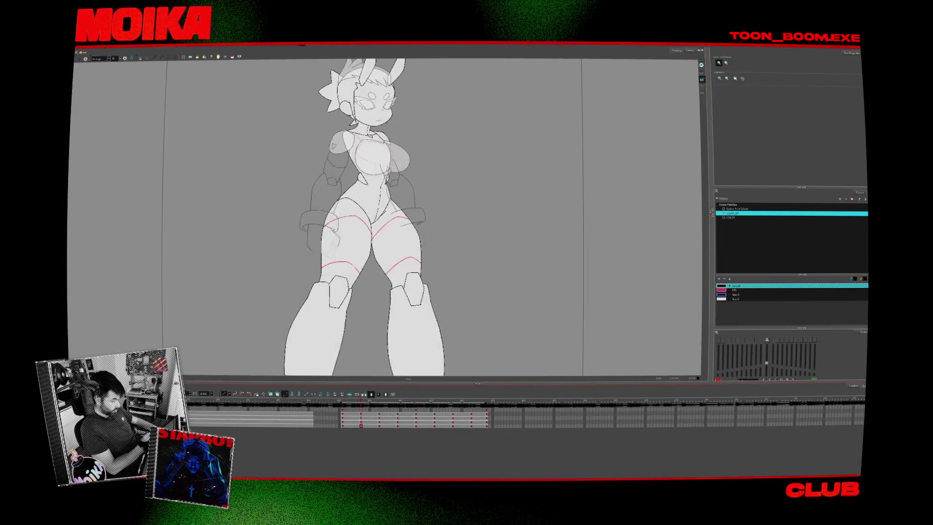
scroll(416, 211, "up", 2)
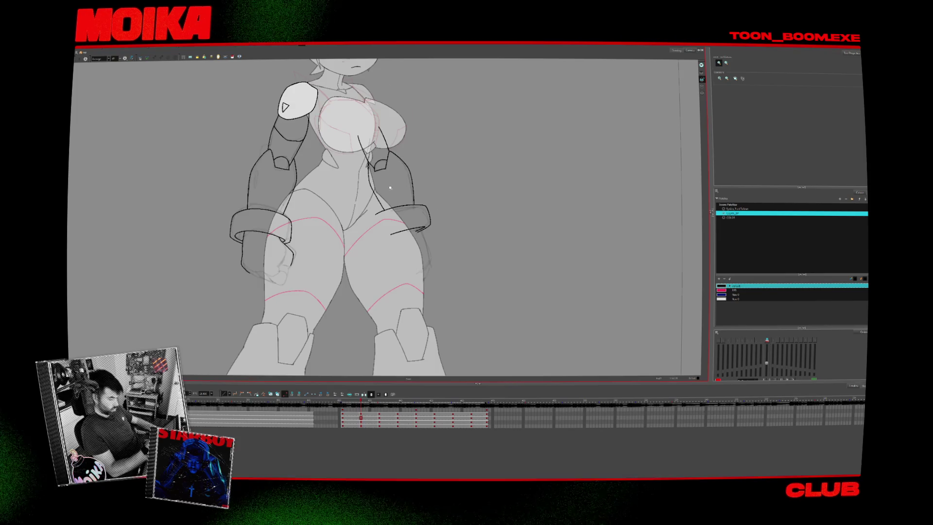
scroll(391, 187, "up", 4)
key("alt+b")
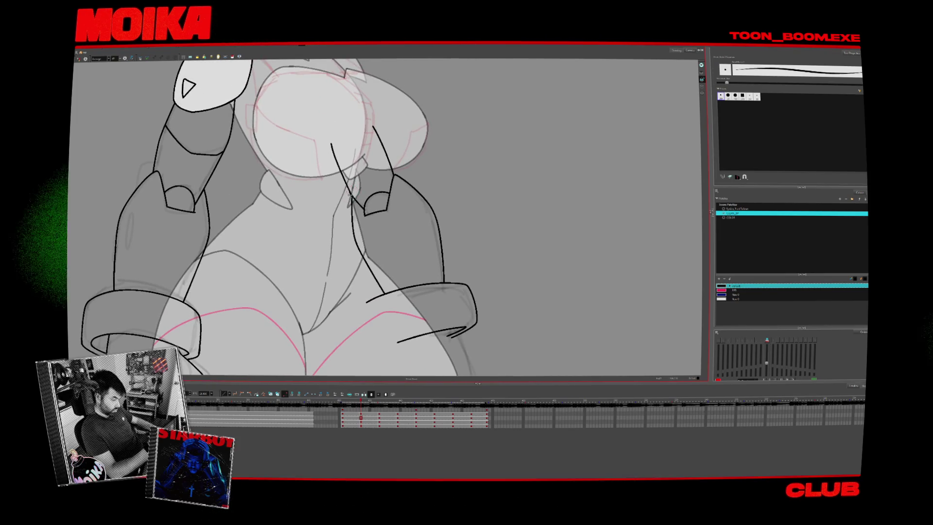
scroll(366, 178, "up", 1)
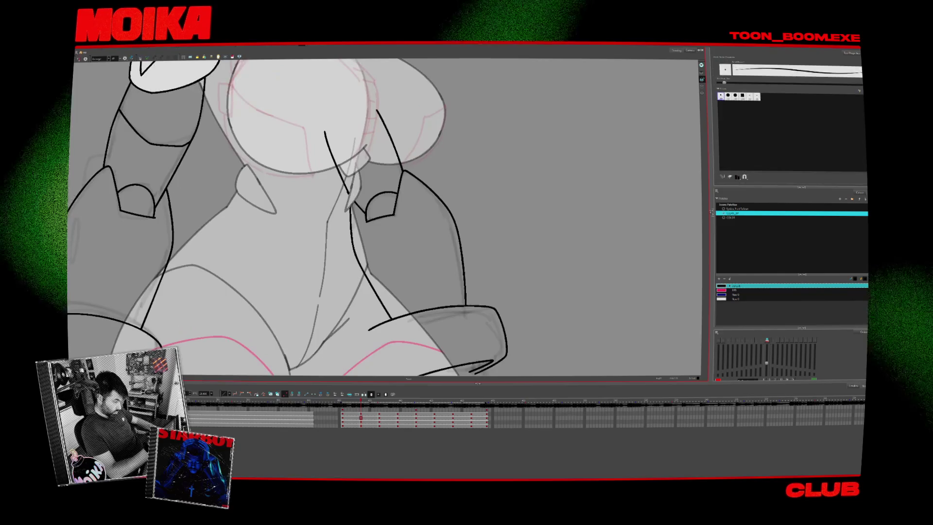
left_click_drag(321, 117, 347, 192)
key("ctrl+z")
- Redraw the shoulder as one continuous line, undo extra strokes, and advance to the side view
scroll(340, 195, "up", 2)
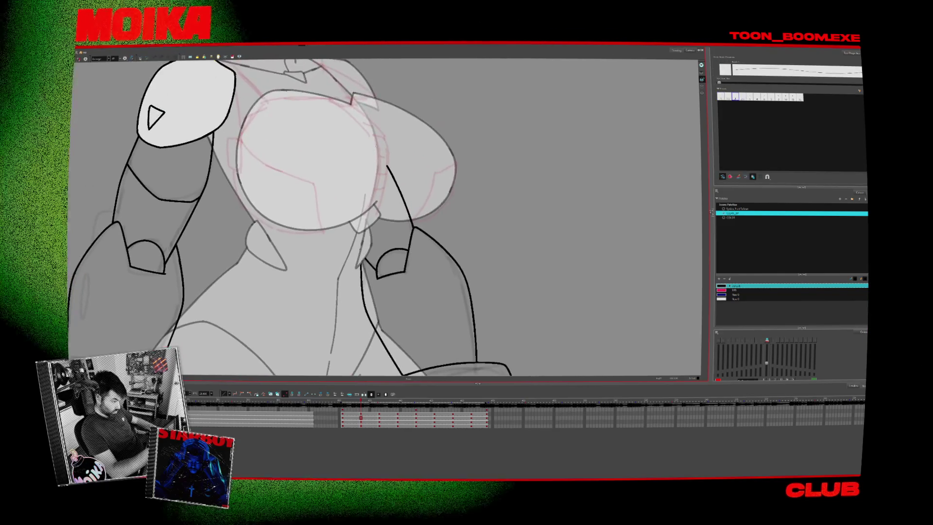
key("ctrl+z")
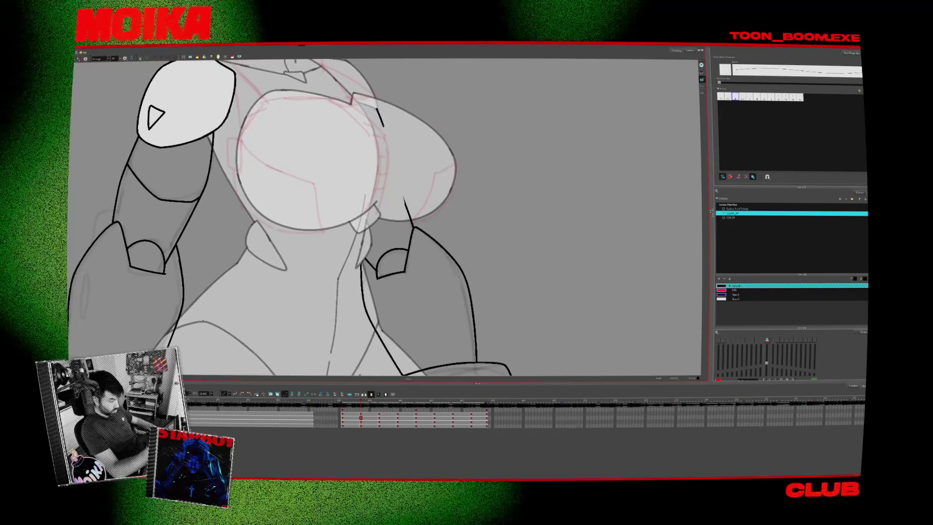
left_click_drag(377, 110, 413, 225)
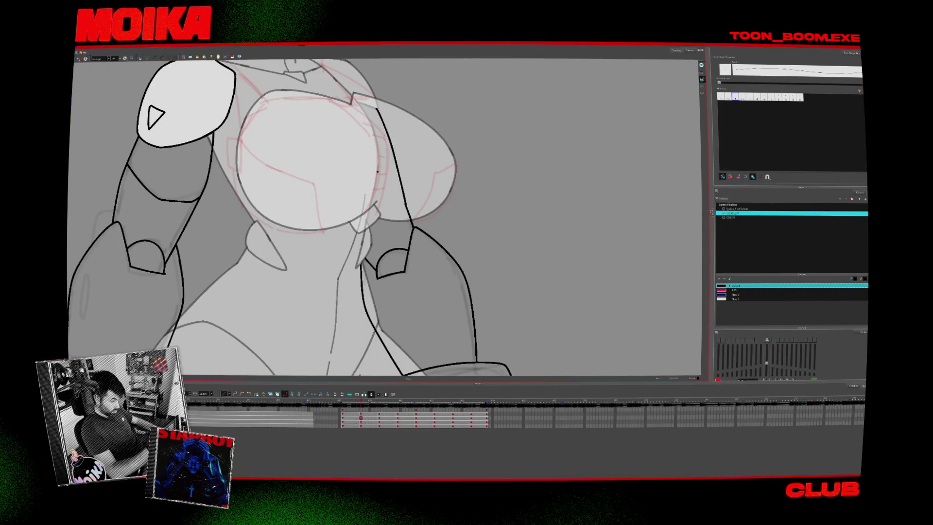
scroll(368, 168, "down", 5)
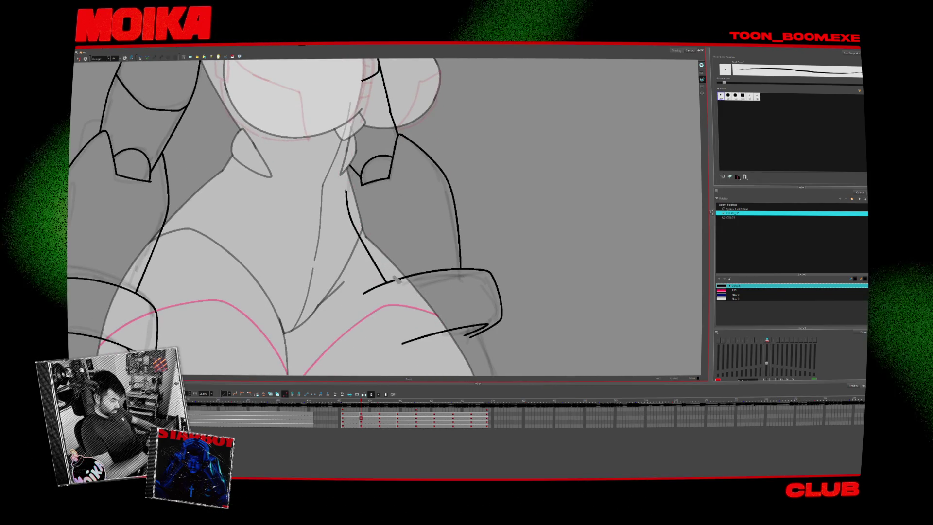
key("ctrl+z")
key("ctrl+z")
key("ctrl+z")
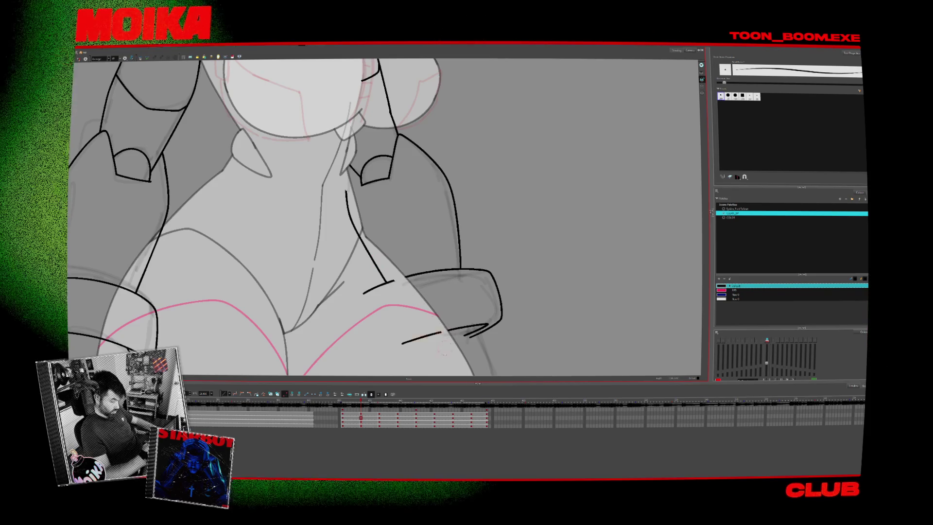
key("1")
key("period")
key("period")
key("period")
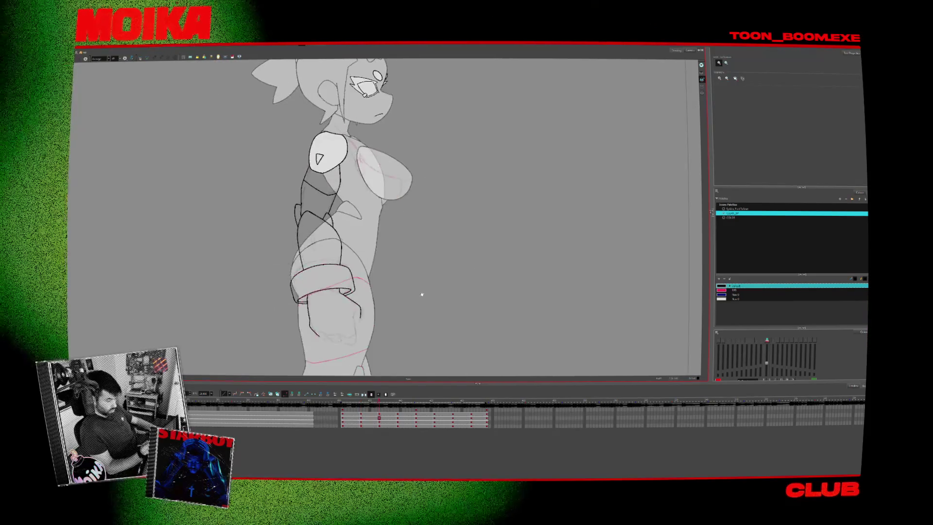
- Go to the back-view drawing, take the Brush, and mirror the view to check the cuff
key("comma")
key("period")
key("period")
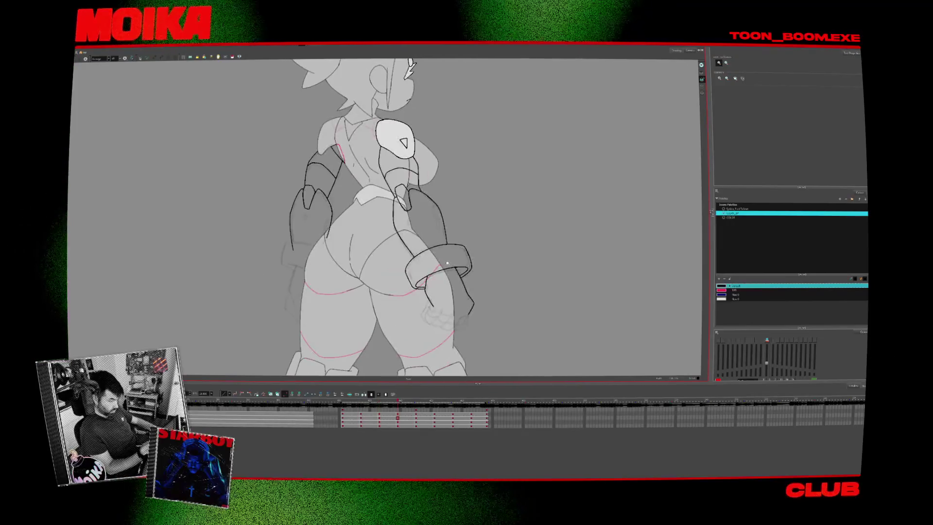
scroll(273, 272, "up", 3)
key("alt+b")
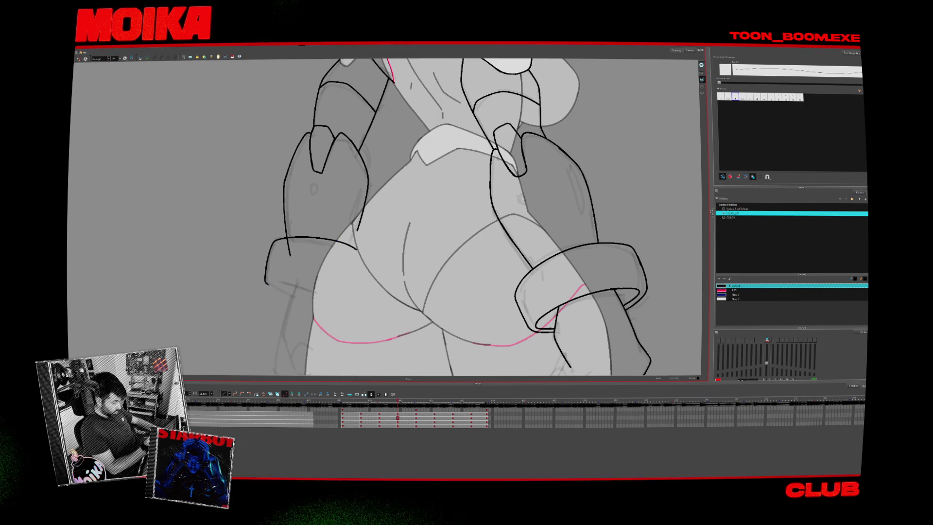
key("4")
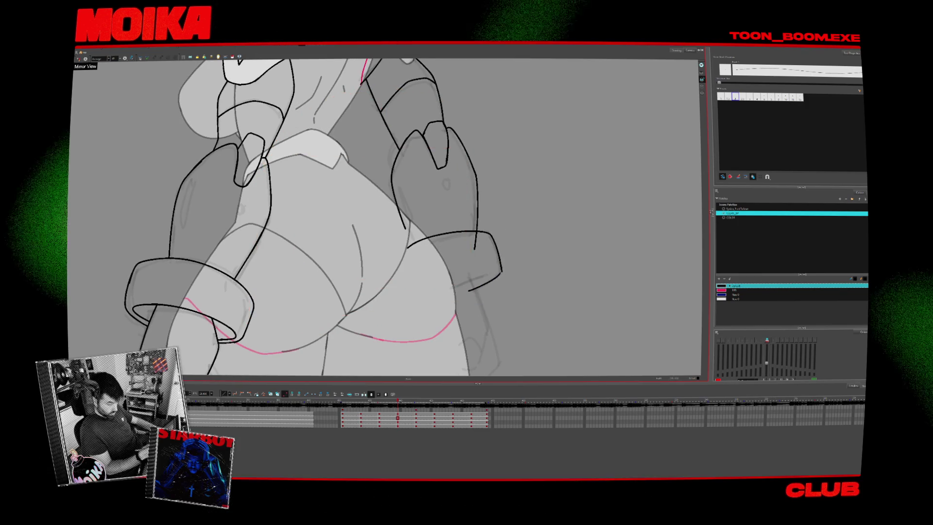
- Try a lower wrist cuff stroke, undo it, unmirror the view and zoom in on the cuffs
mouse_move(496, 280)
left_mouse_down()
mouse_move(465, 295)
mouse_move(430, 292)
left_mouse_up()
key("ctrl+z")
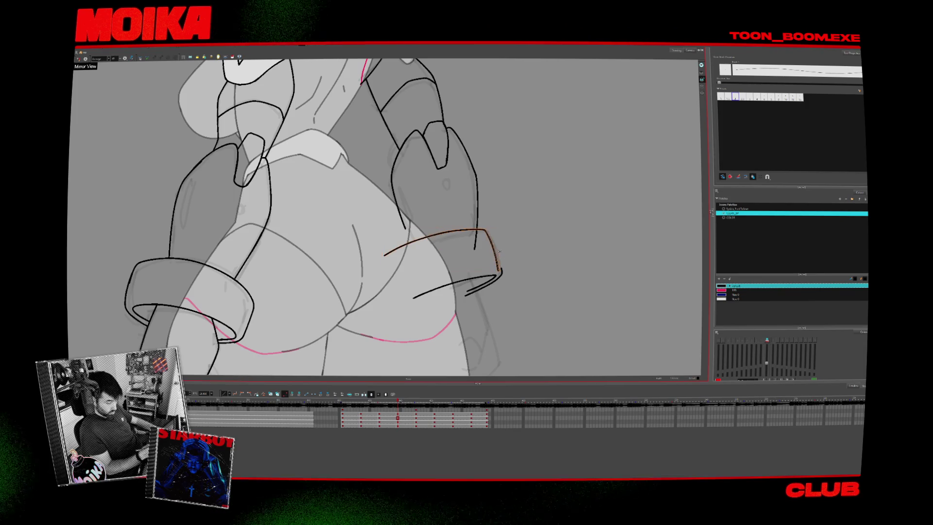
key("4")
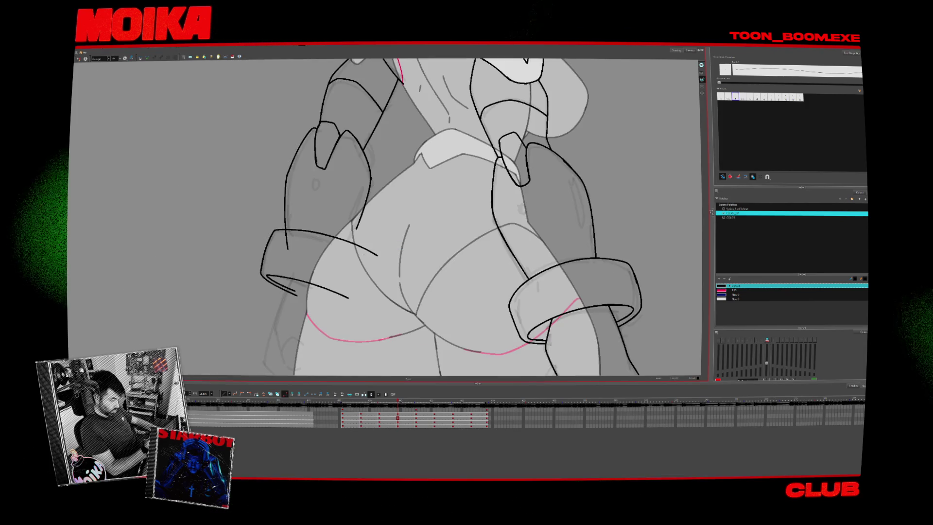
key("alt+b")
key("alt+z")
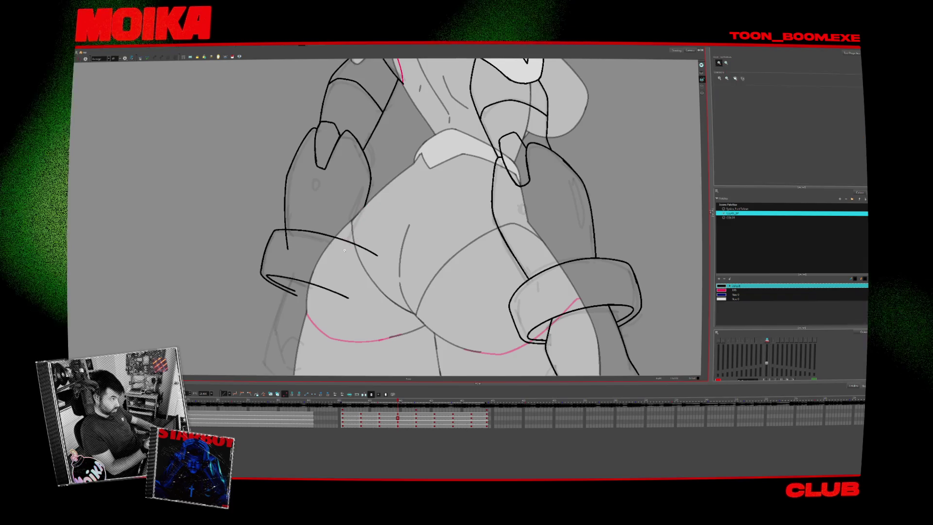
key("2")
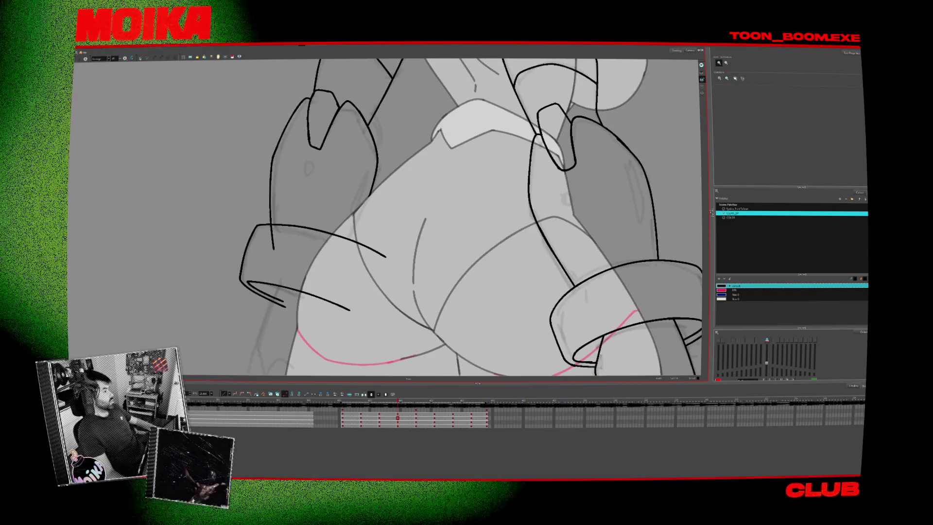